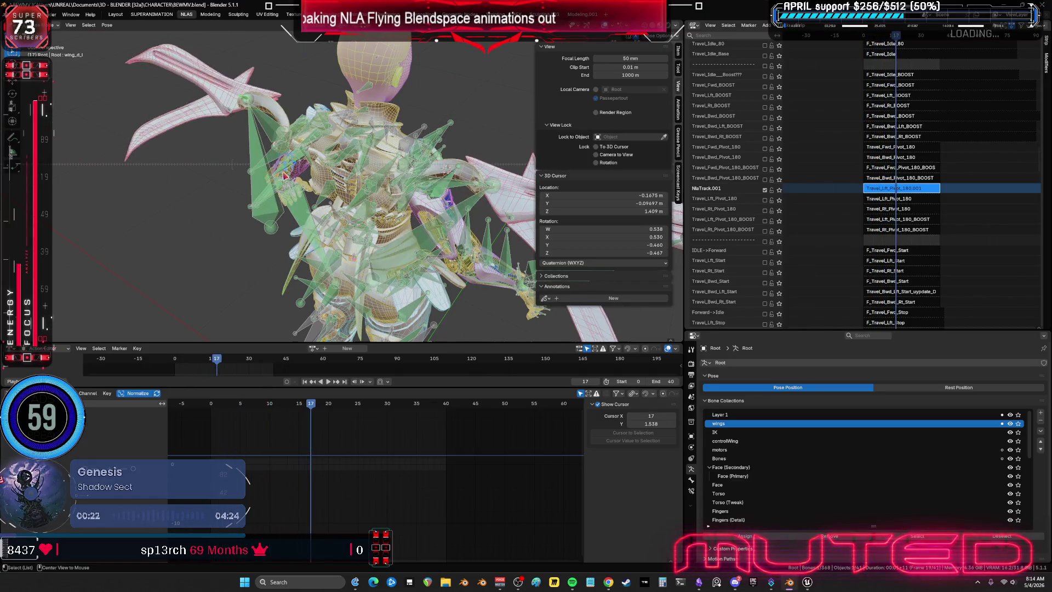
Step back to frame 2, inspect the wing pose in a maximized viewport from front and side, then switch to Spotify
key("Left")
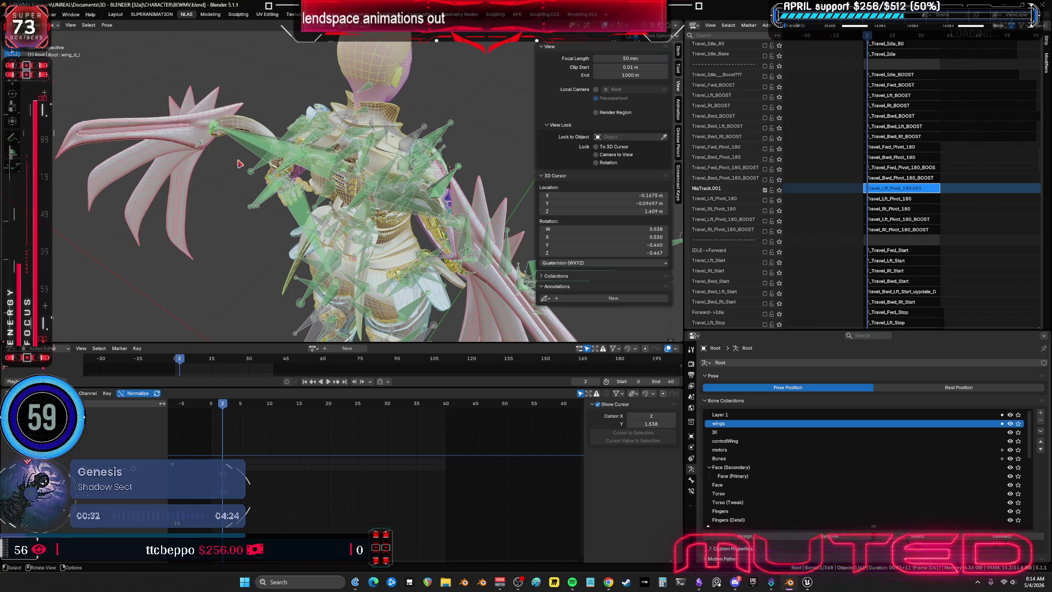
middle_click_drag(245, 153, 457, 184)
key("ctrl+alt+space")
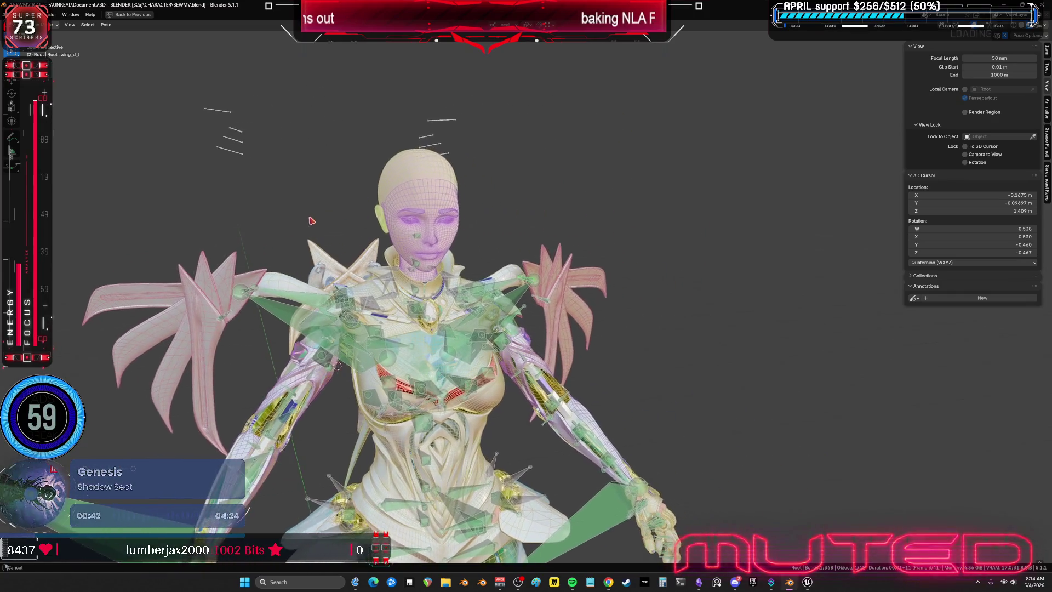
scroll(381, 233, "up", 2)
scroll(381, 233, "up", 2)
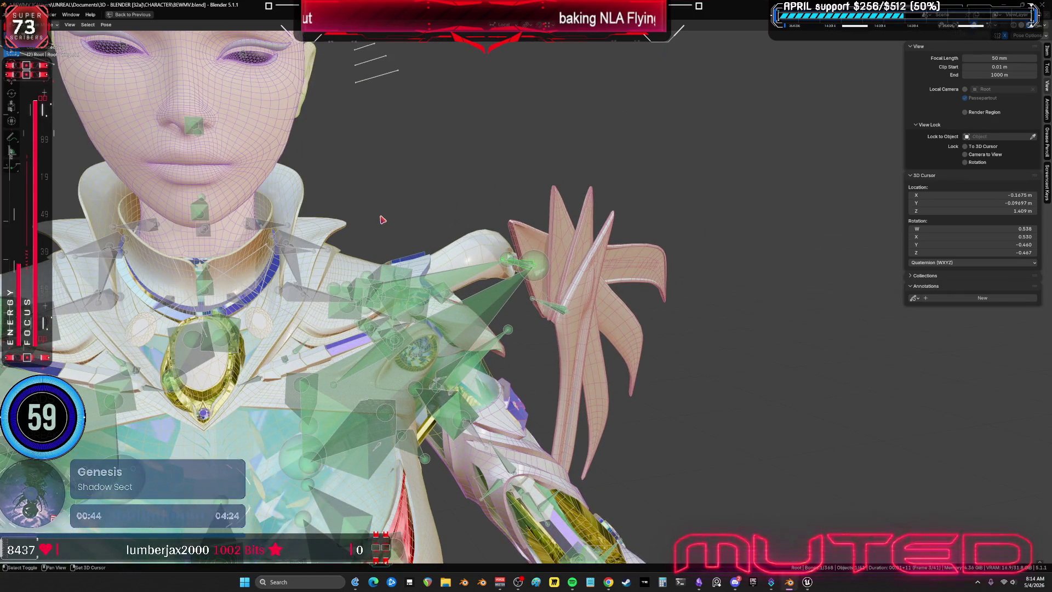
mouse_move(387, 217)
middle_mouse_down()
mouse_move(916, 482)
mouse_move(804, 459)
middle_mouse_up()
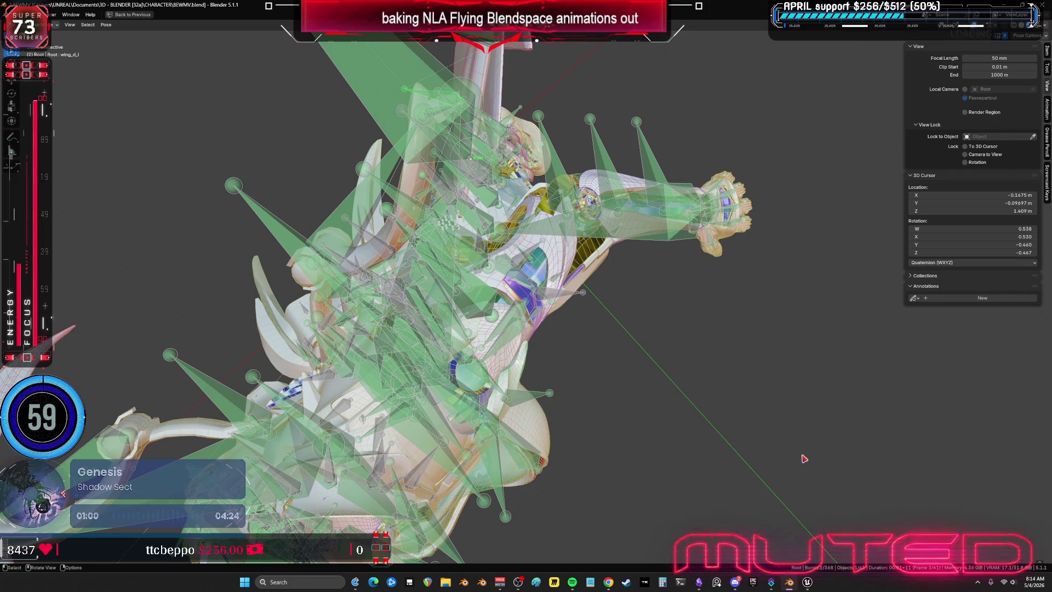
left_click(573, 582)
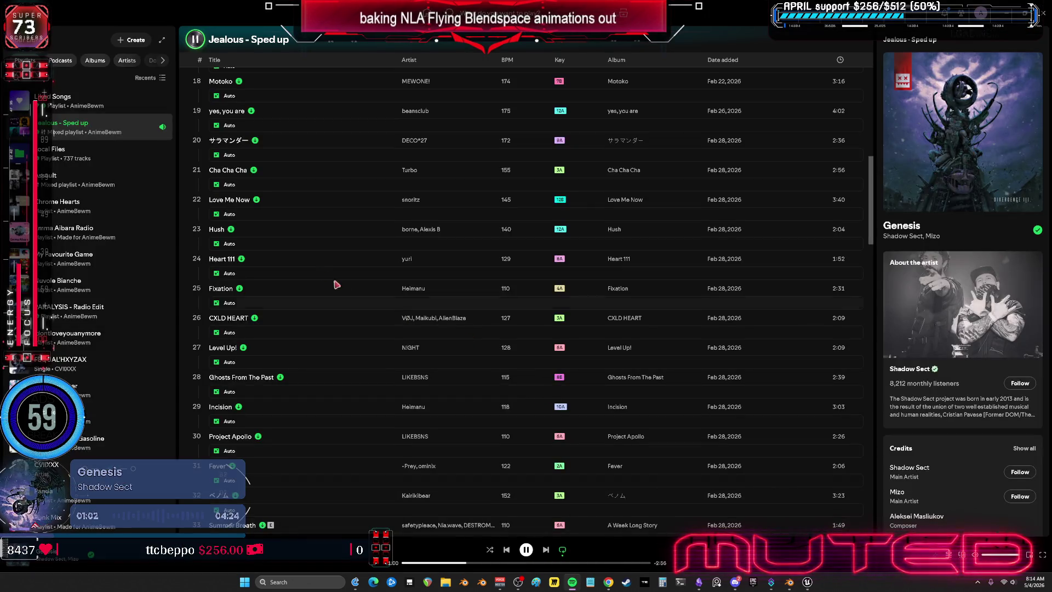
scroll(332, 279, "up", 5)
scroll(341, 318, "down", 8)
scroll(356, 329, "down", 8)
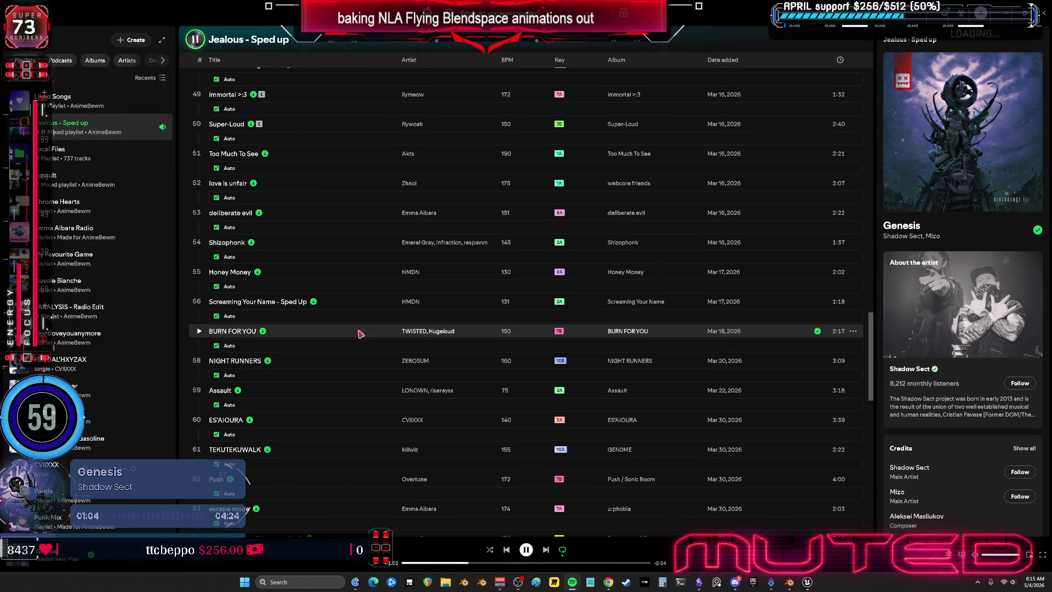
scroll(364, 351, "down", 5)
scroll(365, 352, "up", 10)
scroll(362, 345, "up", 10)
scroll(358, 340, "up", 5)
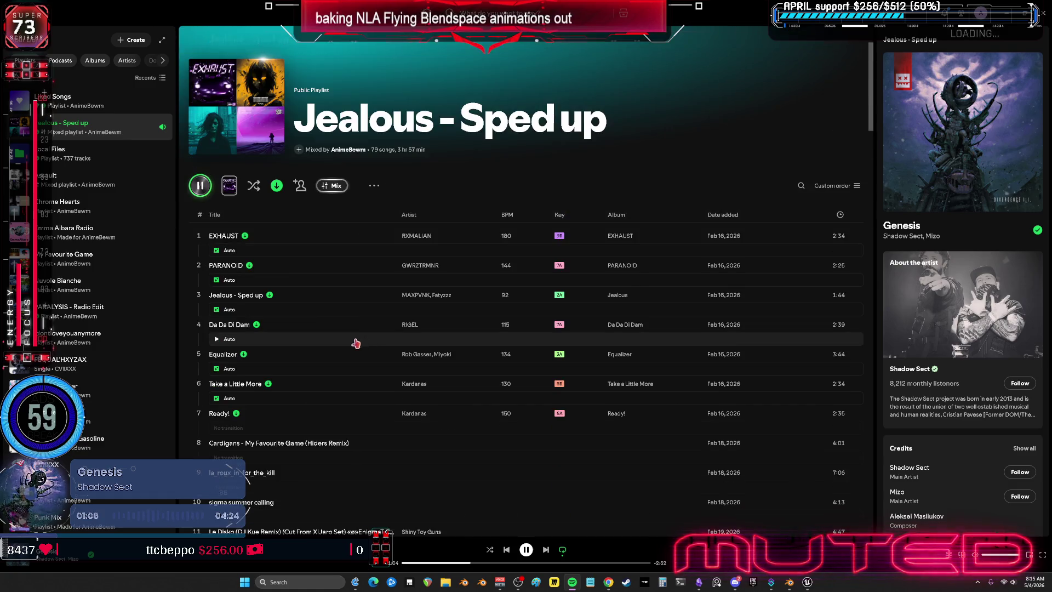
scroll(356, 333, "down", 8)
scroll(356, 333, "up", 2)
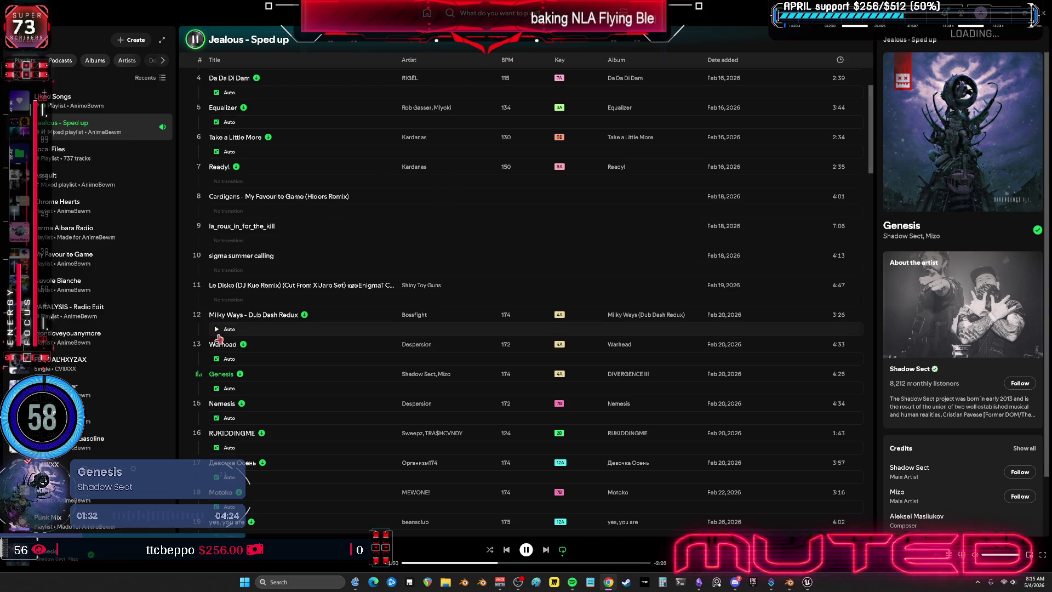
mouse_move(378, 373)
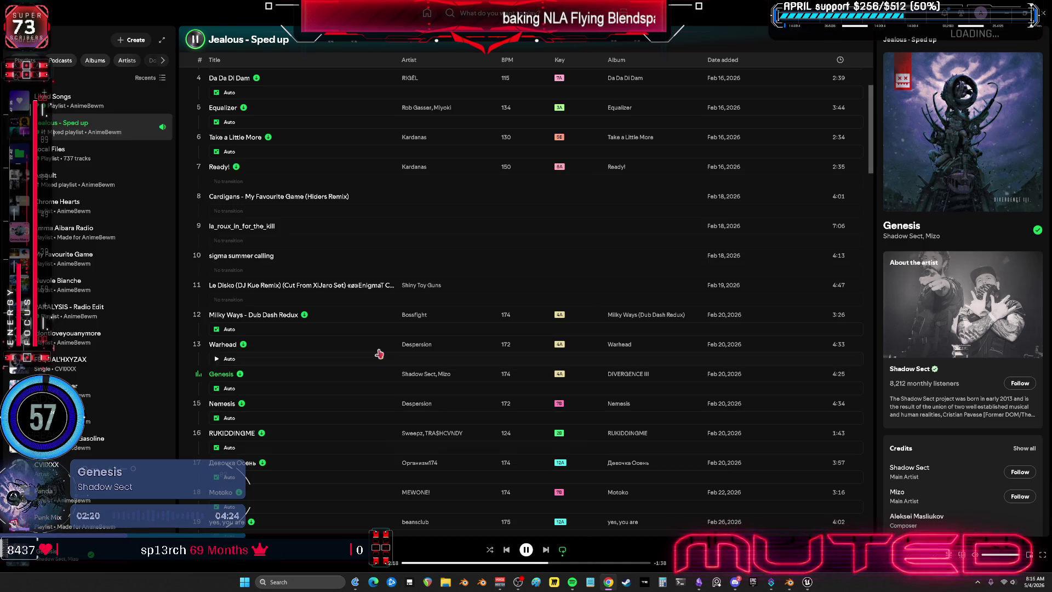
Play Nemesis by Despersion, skip to around 1:22, and return to Blender
left_click(545, 549)
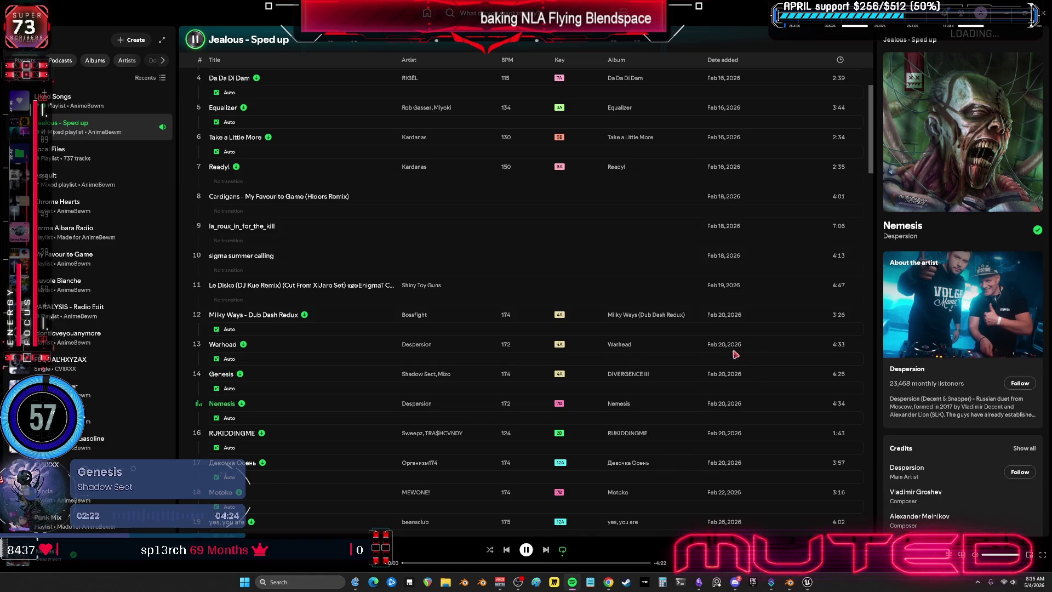
left_click(481, 563)
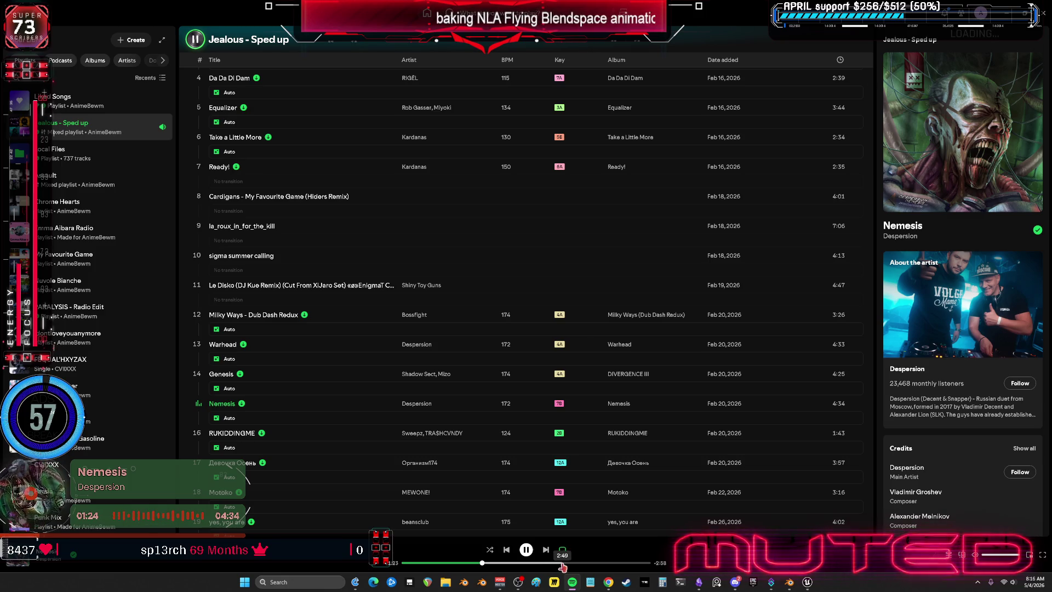
key("alt+Tab")
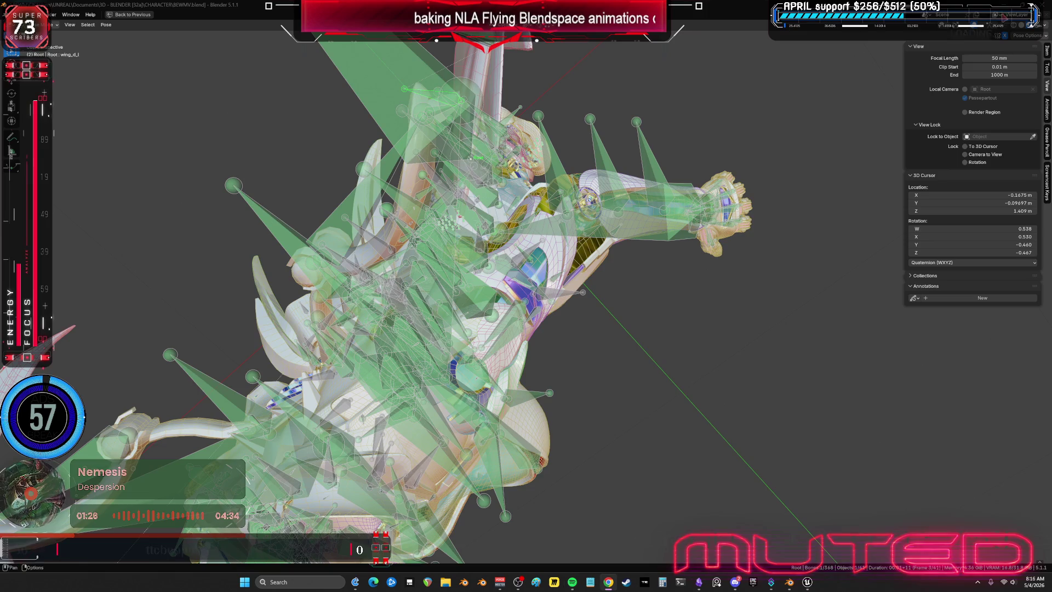
Orbit around the rig's shoulder, right wing and back, then restore the full NLA layout
middle_click_drag(490, 170, 551, 251)
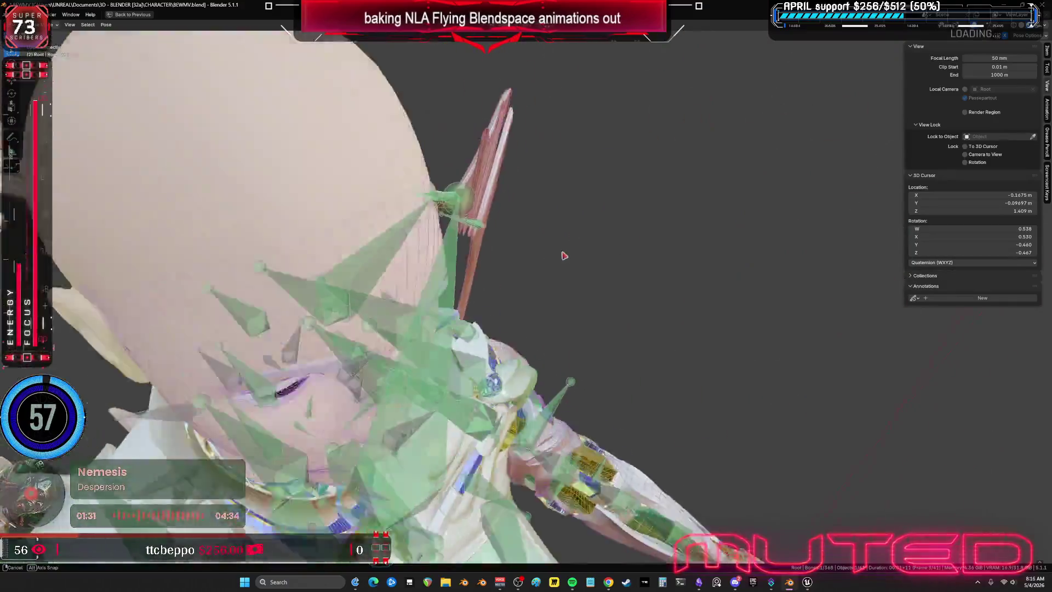
mouse_move(551, 251)
middle_mouse_down()
mouse_move(714, 227)
mouse_move(847, 230)
mouse_move(874, 242)
mouse_move(550, 254)
mouse_move(483, 221)
mouse_move(883, 228)
mouse_move(812, 244)
middle_mouse_up()
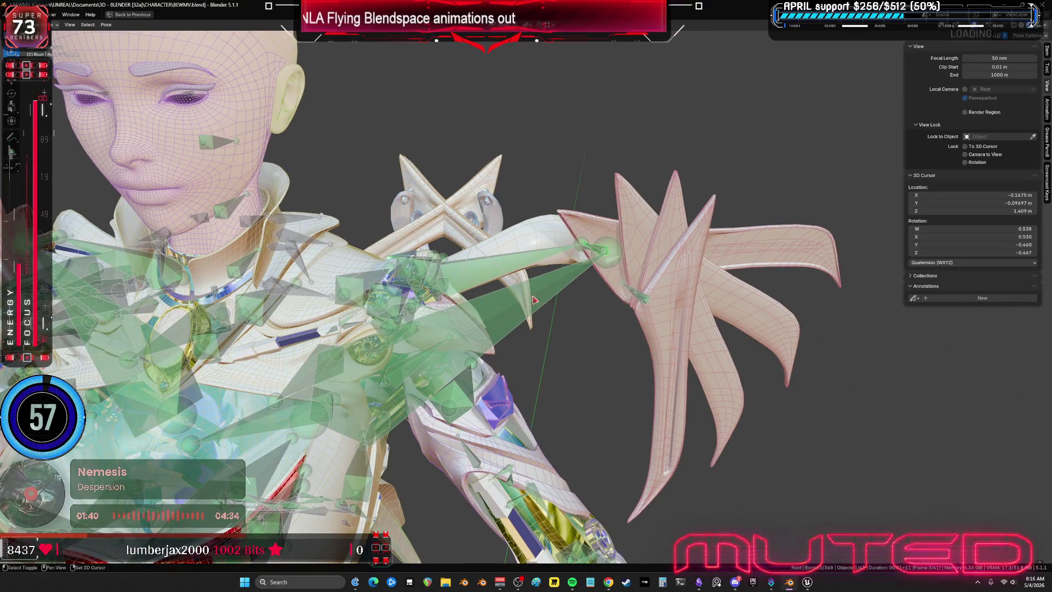
mouse_move(534, 301)
middle_mouse_down()
mouse_move(692, 489)
mouse_move(919, 437)
middle_mouse_up()
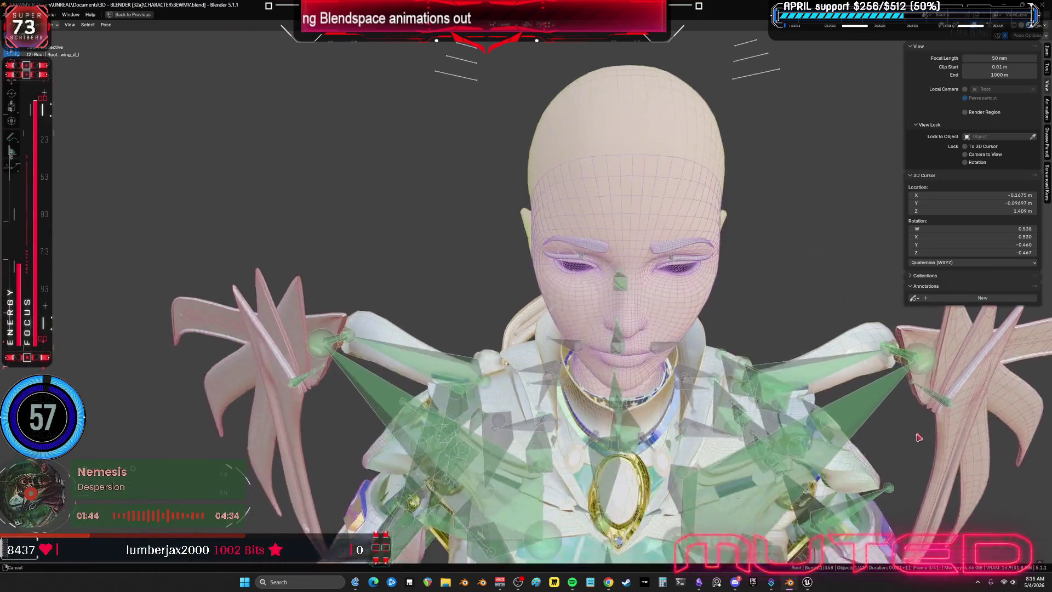
middle_click_drag(919, 438, 568, 128)
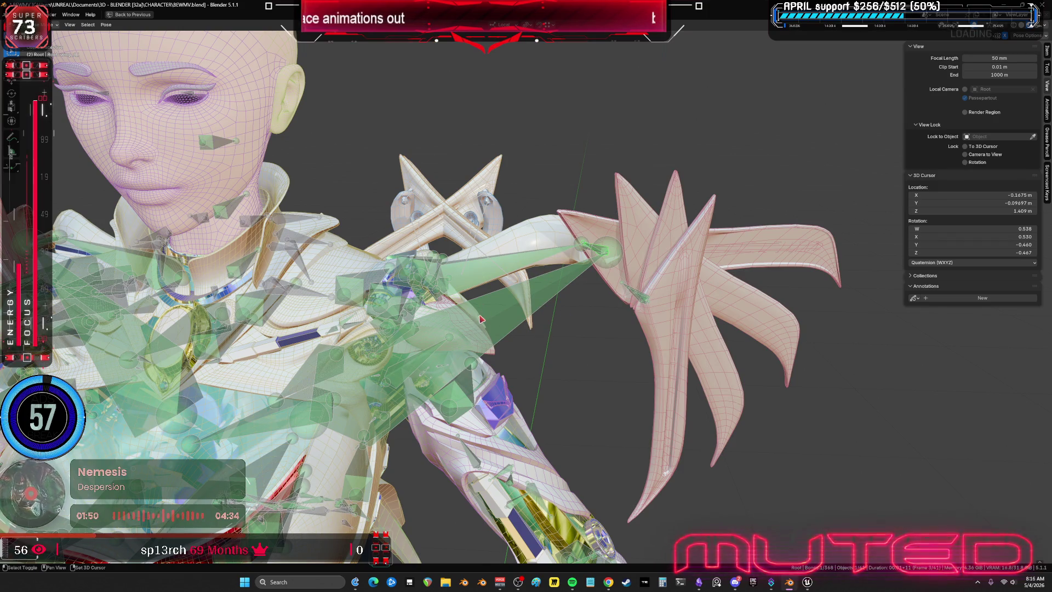
mouse_move(482, 319)
middle_mouse_down()
mouse_move(515, 350)
mouse_move(646, 370)
middle_mouse_up()
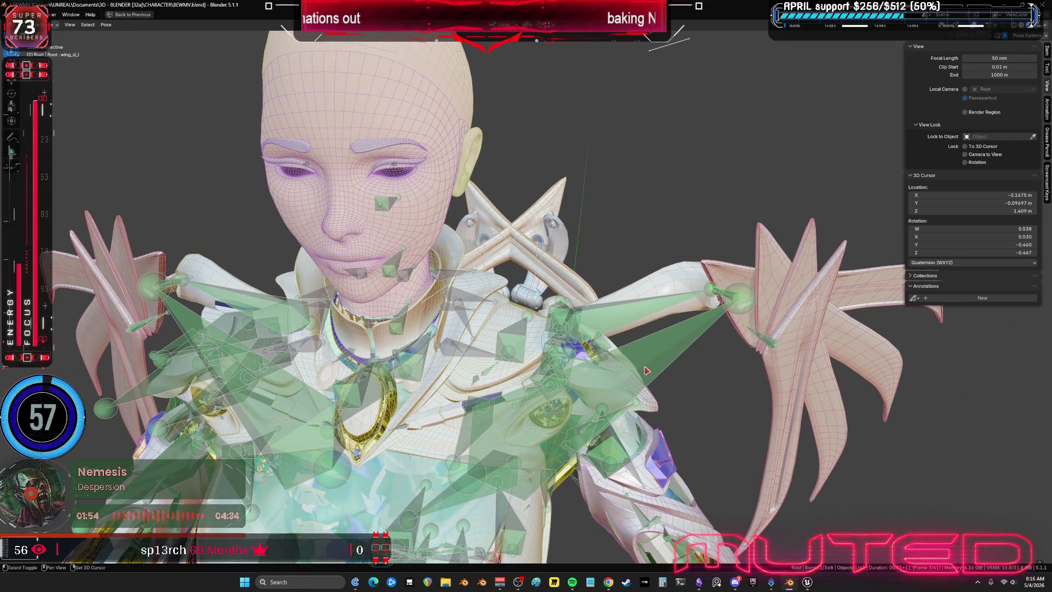
mouse_move(412, 377)
middle_mouse_down()
mouse_move(506, 312)
mouse_move(521, 347)
middle_mouse_up()
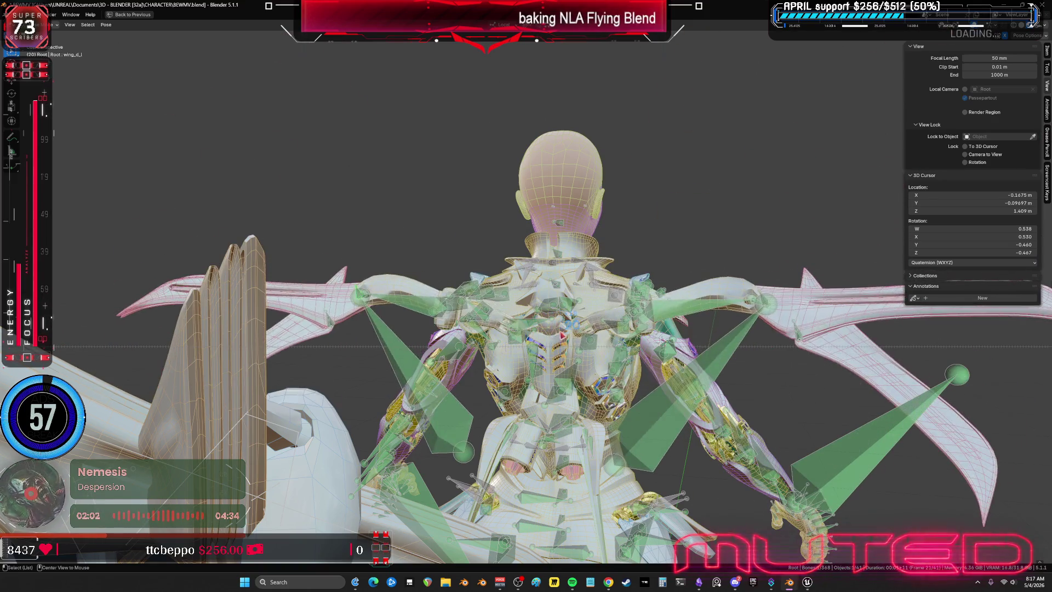
key("ctrl+space")
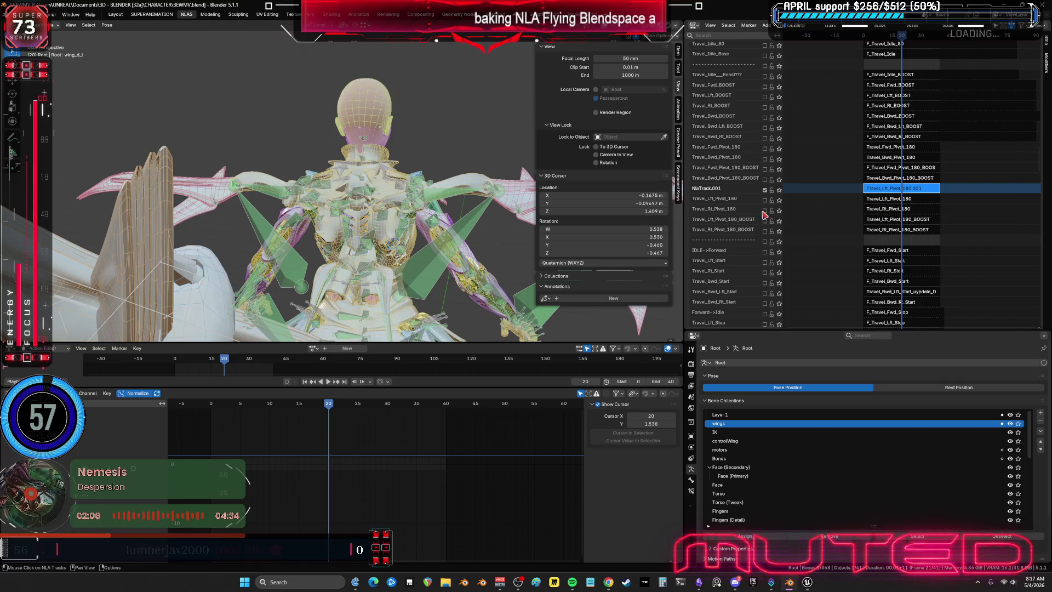
Activate the F_Travel_Rt_Pivot_180 strip's track and step back to frame 35
left_click(766, 211)
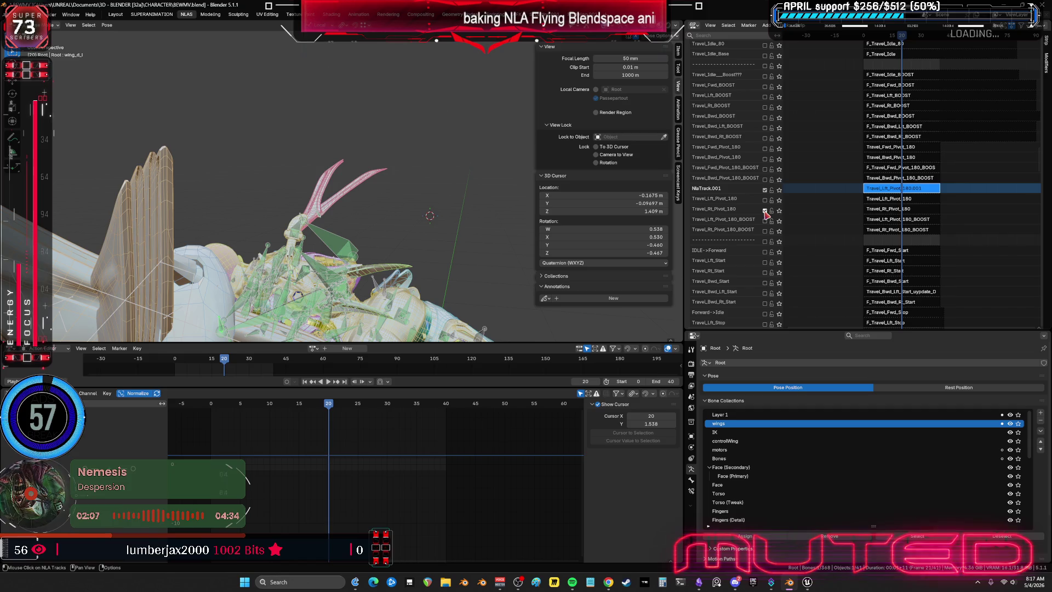
left_click(882, 211)
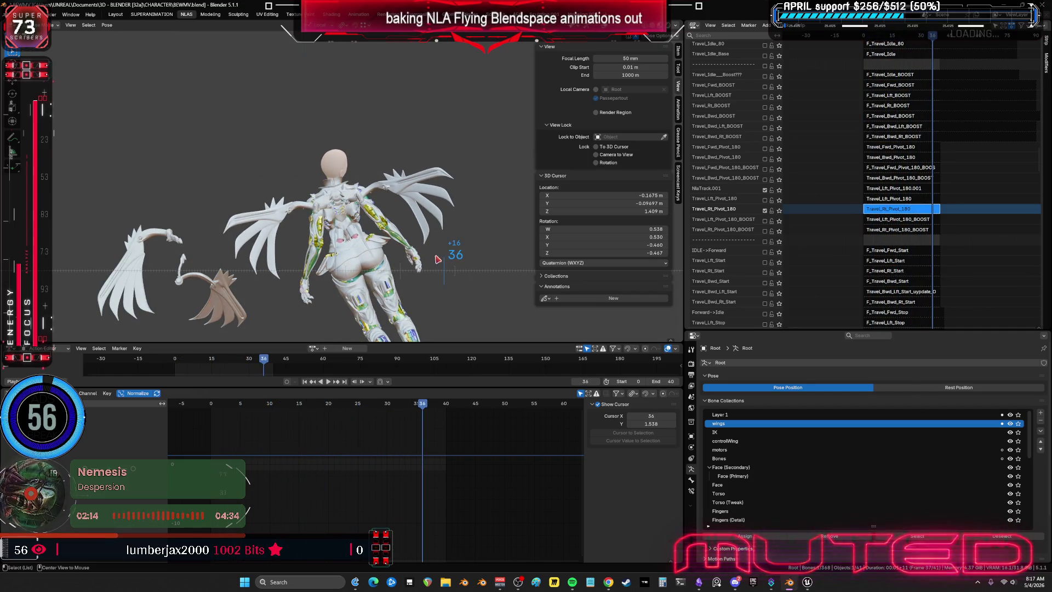
key("Left")
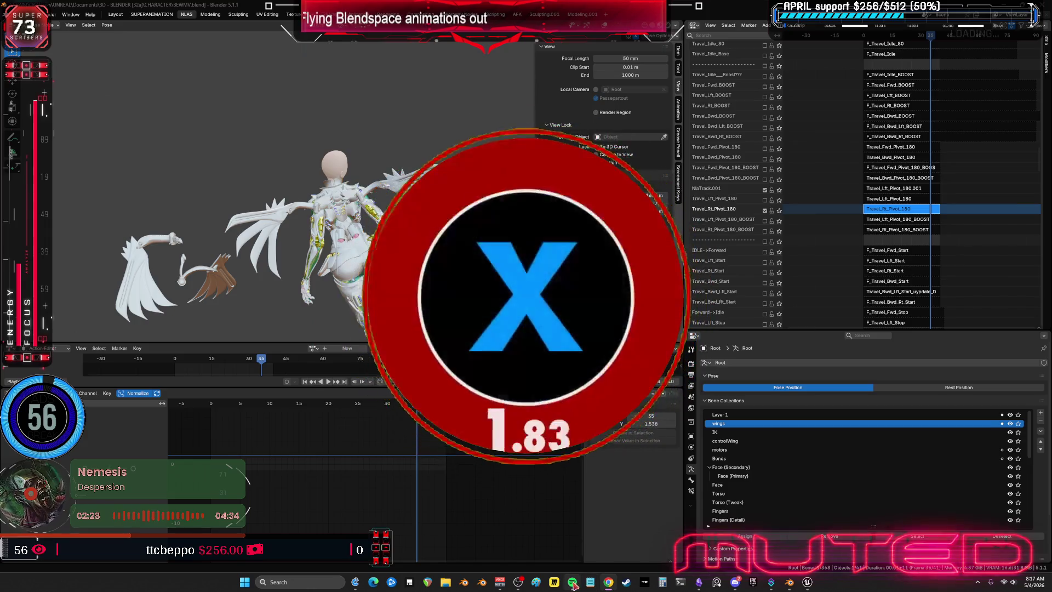
key("alt+Tab")
key("alt+Tab")
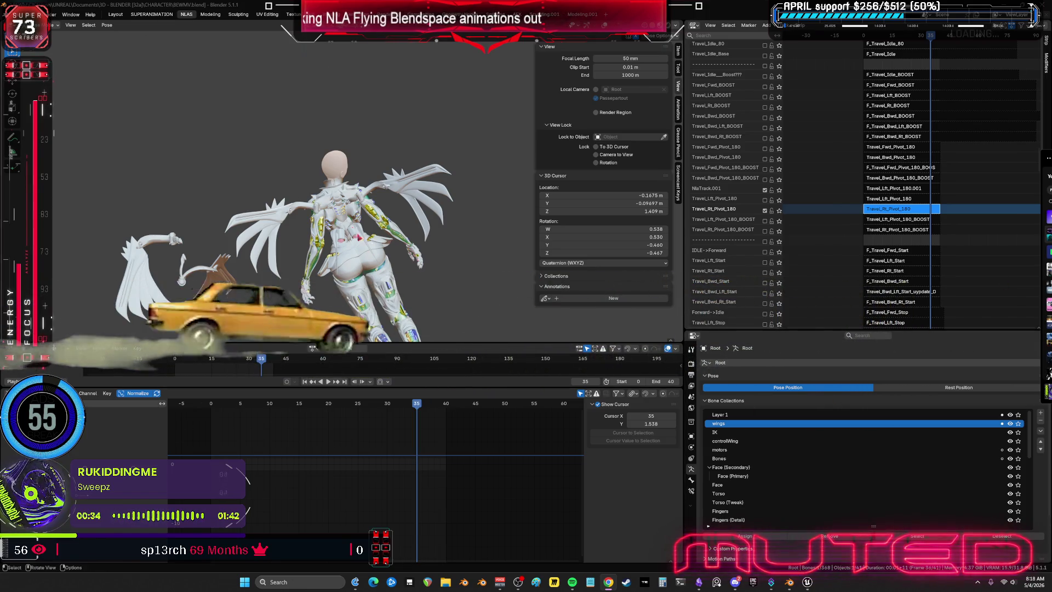
mouse_move(329, 206)
middle_mouse_down()
mouse_move(535, 178)
mouse_move(446, 164)
mouse_move(470, 152)
middle_mouse_up()
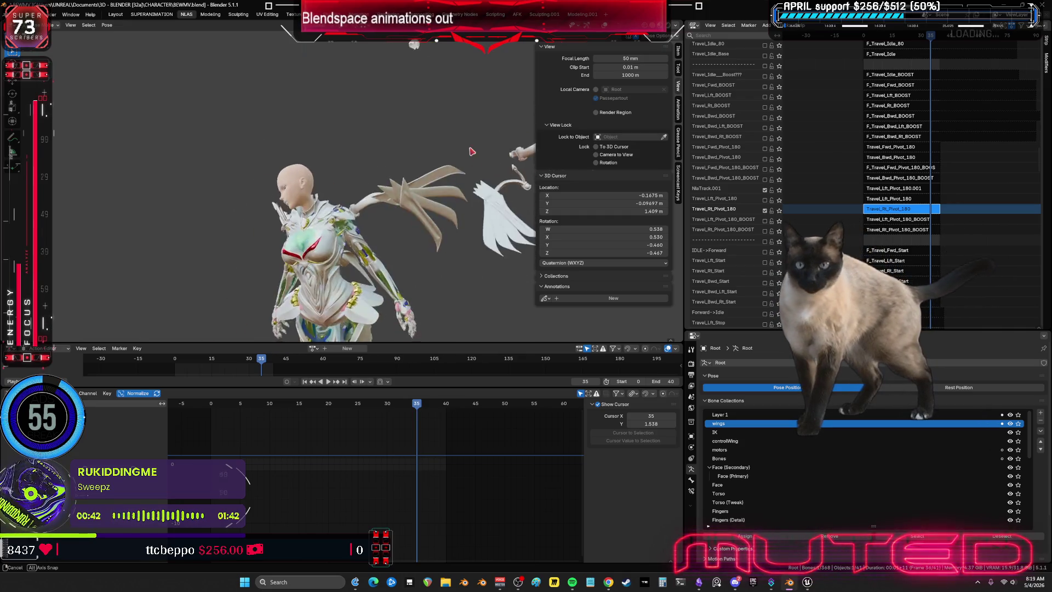
mouse_move(472, 152)
middle_mouse_down()
mouse_move(365, 184)
mouse_move(108, 157)
mouse_move(415, 216)
mouse_move(461, 239)
middle_mouse_up()
key("ctrl+space")
scroll(559, 272, "up", 3)
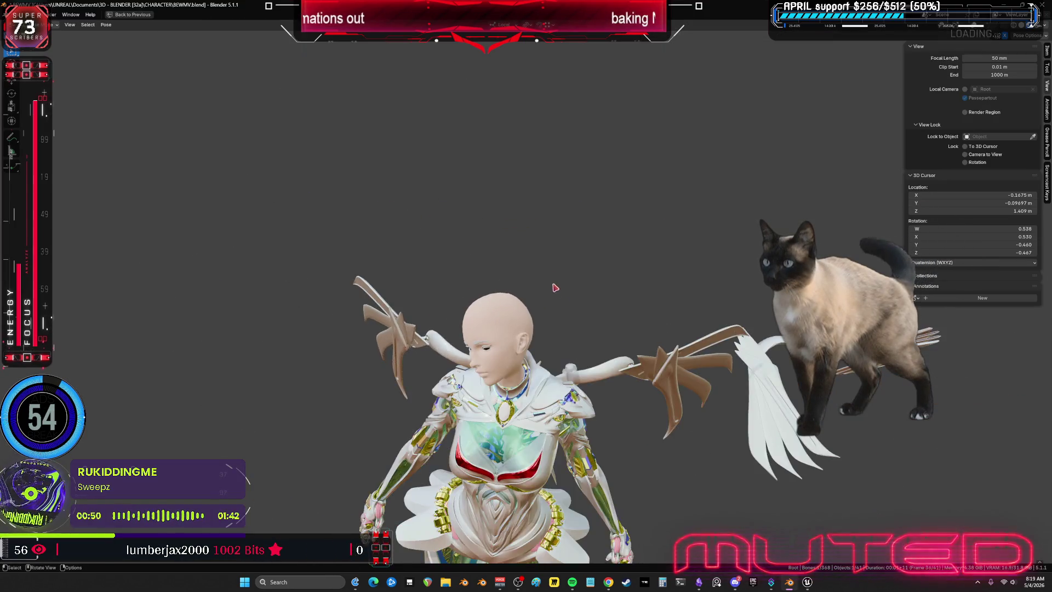
middle_click_drag(555, 288, 633, 222, "shift")
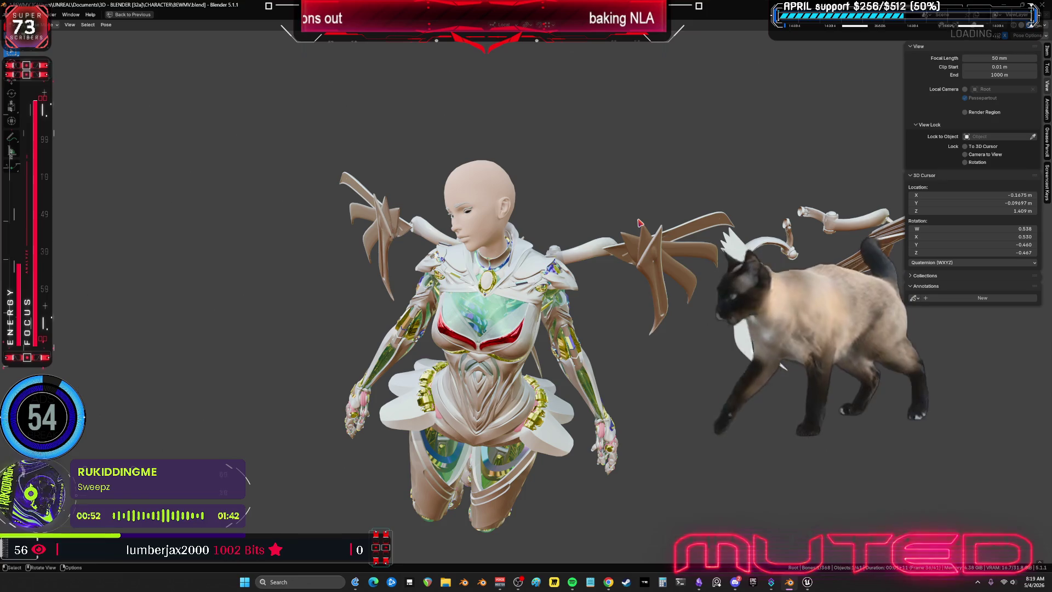
scroll(576, 239, "up", 4)
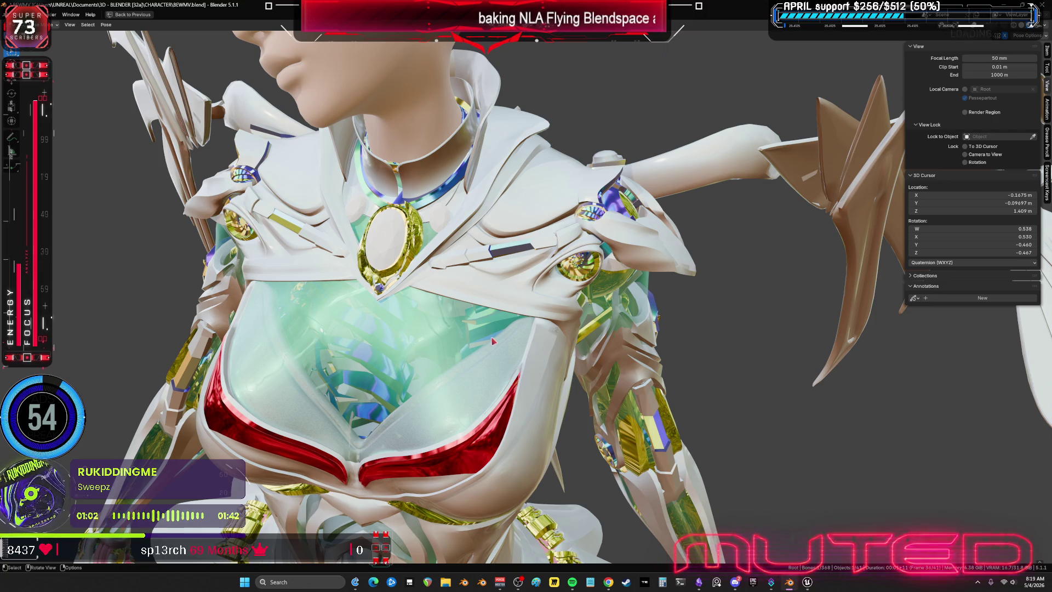
scroll(494, 340, "down", 5)
middle_click_drag(494, 341, 576, 246)
key("ctrl+space")
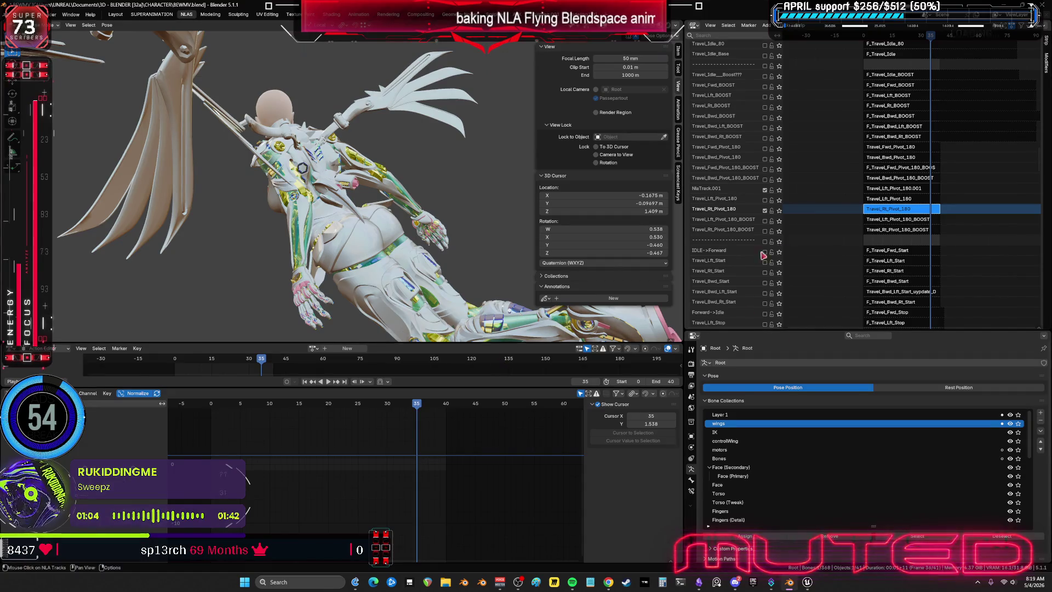
scroll(894, 113, "up", 2, "shift")
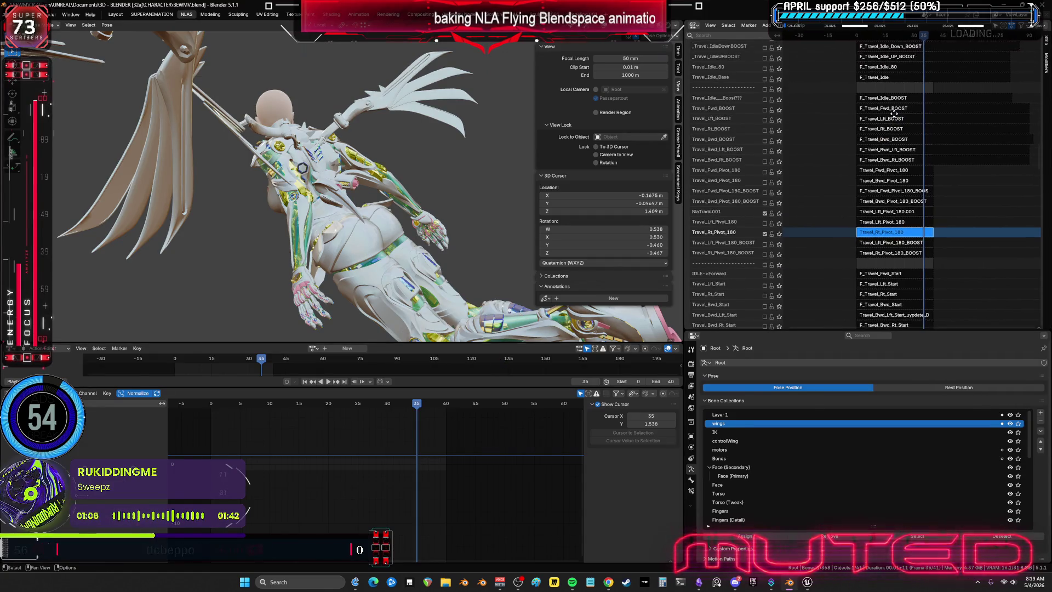
scroll(822, 111, "up", 5)
scroll(738, 106, "up", 5)
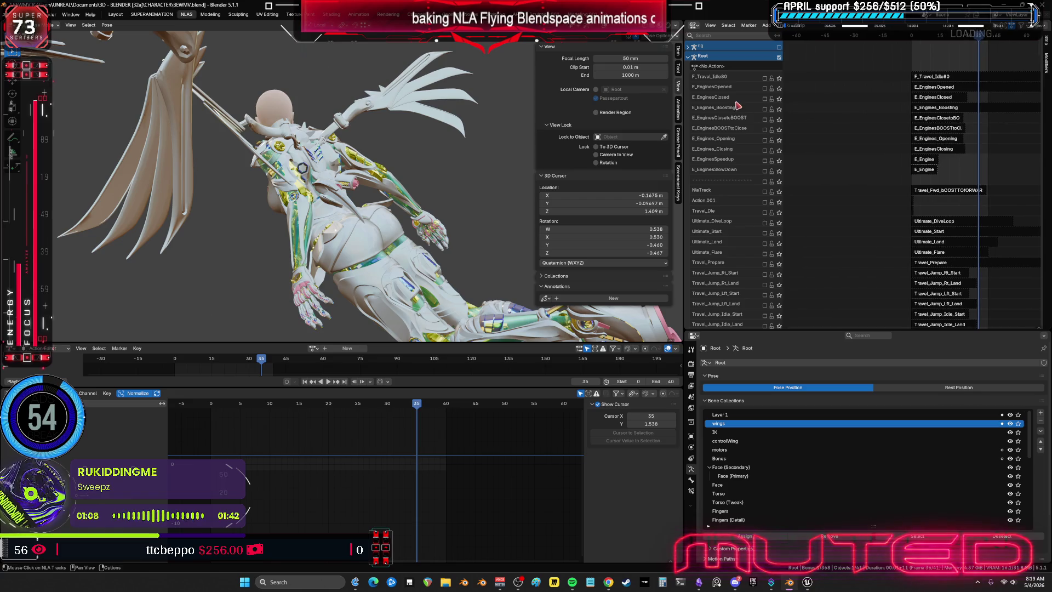
Enable the E_EnginesOpened track and widen the NLA editor area
left_click(765, 87)
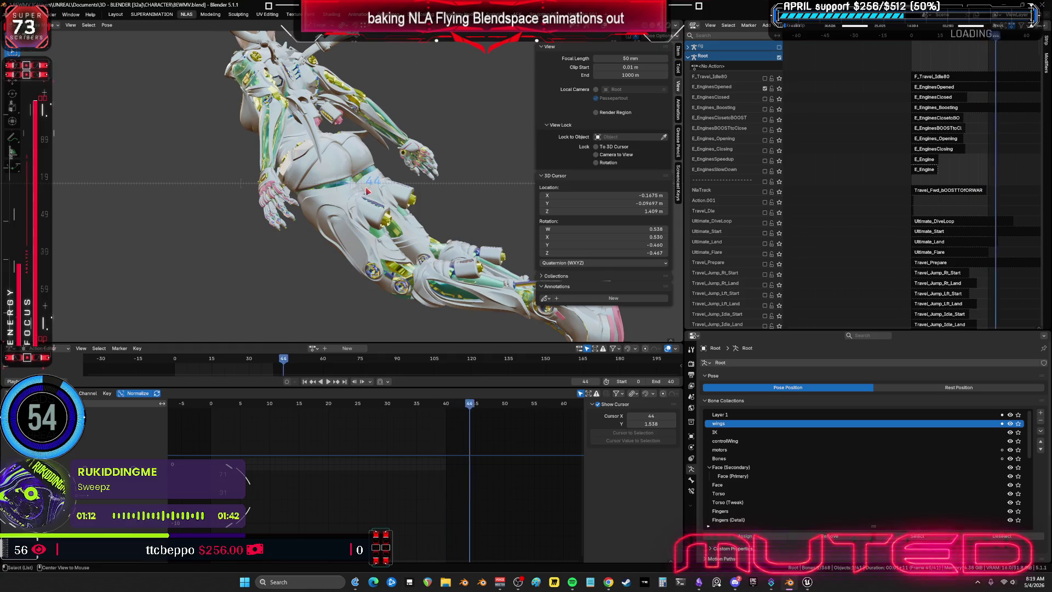
scroll(290, 191, "up", 15, "alt")
scroll(289, 192, "up", 4, "alt")
scroll(278, 183, "up", 4, "alt")
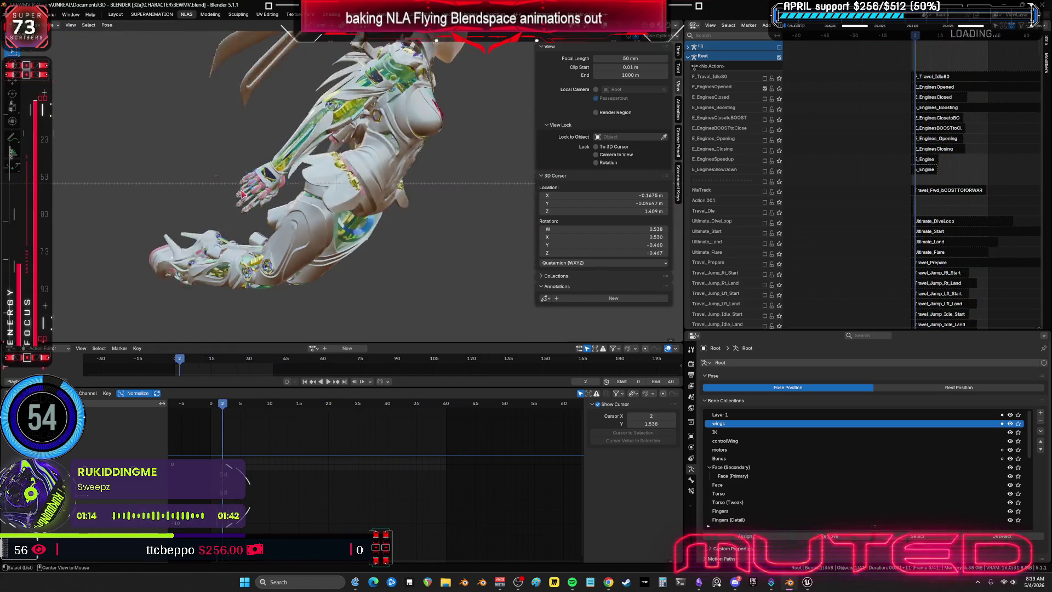
scroll(247, 193, "up", 4, "alt")
scroll(223, 205, "up", 4, "alt")
scroll(222, 204, "up", 4, "alt")
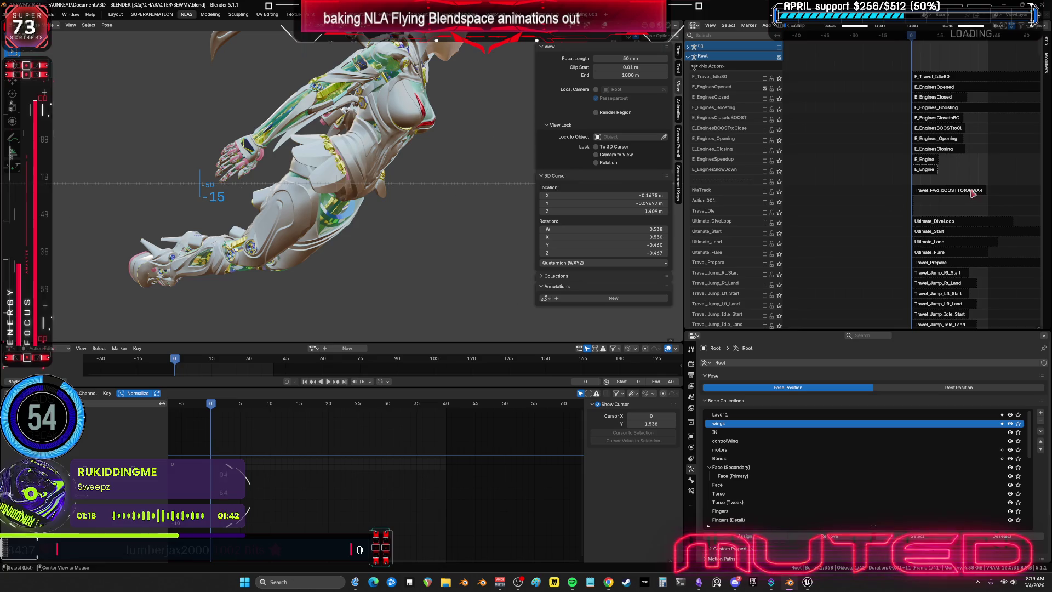
scroll(947, 179, "down", 5)
scroll(966, 213, "down", 8)
scroll(967, 213, "down", 5)
scroll(957, 221, "down", 5)
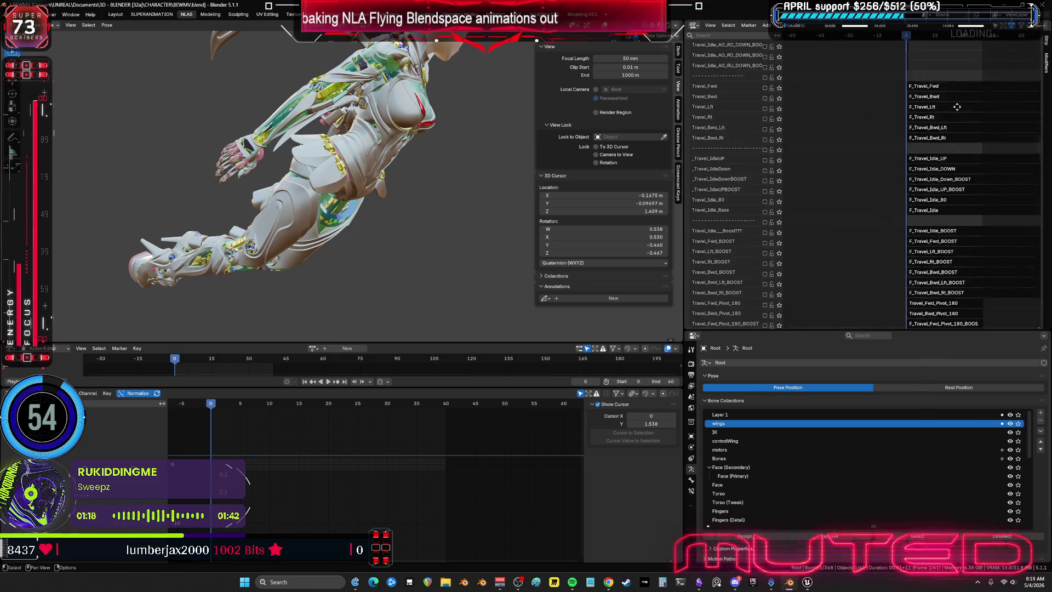
scroll(945, 231, "down", 5)
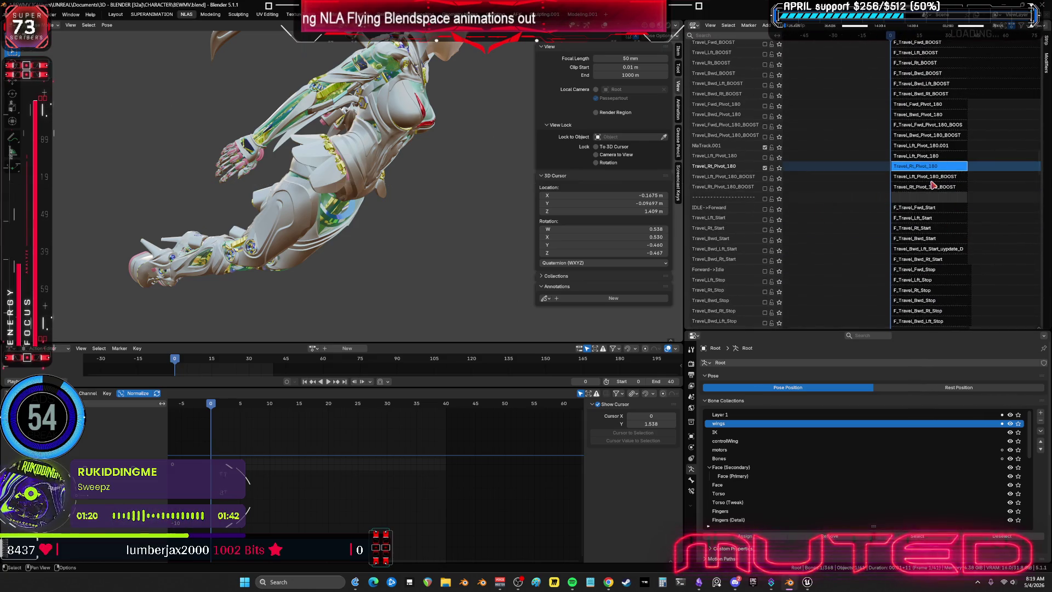
left_click_drag(684, 240, 474, 206)
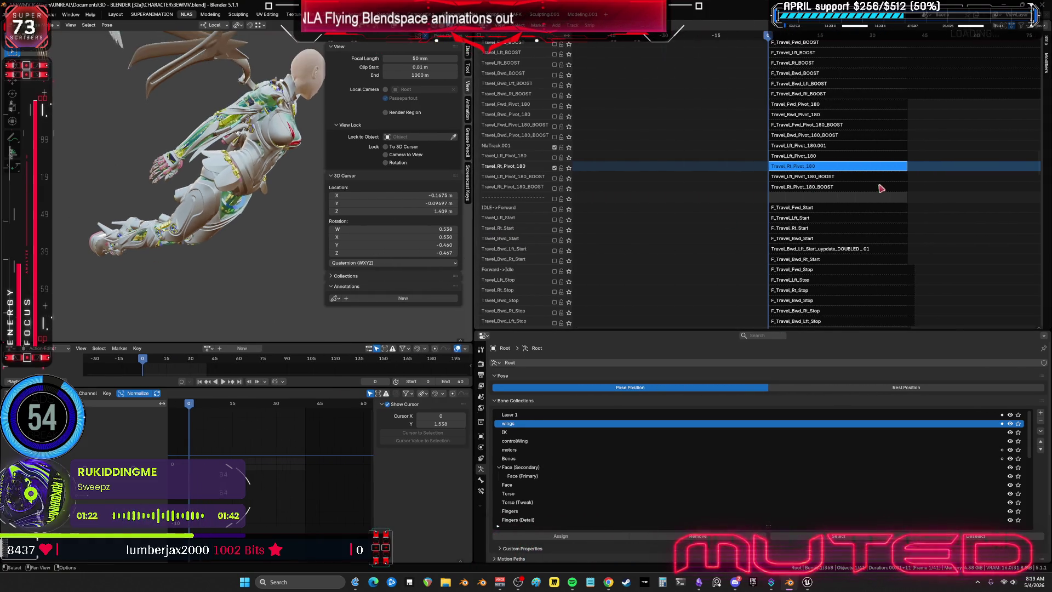
Select the Travel_Rt_Pivot_180 strip, enter tweak mode with overlays shown, and select all bones
left_click_drag(1041, 136, 876, 139)
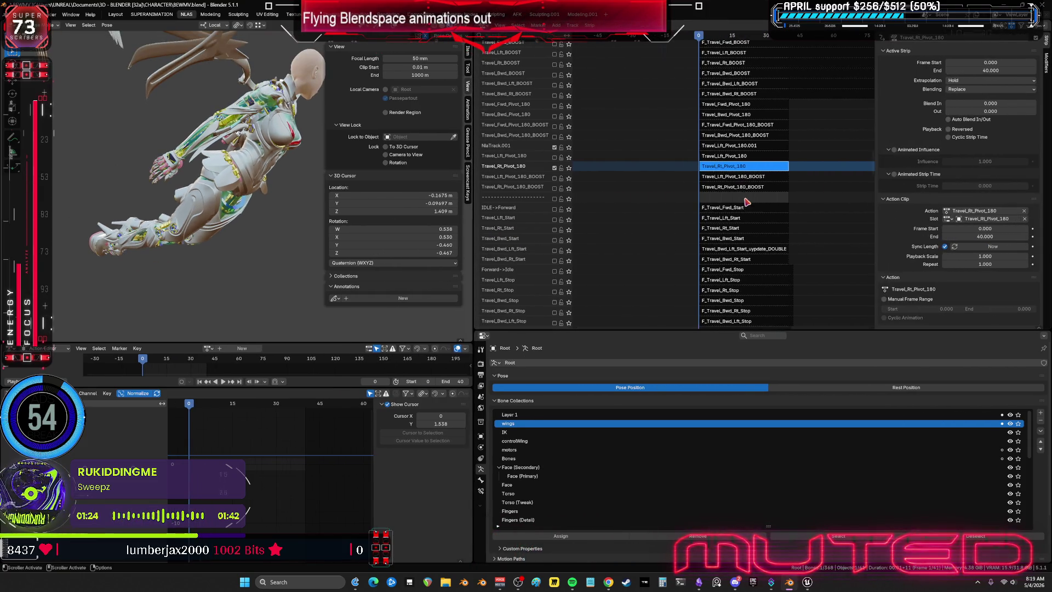
left_click(743, 156)
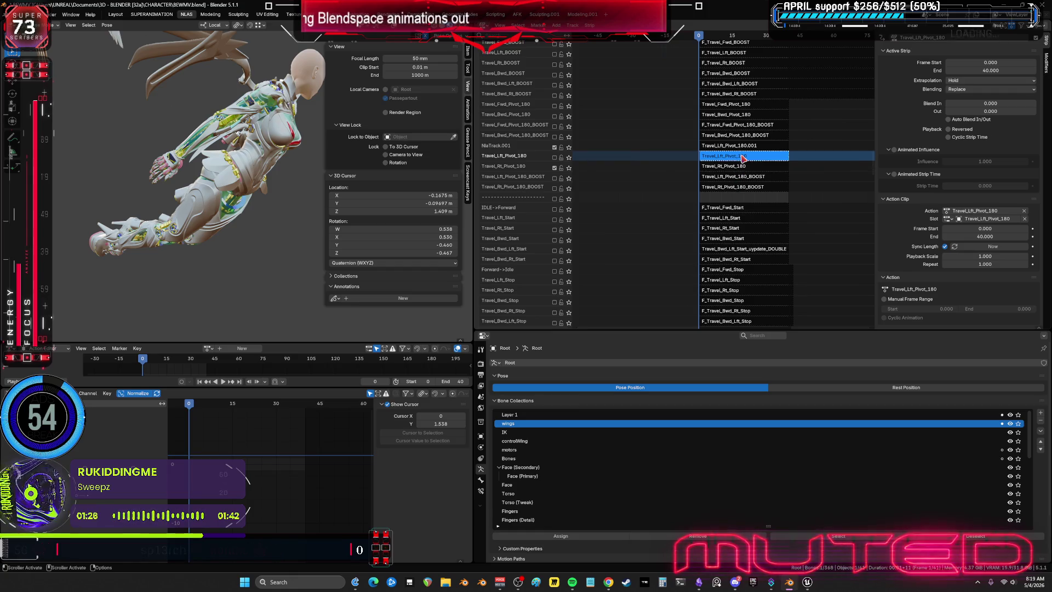
left_click(743, 167)
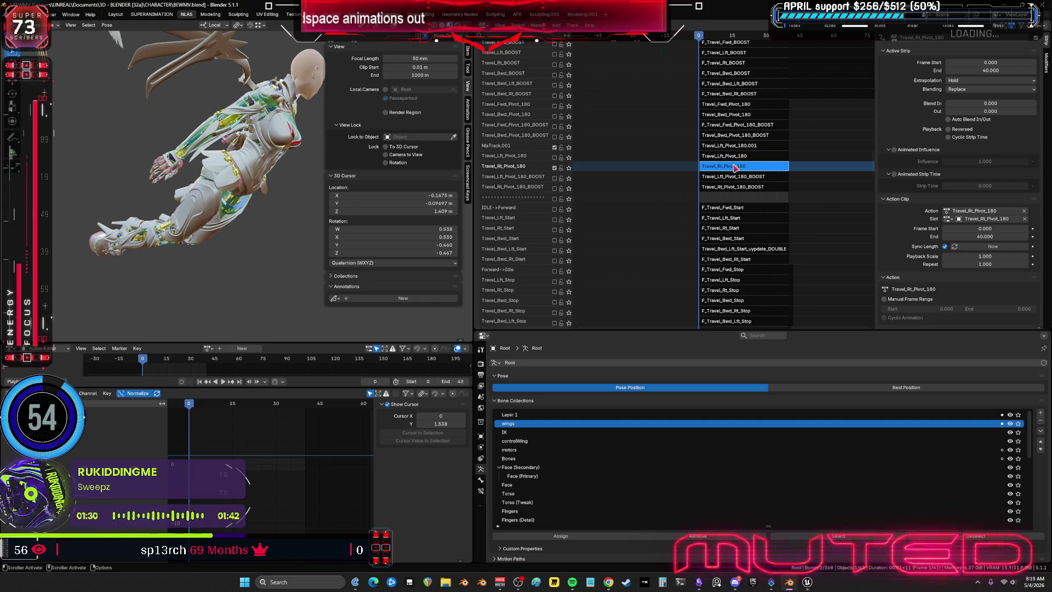
key("Tab")
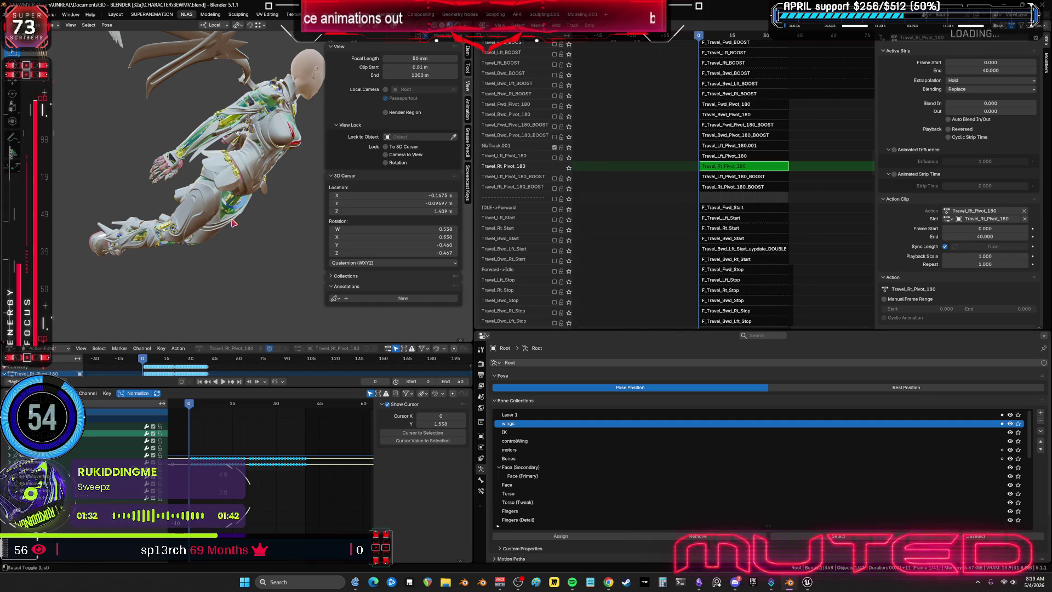
key("shift+alt+z")
key("a")
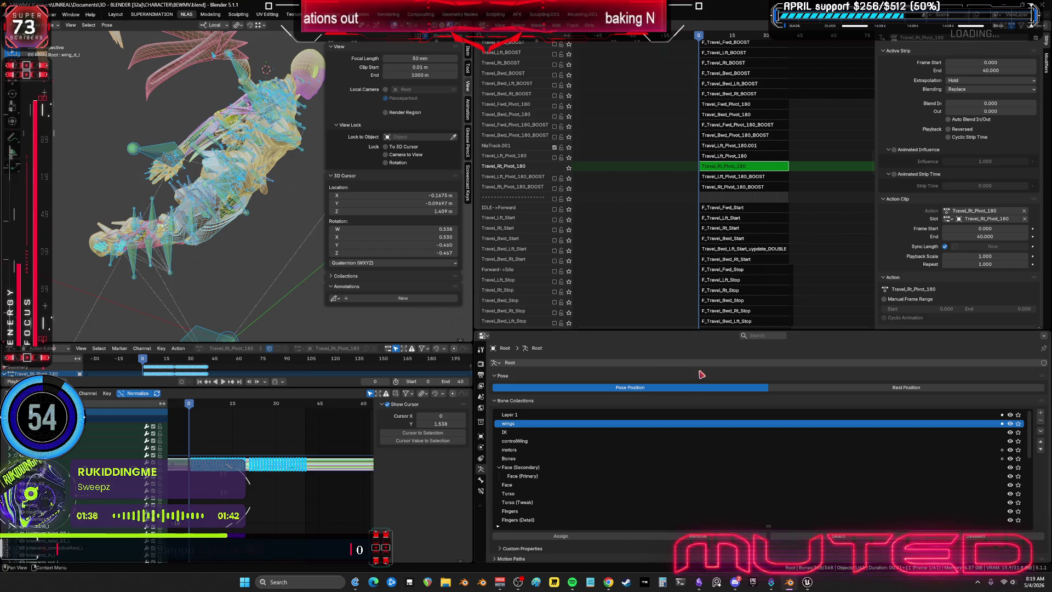
Bake the selected bones' pose into a standalone action over frames 0–40
mouse_move(297, 269)
middle_mouse_down()
mouse_move(225, 235)
mouse_move(237, 225)
middle_mouse_up()
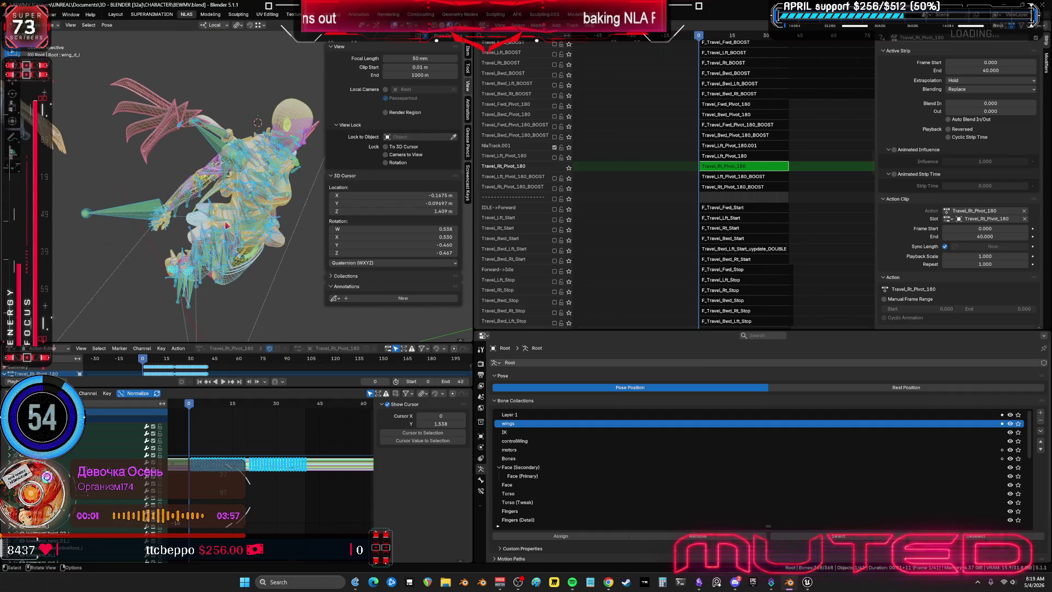
key("F3")
key("Return")
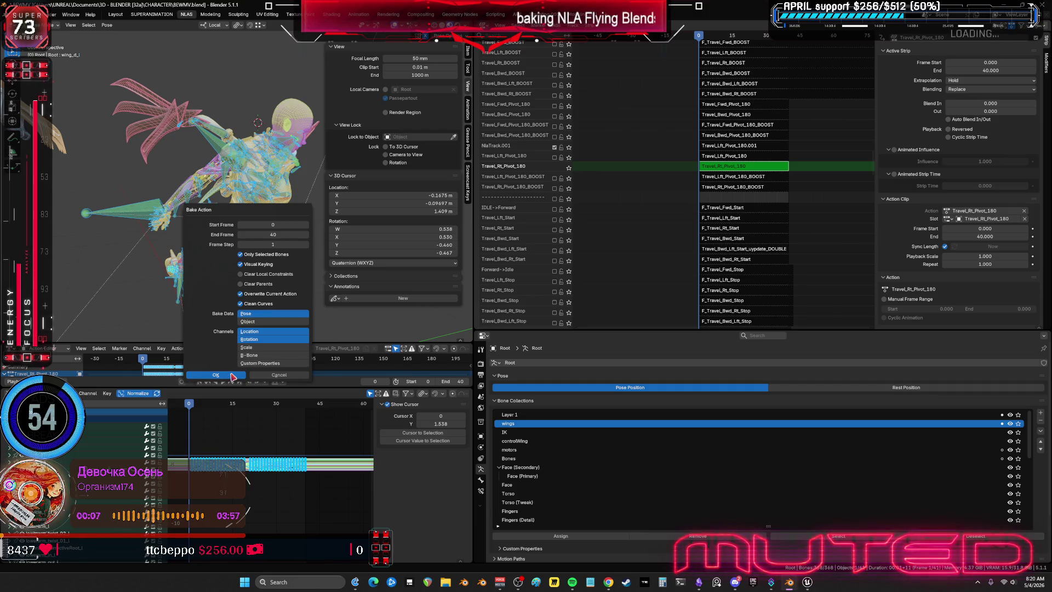
left_click(216, 375)
Leave tweak mode and delete the leftover MixTrack.001 holding Travel_Lft_Pivot_180.001
middle_click_drag(202, 238, 189, 191)
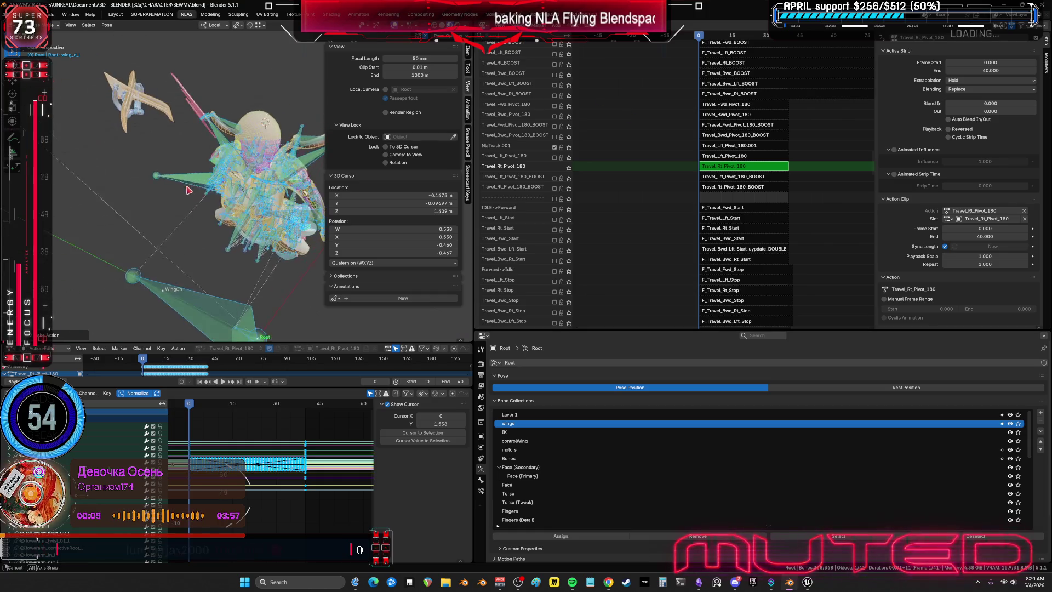
key("Tab")
right_click(509, 149)
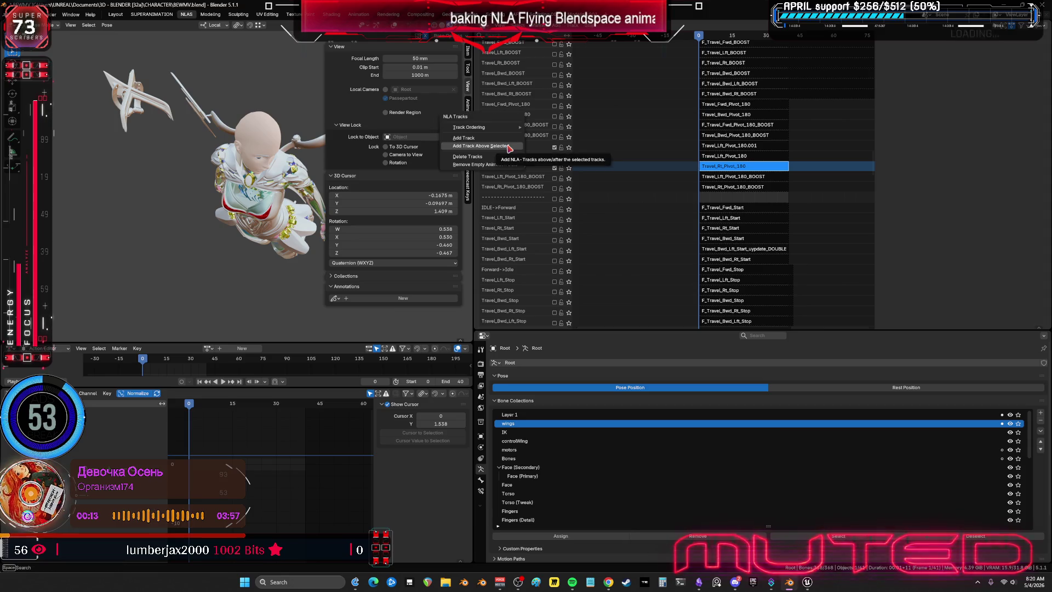
key("Return")
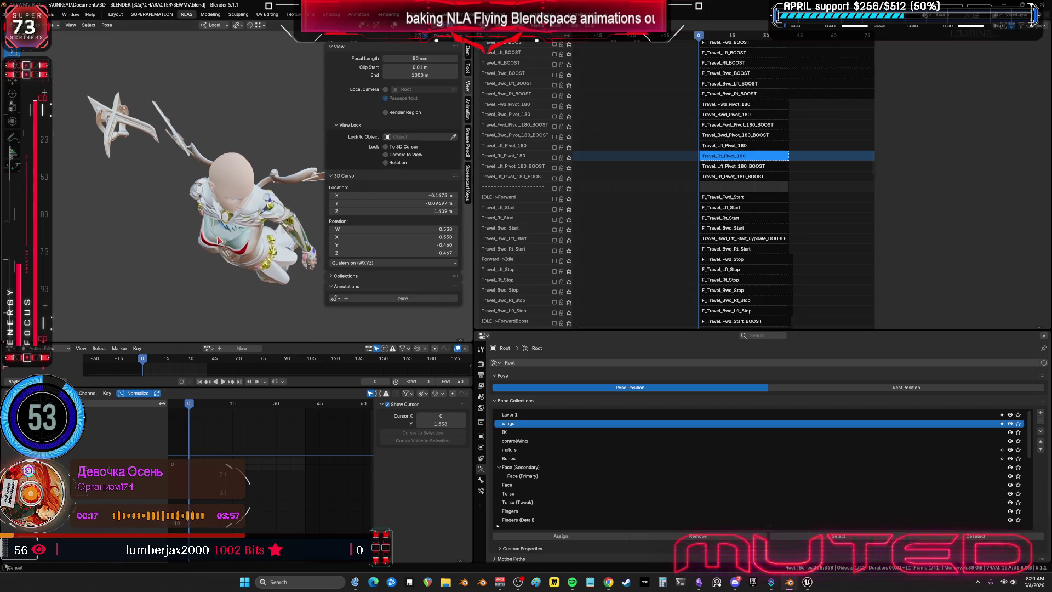
In the flowchart, delete the two Travel_Lft cards, Travel_Bwd_Pivot_180 and the pivot left card
left_click(699, 582)
left_click_drag(493, 367, 151, 222)
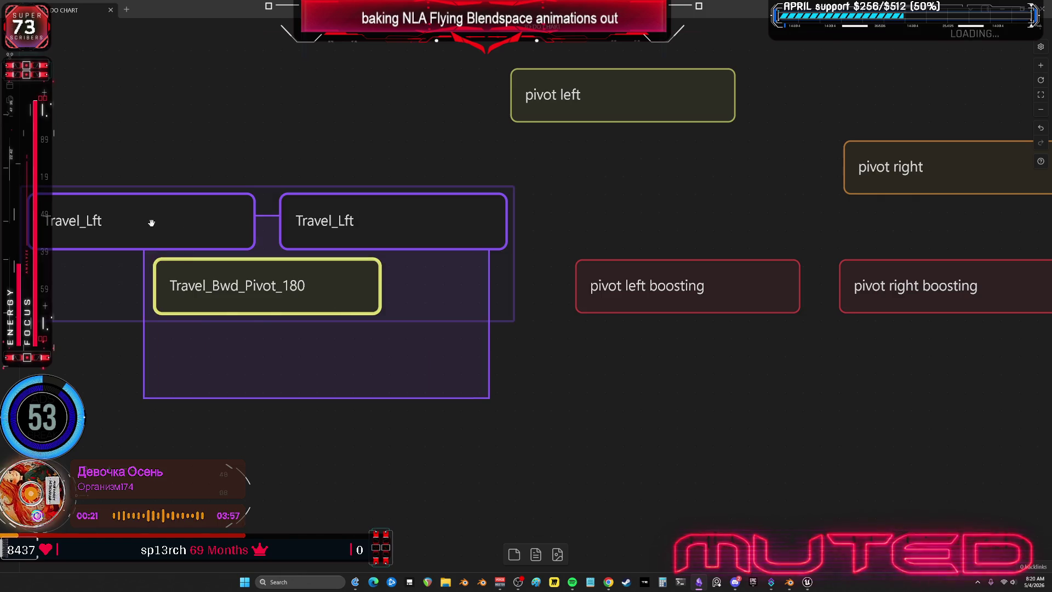
scroll(583, 301, "down", 3)
scroll(707, 299, "up", 4)
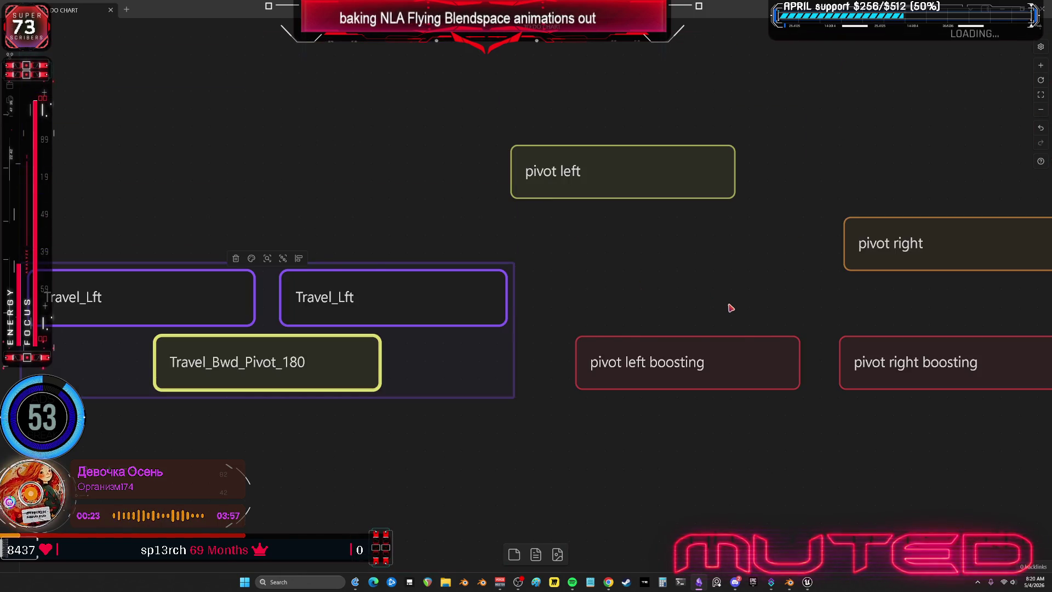
scroll(730, 308, "down", 2)
key("Delete")
left_click(747, 261)
left_click(499, 203)
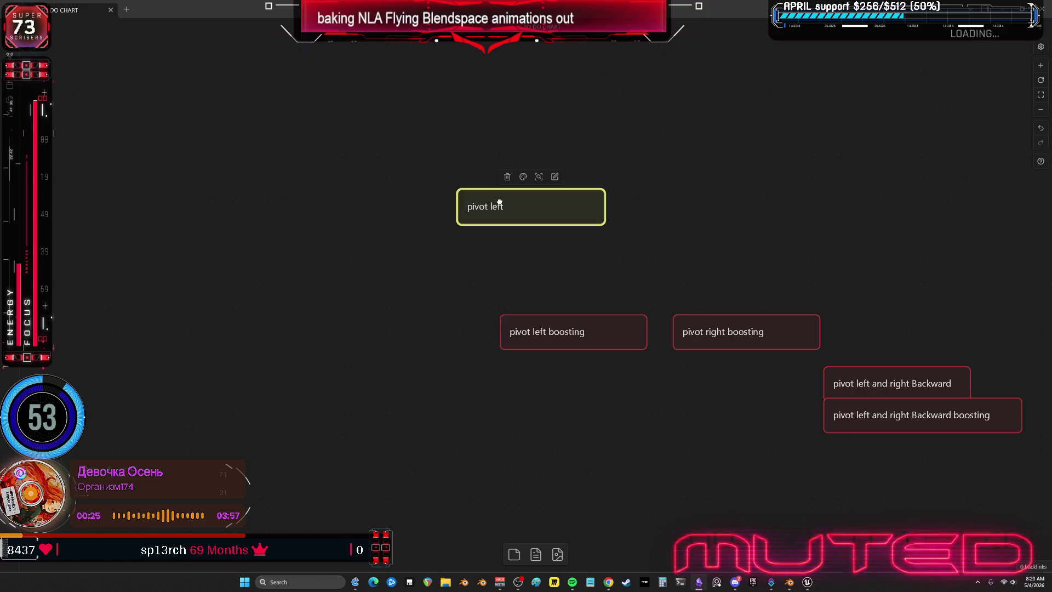
key("Delete")
middle_click_drag(774, 399, 652, 344)
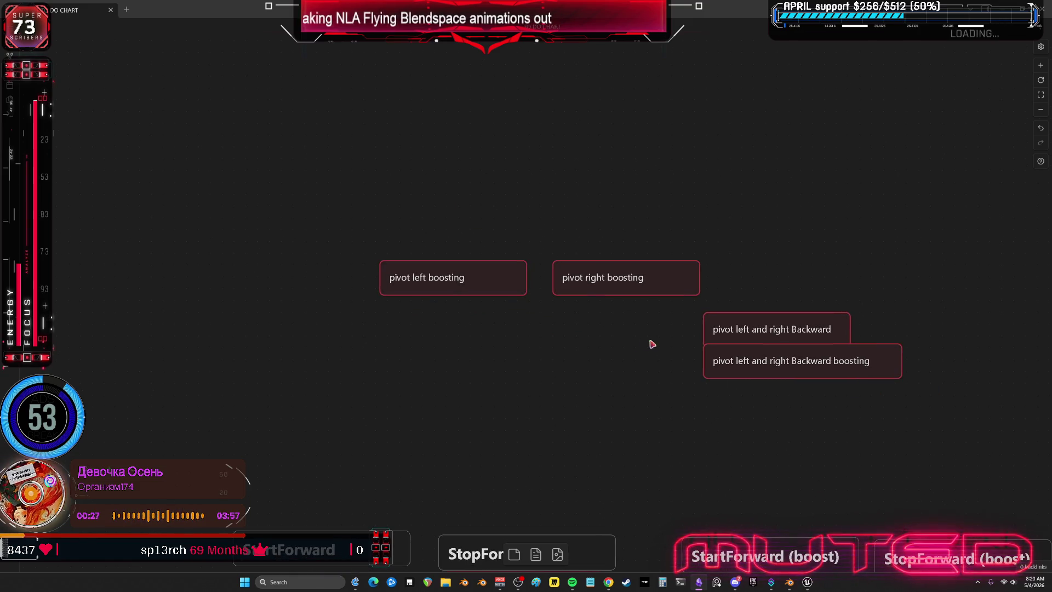
Recolour the pivot left boosting card yellow-green and the pivot right boosting card to match
left_click(475, 264)
left_click(444, 248)
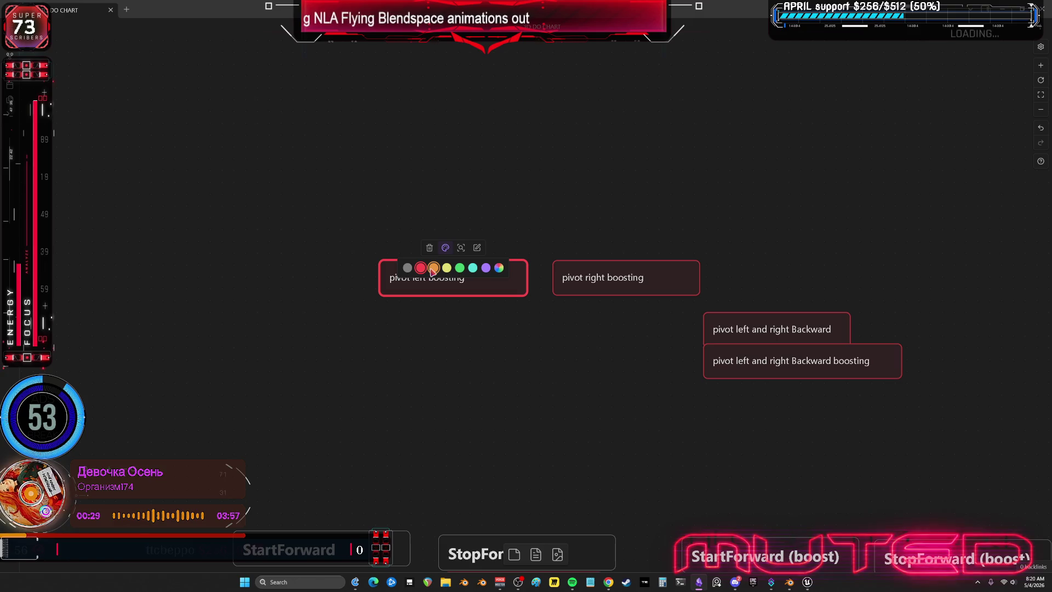
left_click(430, 267)
left_click(587, 278)
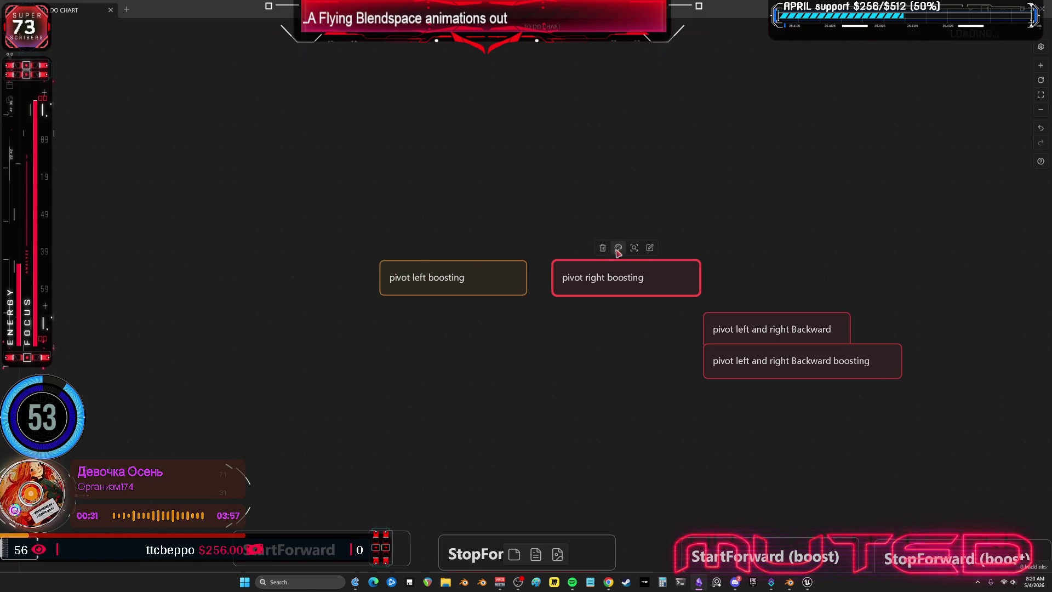
left_click(478, 273)
left_click(446, 248)
left_click(450, 270)
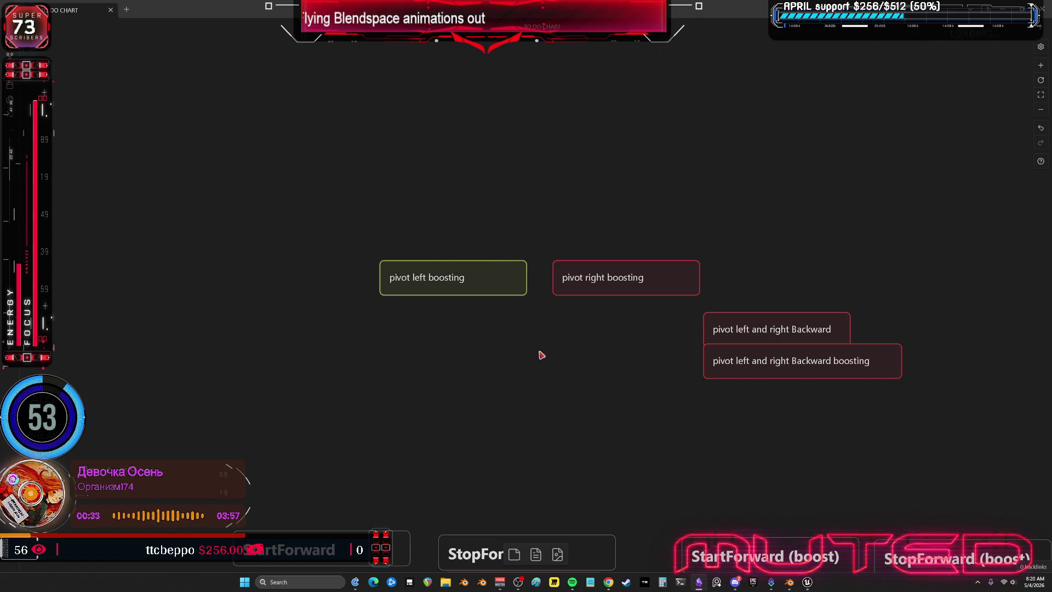
left_click(609, 275)
left_click(619, 249)
left_click(622, 269)
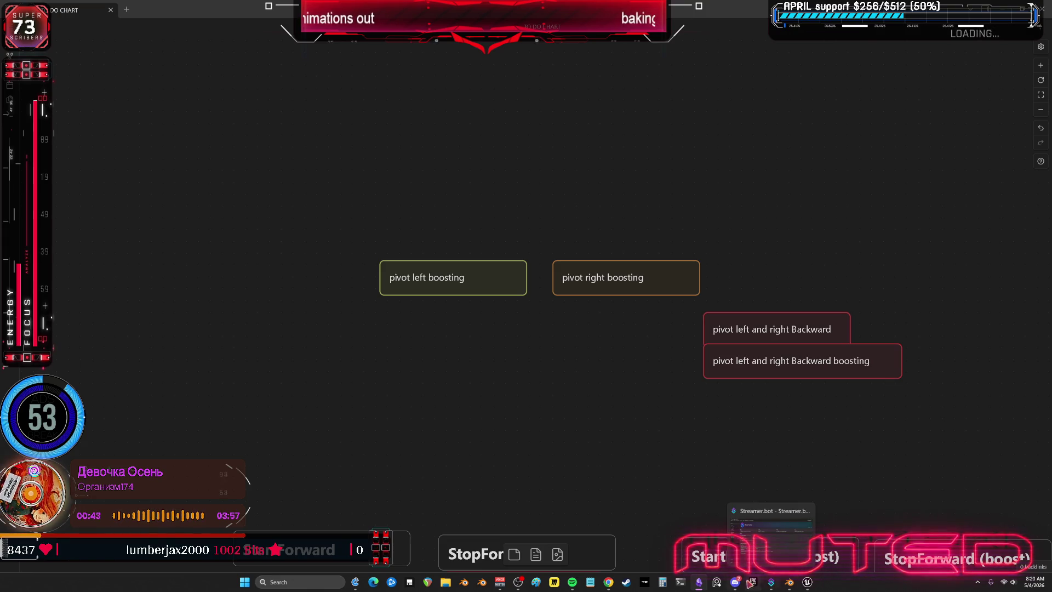
left_click(790, 582)
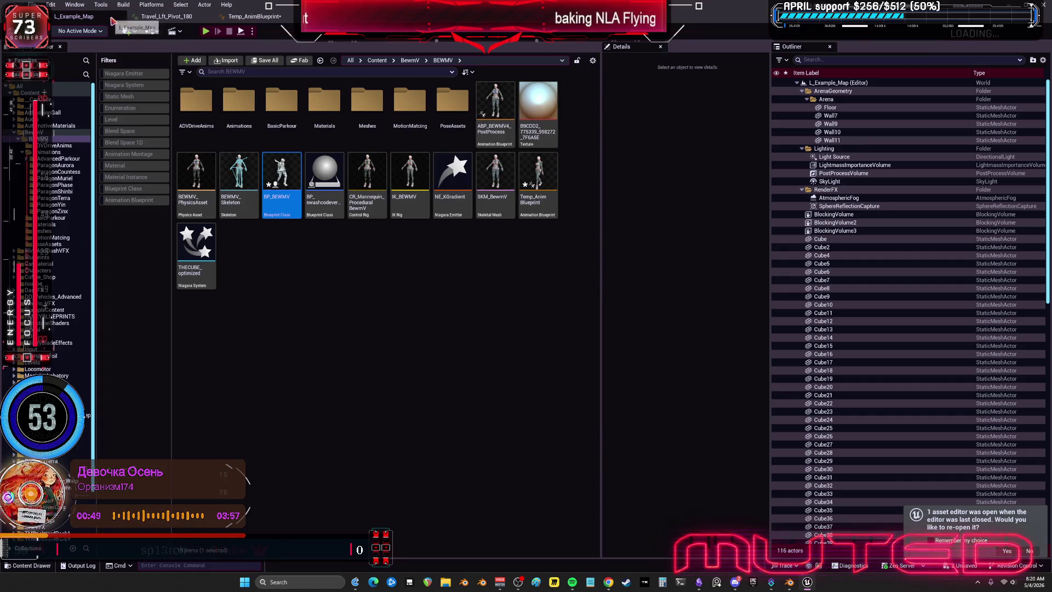
type("t.MaxFPS")
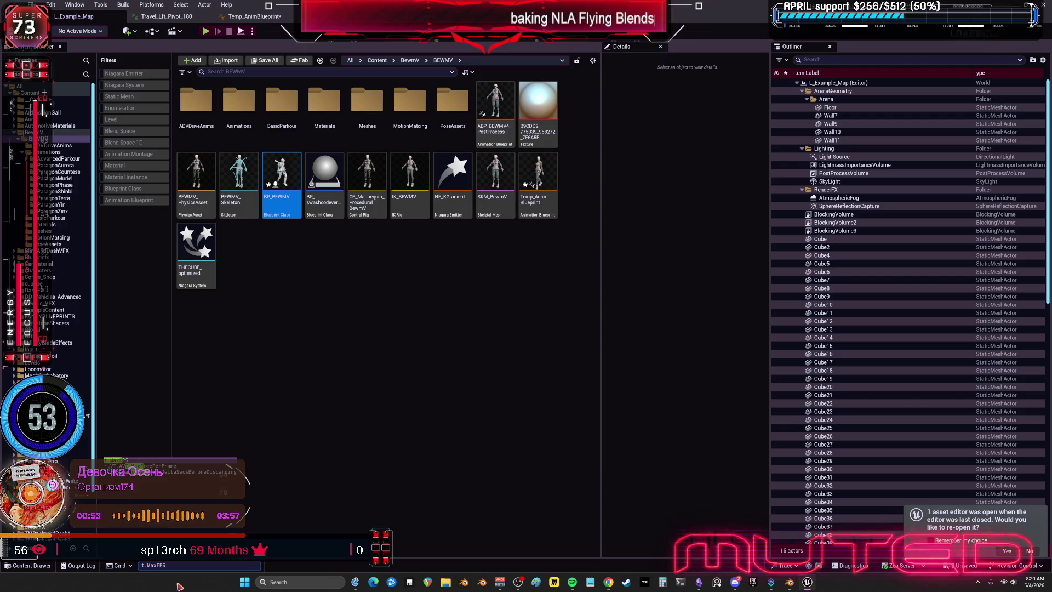
Submit the t.MaxFPS console command and bring up the Temp_AnimBlueprint graph
key("Return")
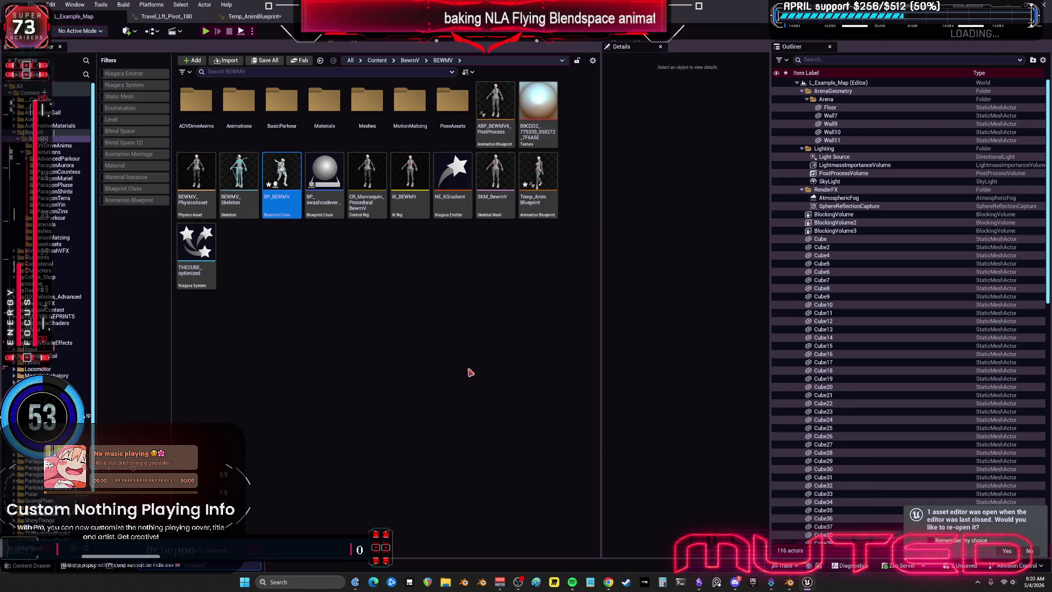
key("ctrl+Tab")
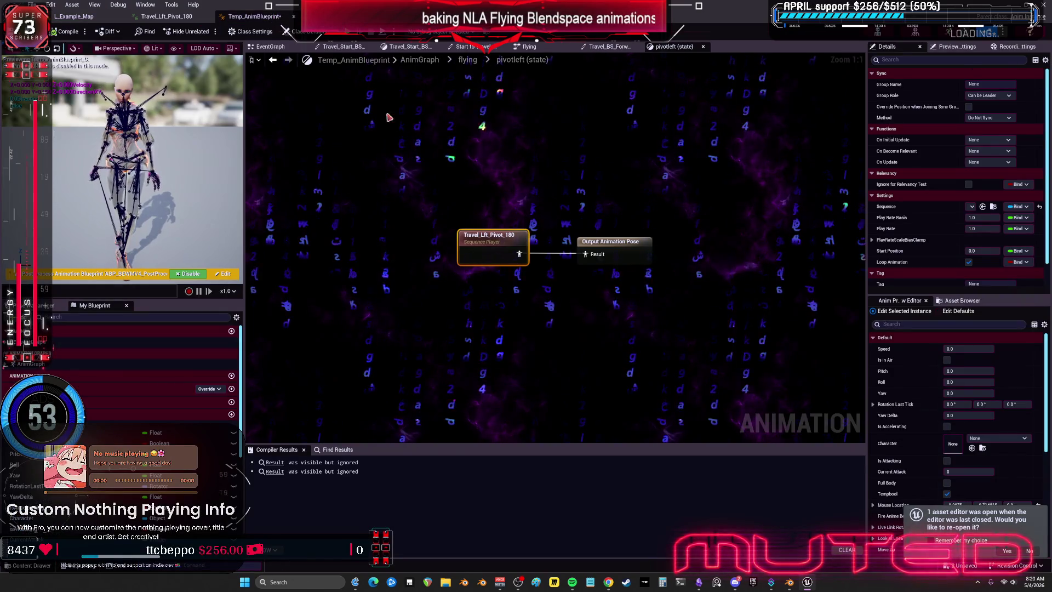
Navigate the flying state machine to the pivotleft_1 state graph
left_click(471, 59)
scroll(678, 209, "up", 4)
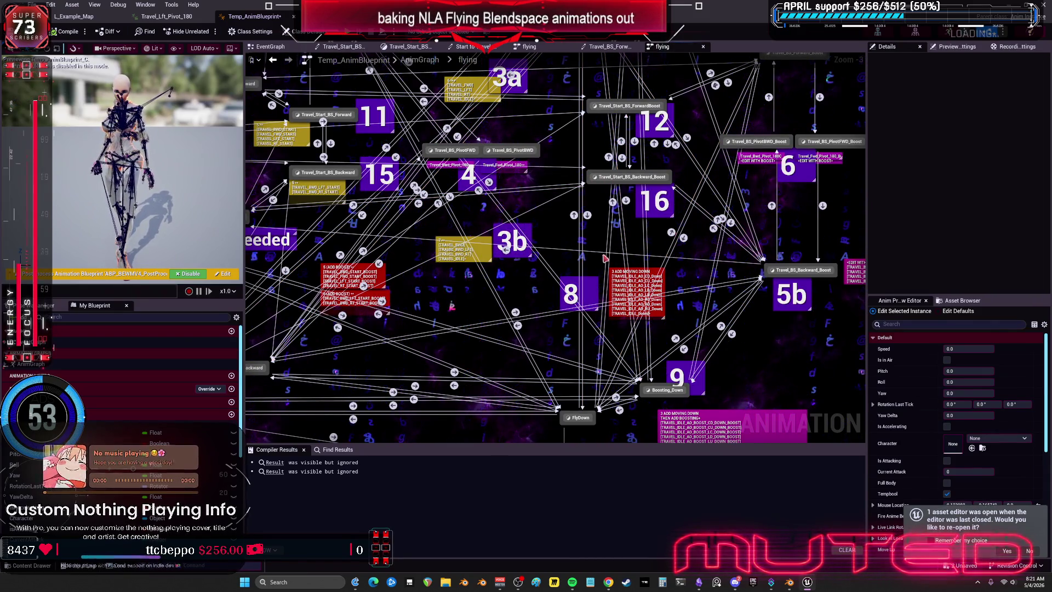
right_click_drag(758, 150, 586, 216)
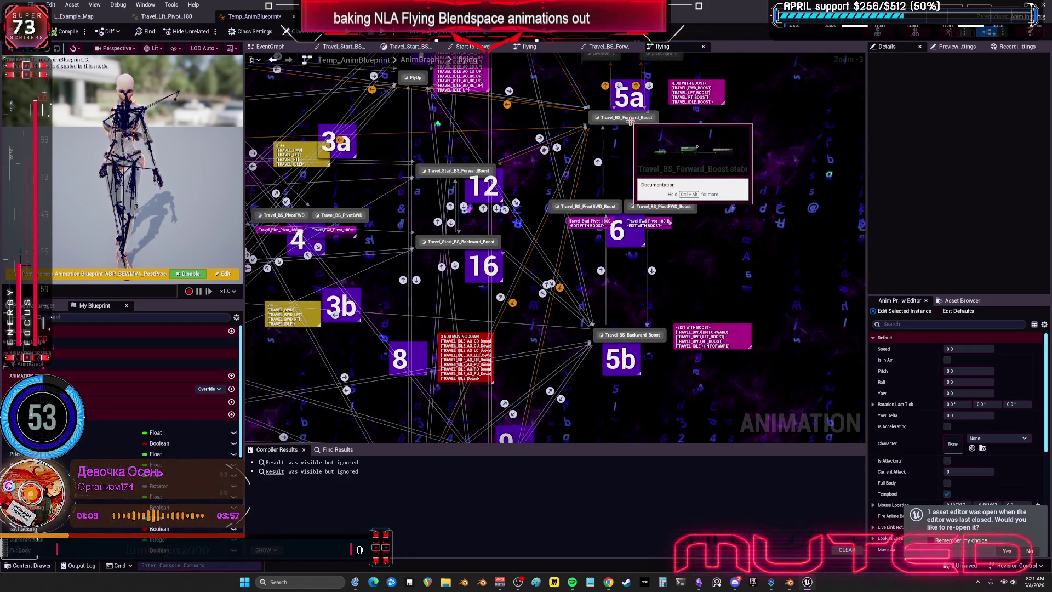
right_click_drag(587, 253, 566, 369)
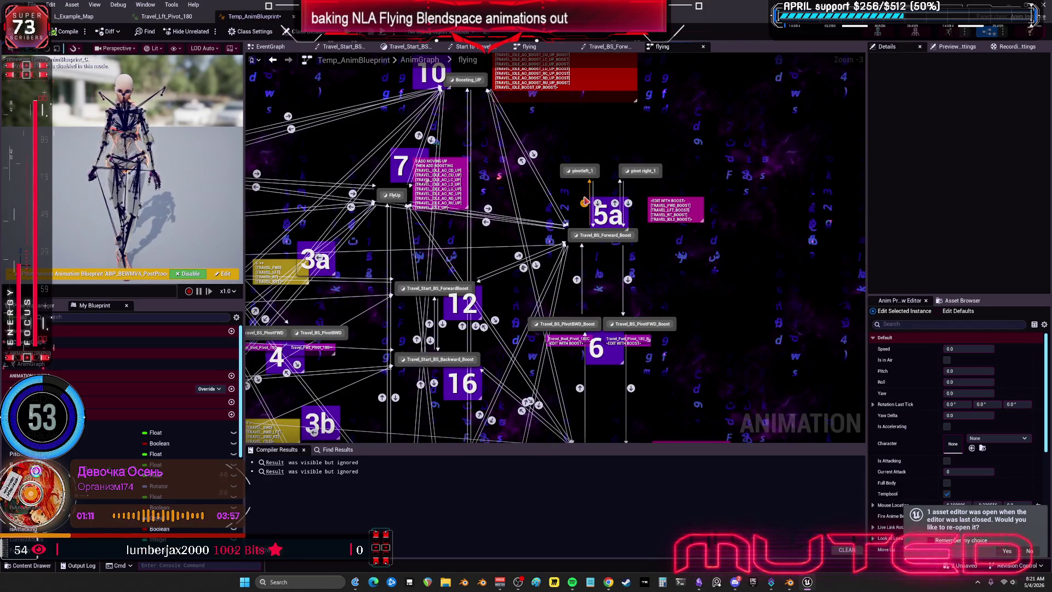
double_click(580, 170)
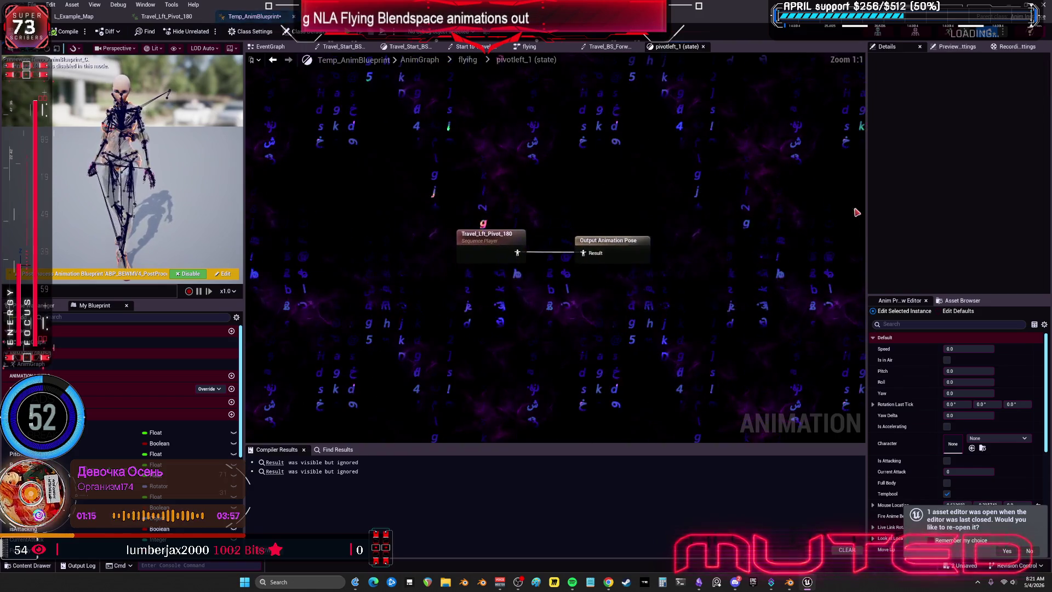
Set the Travel_Lft_Pivot_180 sequence player's play rate to 2.0 and run a play test
left_click(505, 234)
key("Return")
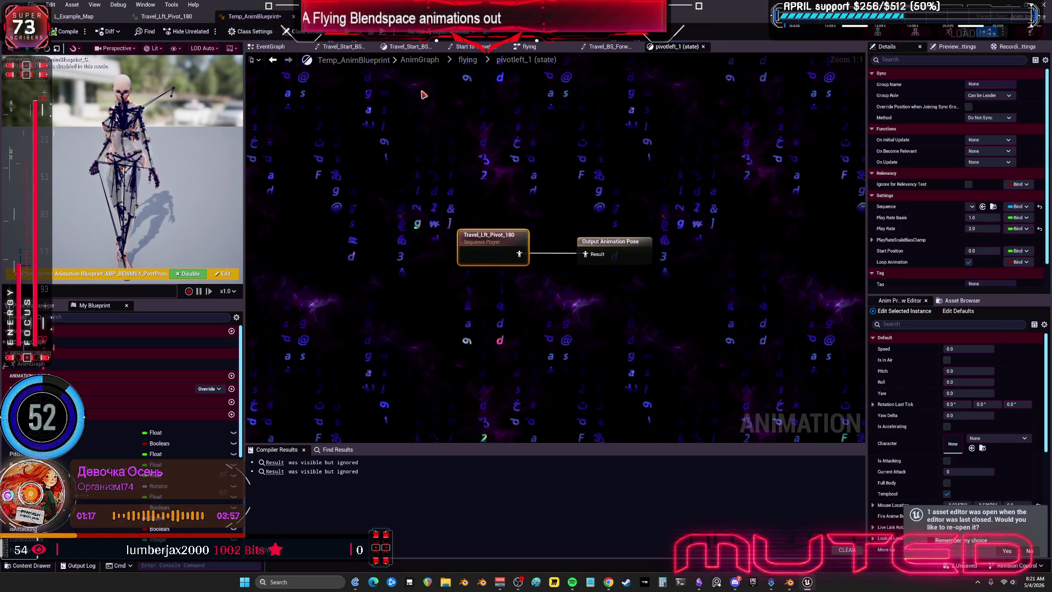
key("alt+Tab")
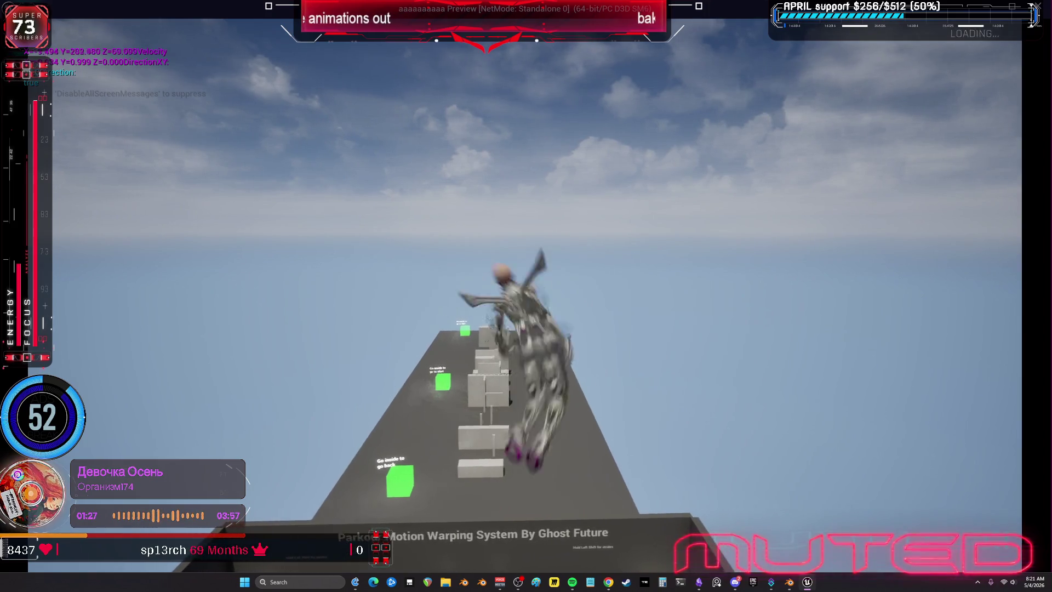
key("Escape")
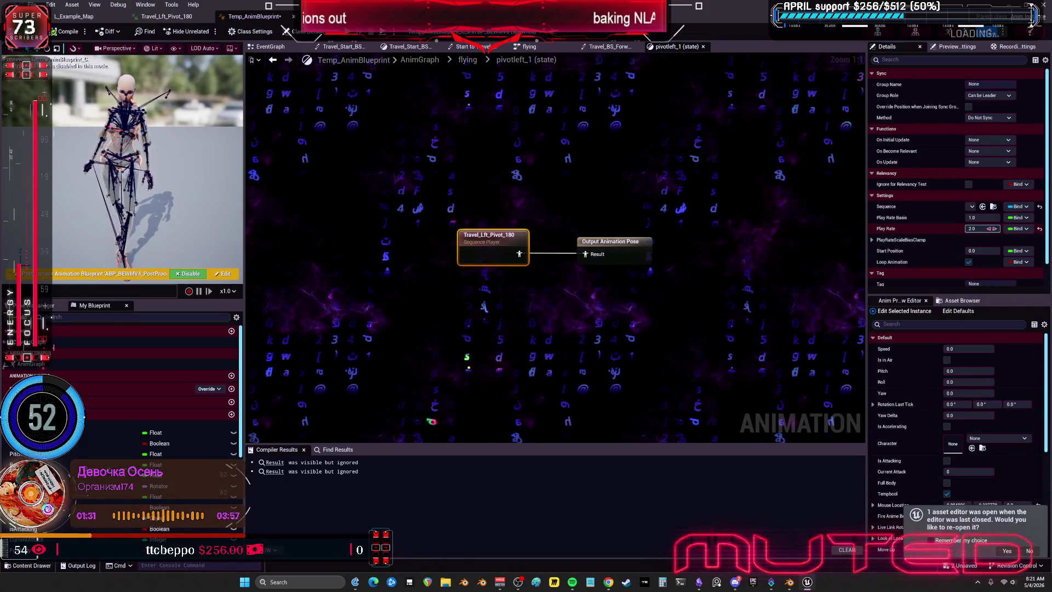
Confirm the left pivot's play rate and open the pivot right_1 state from the flying state machine
left_click(978, 229)
type("1")
key("Return")
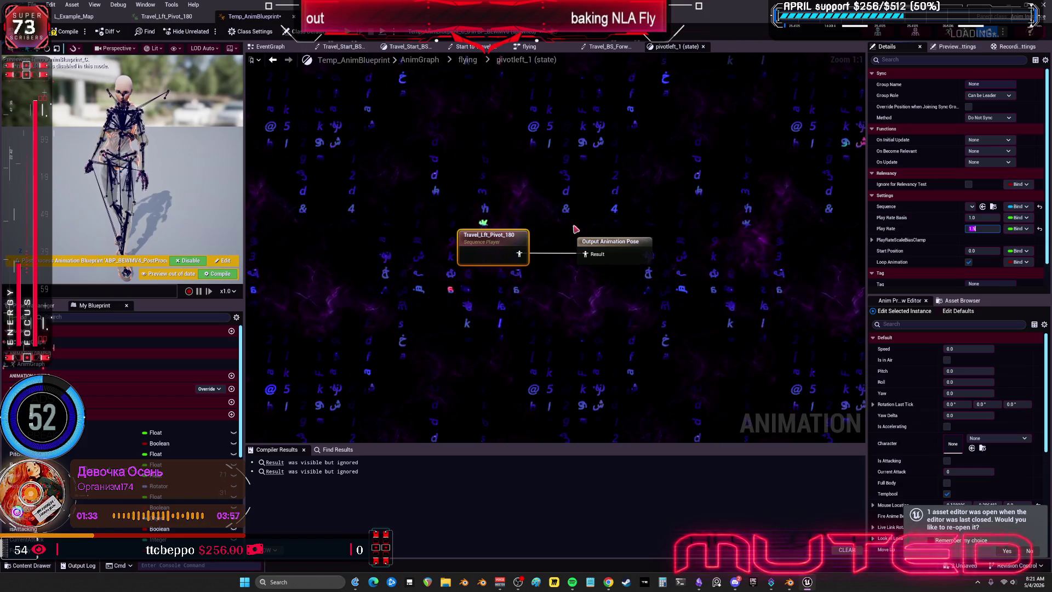
left_click(469, 61)
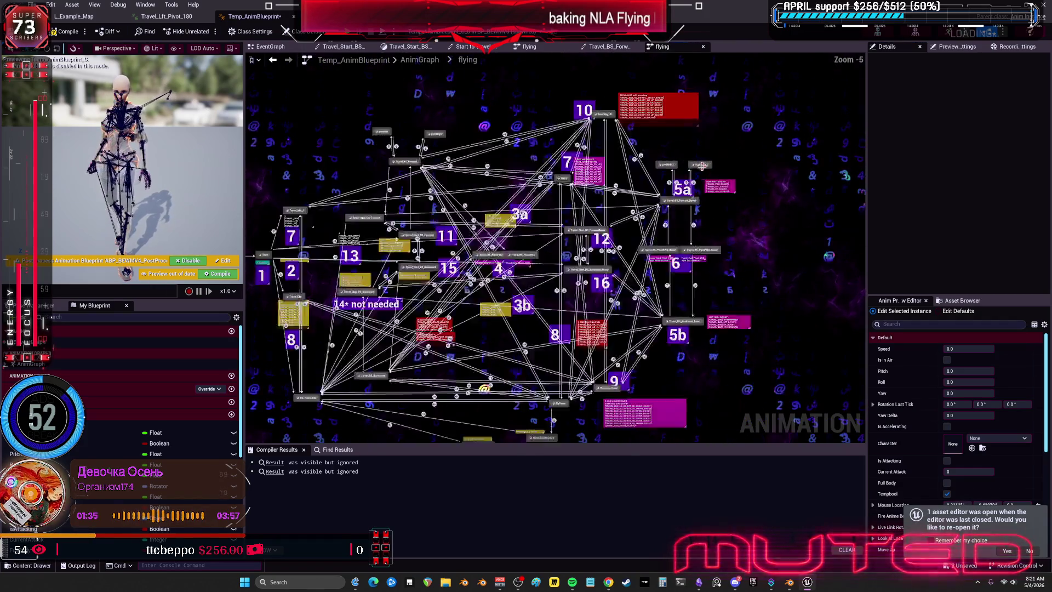
double_click(697, 158)
Set Travel_Rt_Pivot_180's play rate to 1.5, compile the blueprint, and run a standalone preview
left_click(501, 247)
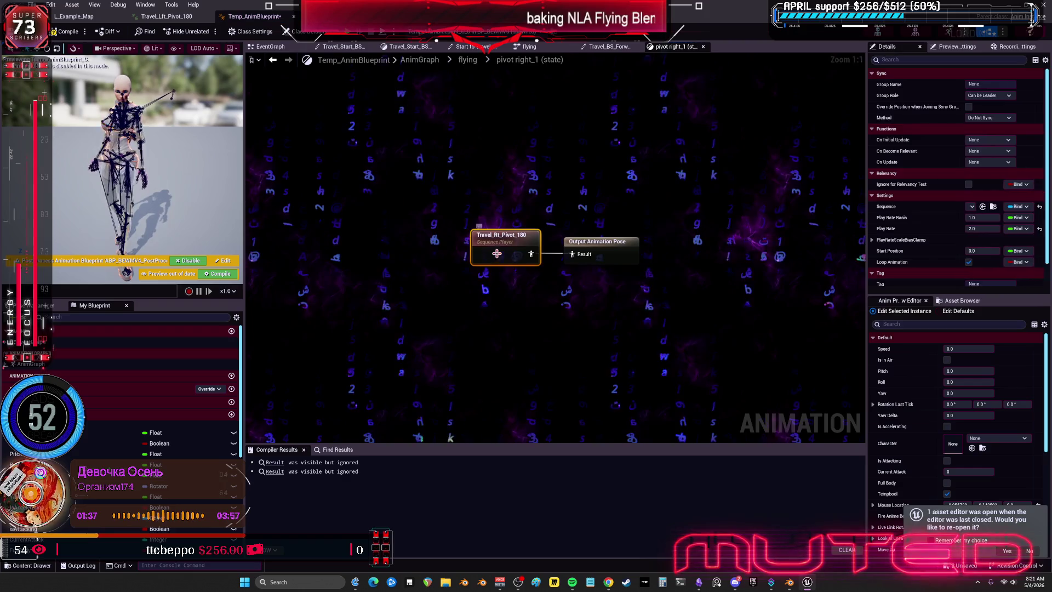
type("1.5")
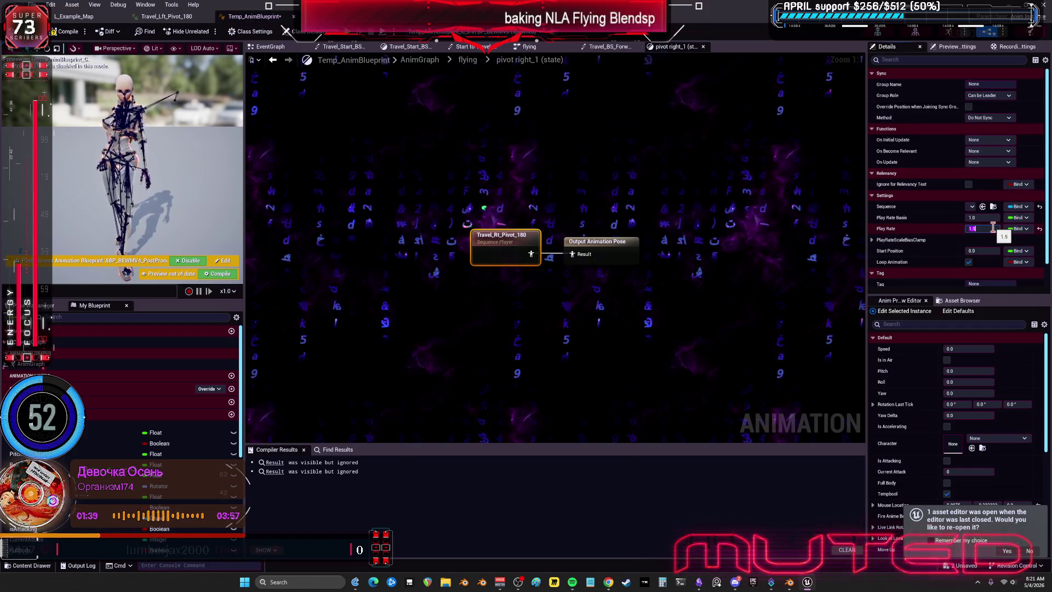
key("Return")
left_click(81, 33)
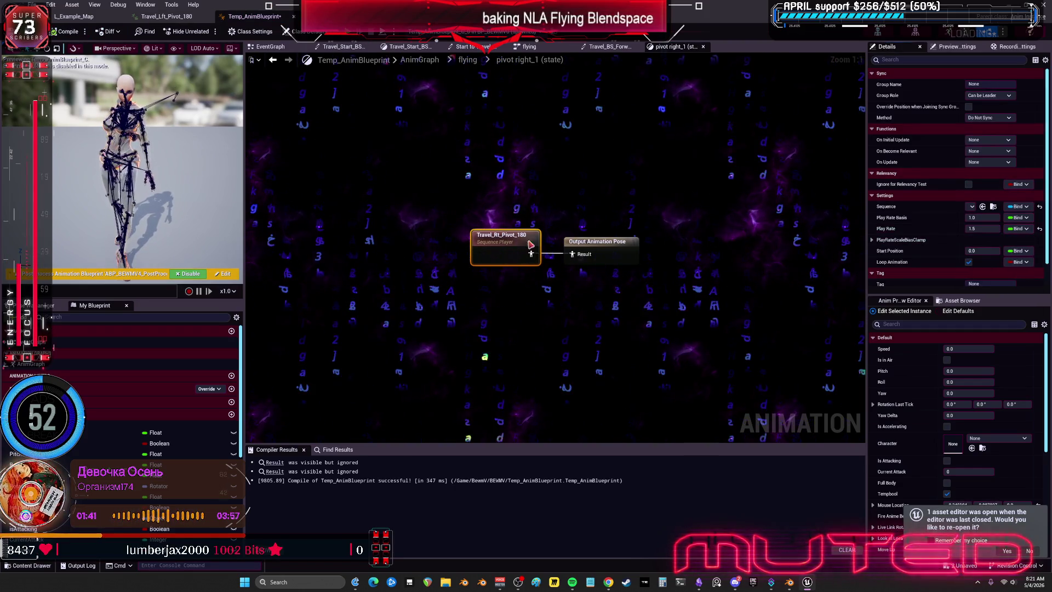
key("alt+p")
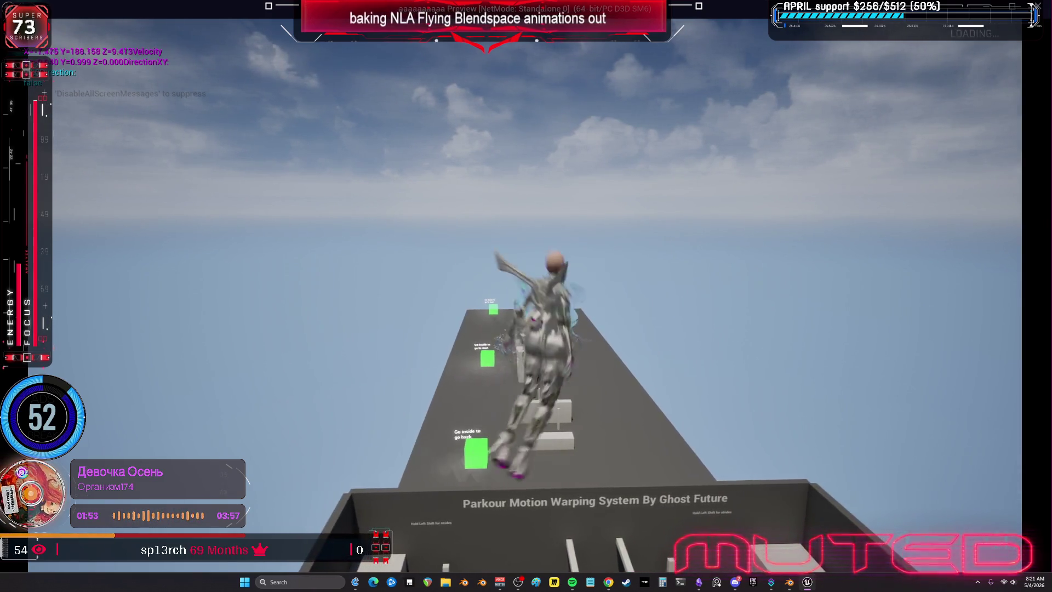
key("Escape")
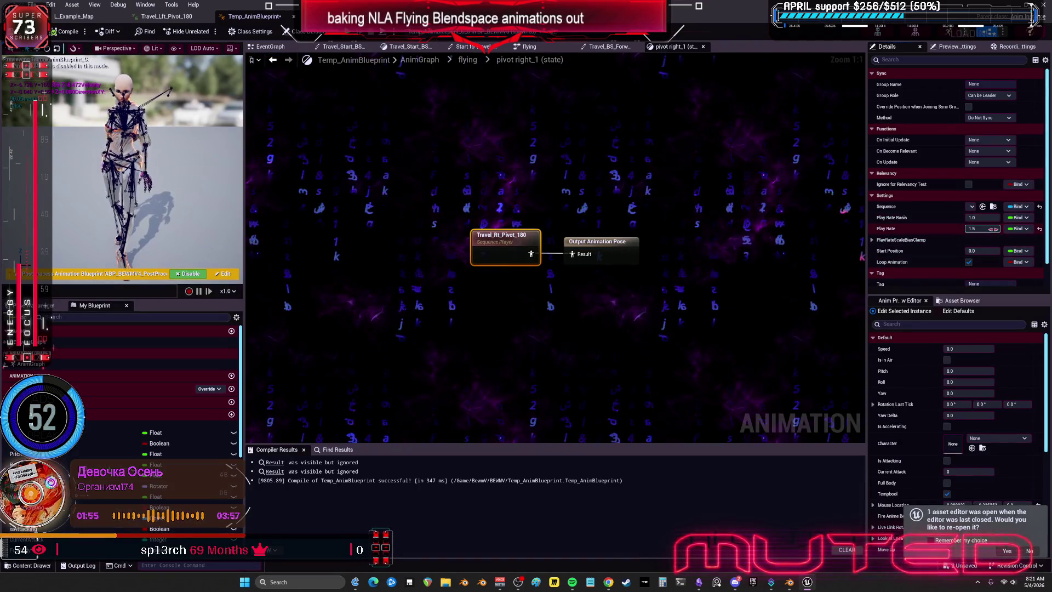
Set the Travel_Rt_Pivot_180 play rate to 1.2 in the pivot right state
left_click(992, 229)
type("1")
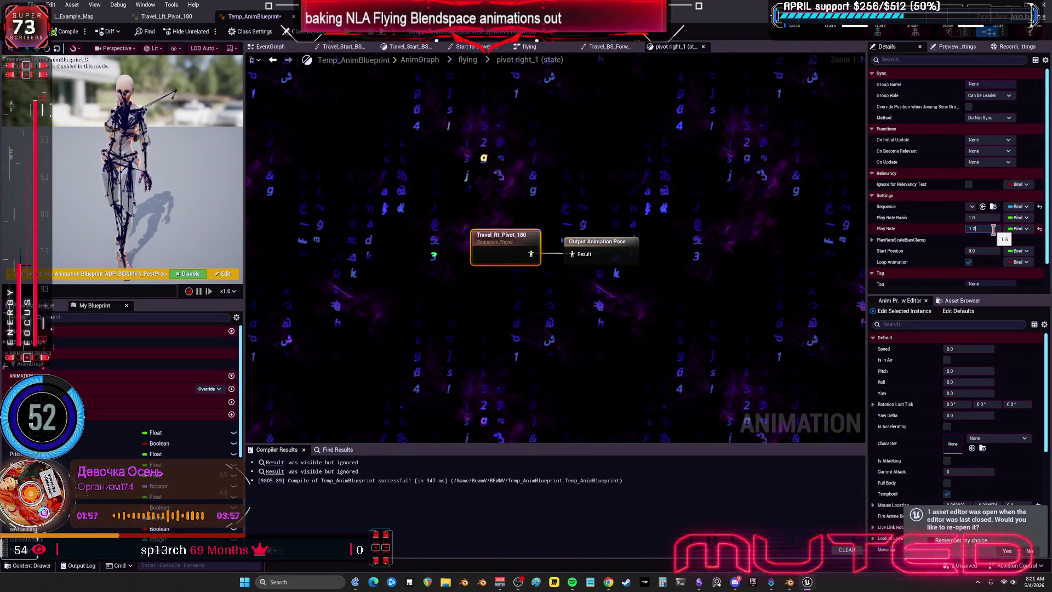
key("Return")
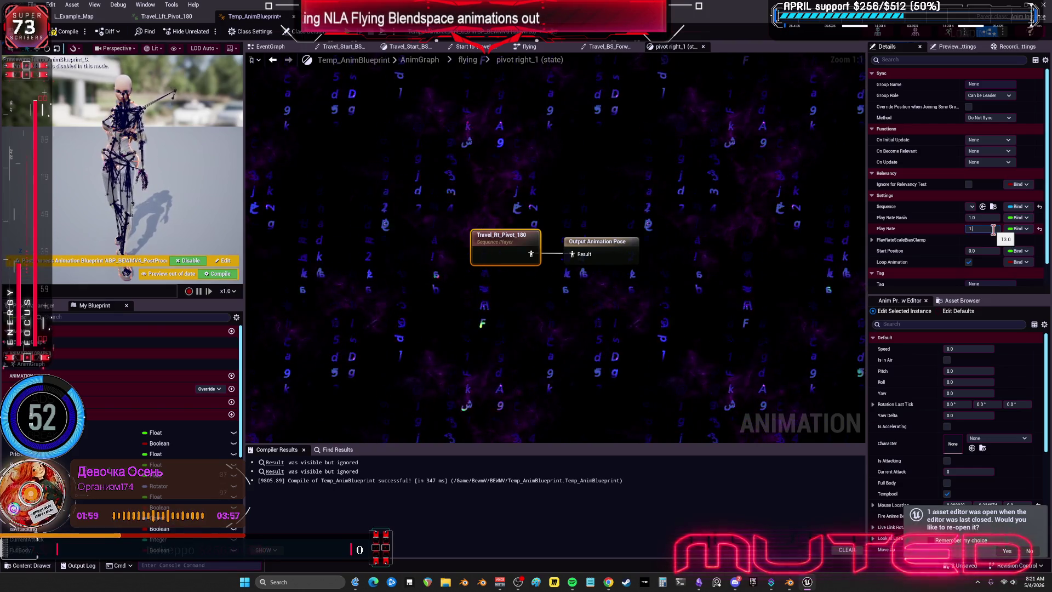
type(".2")
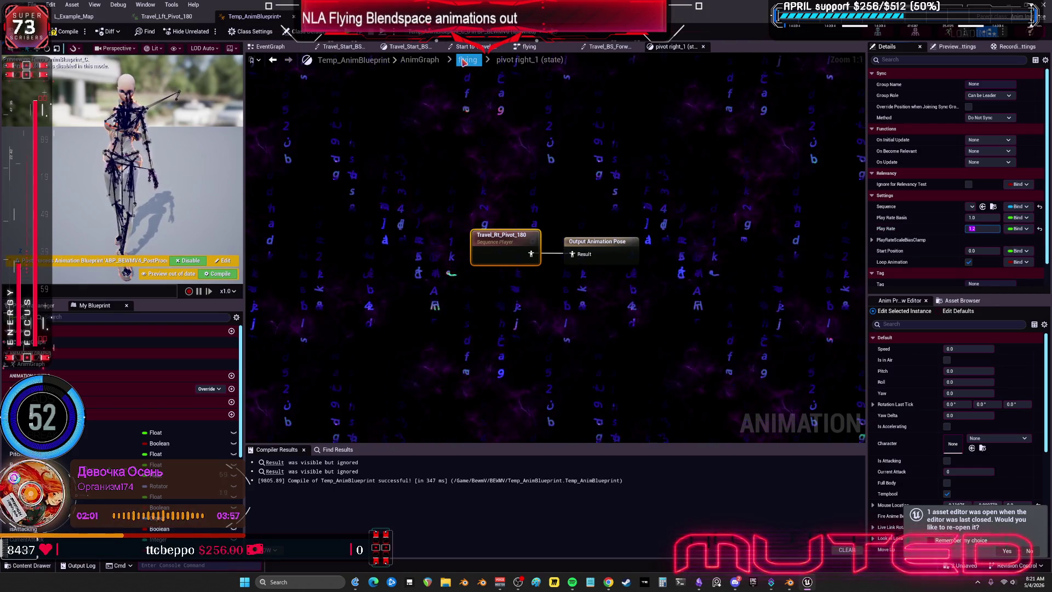
Set the pivotleft_1 state's Travel_Lft_Pivot_180 play rate to 1.2 and launch a game preview
left_click(464, 62)
left_click(531, 146)
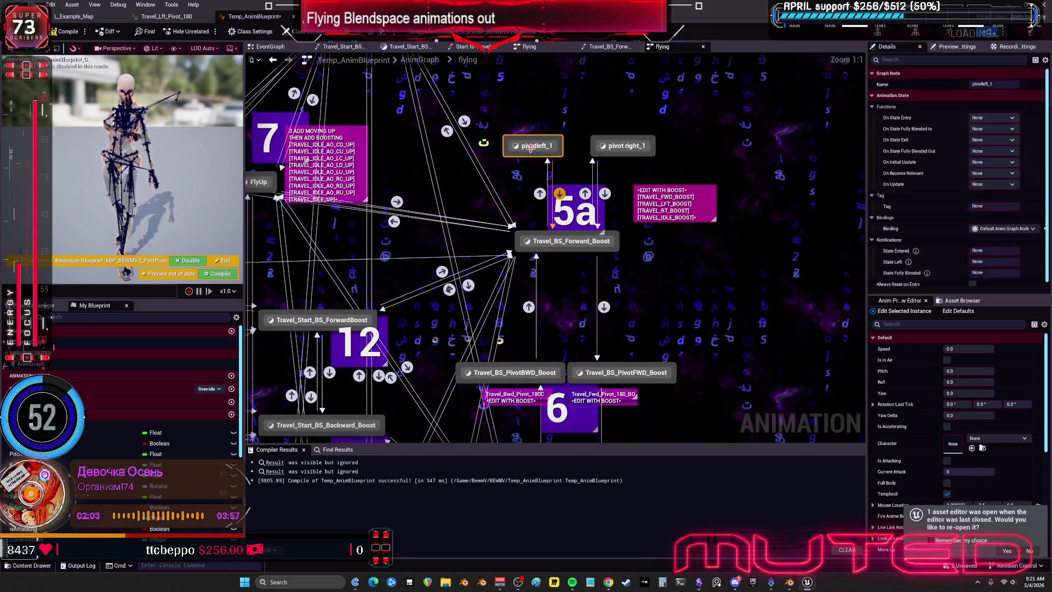
double_click(531, 147)
left_click(993, 228)
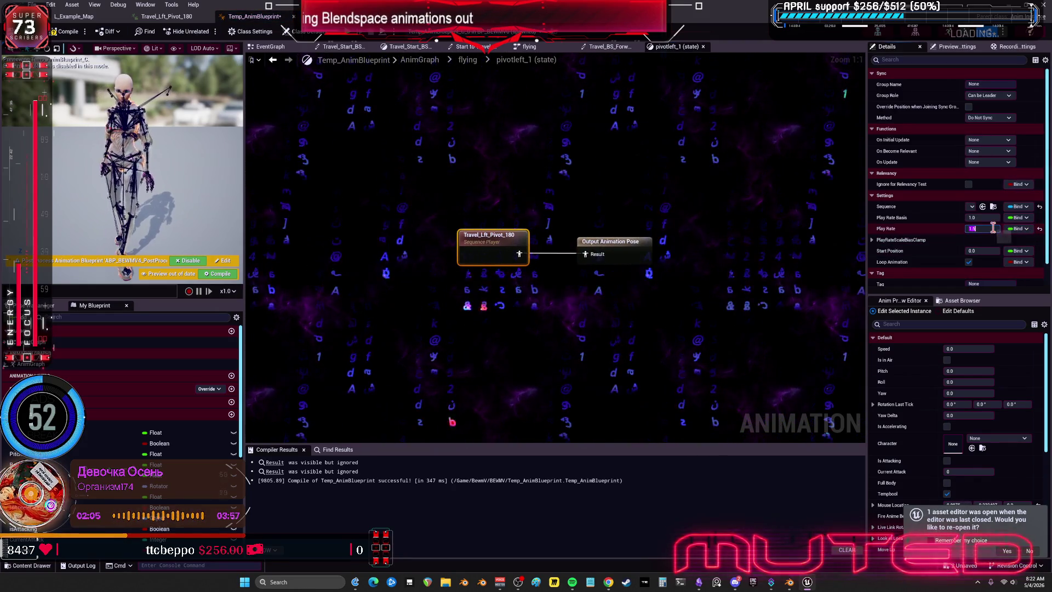
type("1.2")
key("Return")
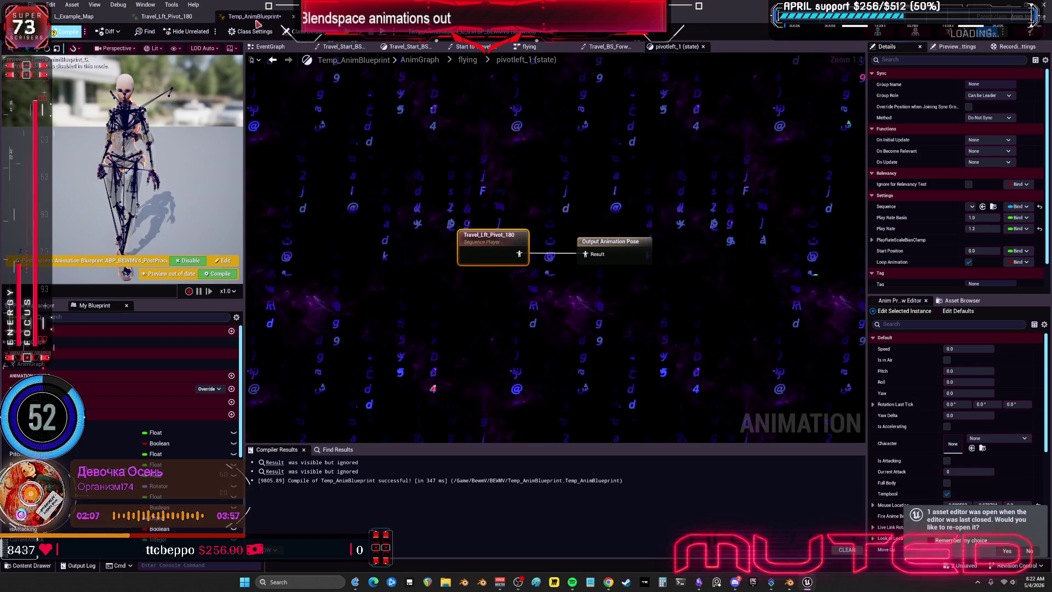
key("alt+p")
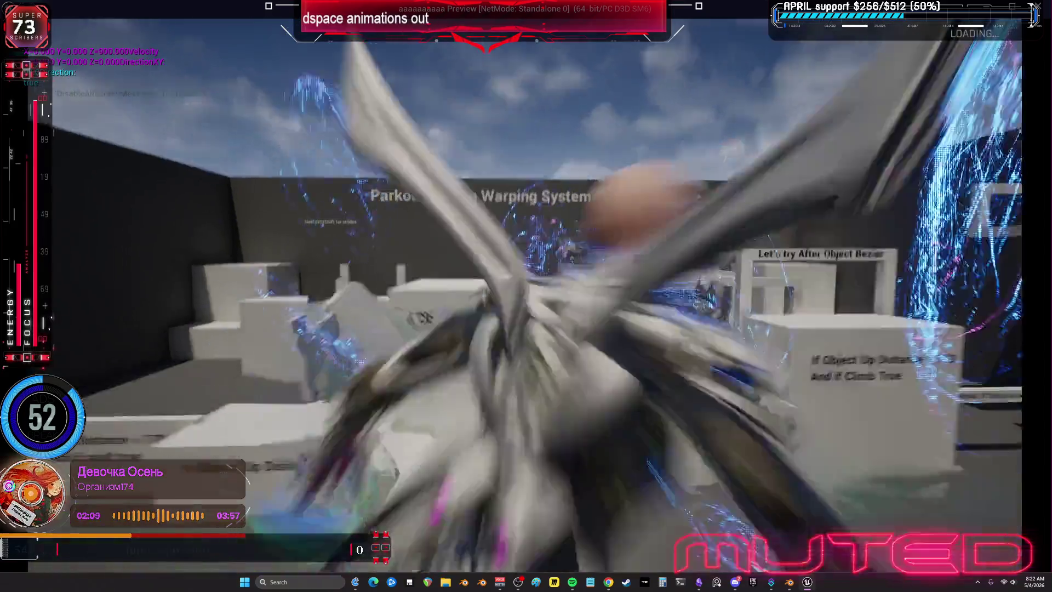
Fly upward to test the pivots, exit the preview and bring Blender forward
key("space")
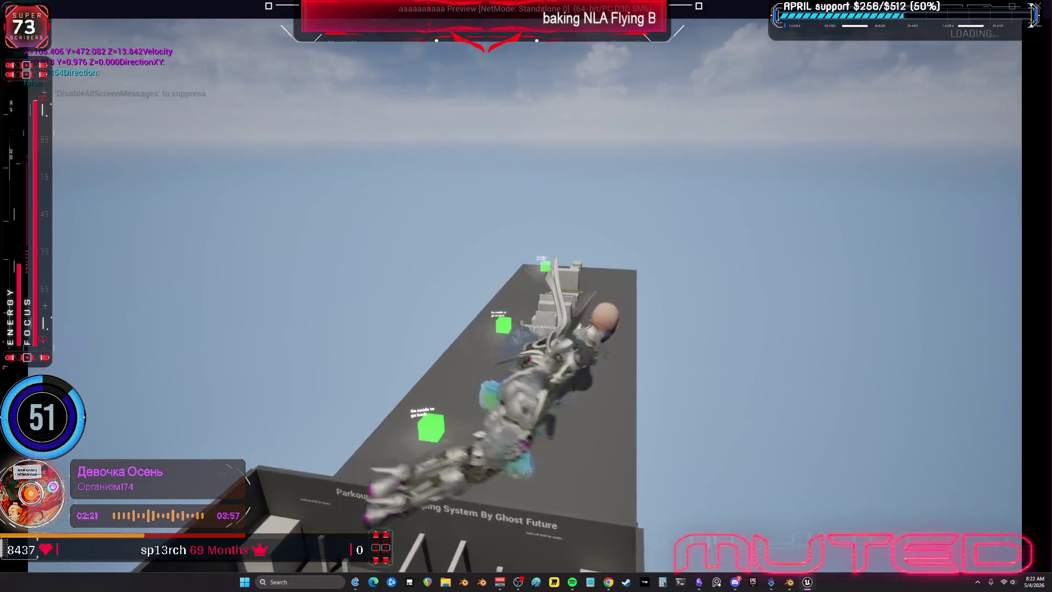
key("Escape")
left_click(788, 582)
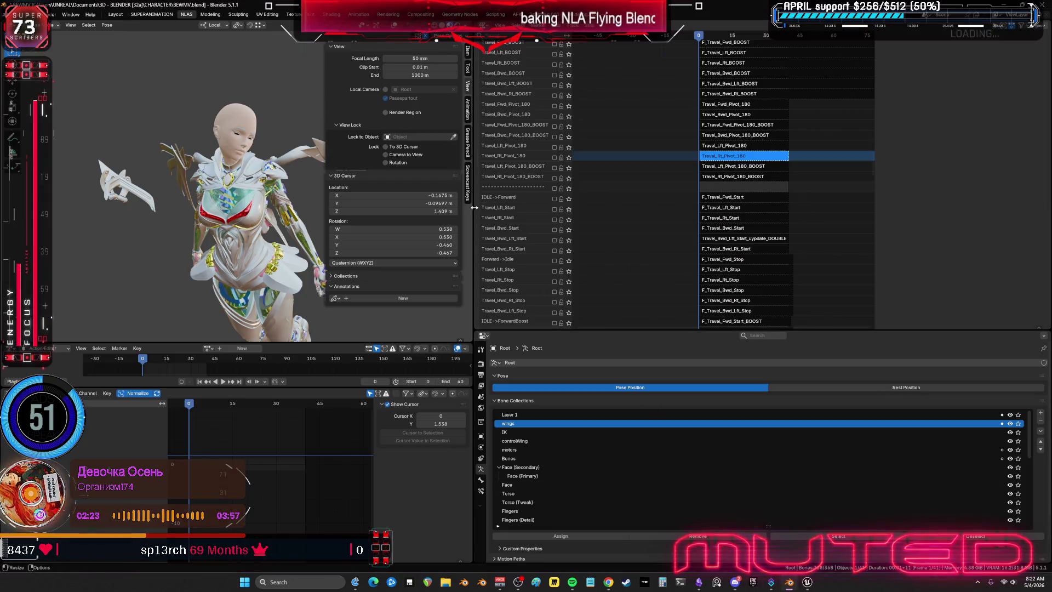
Solo the Travel_Lft_Pivot_180_BOOST track, play it through and stop back at frame 0
left_click(750, 167)
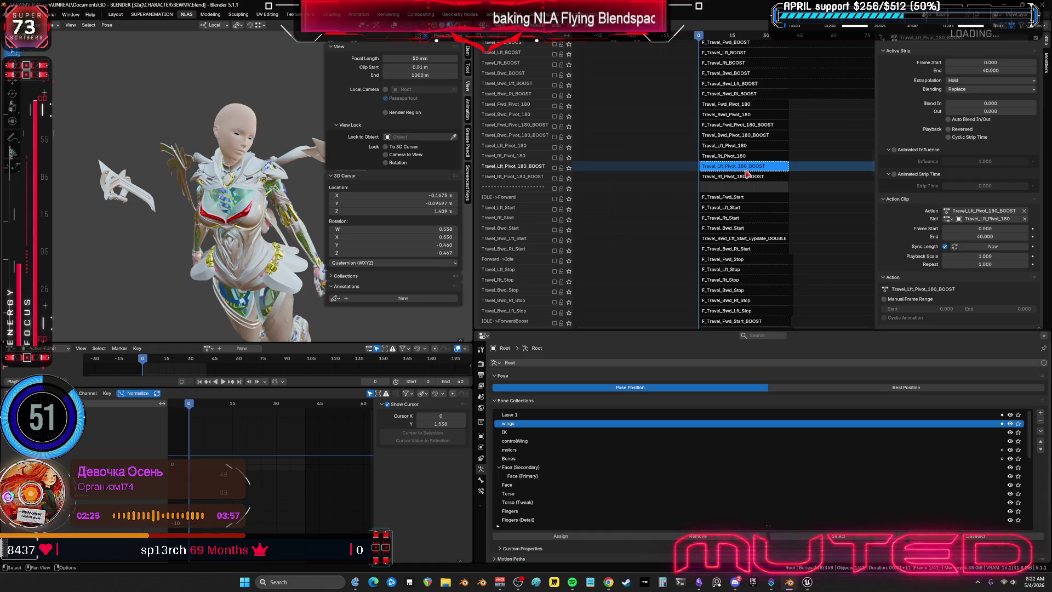
left_click(556, 172)
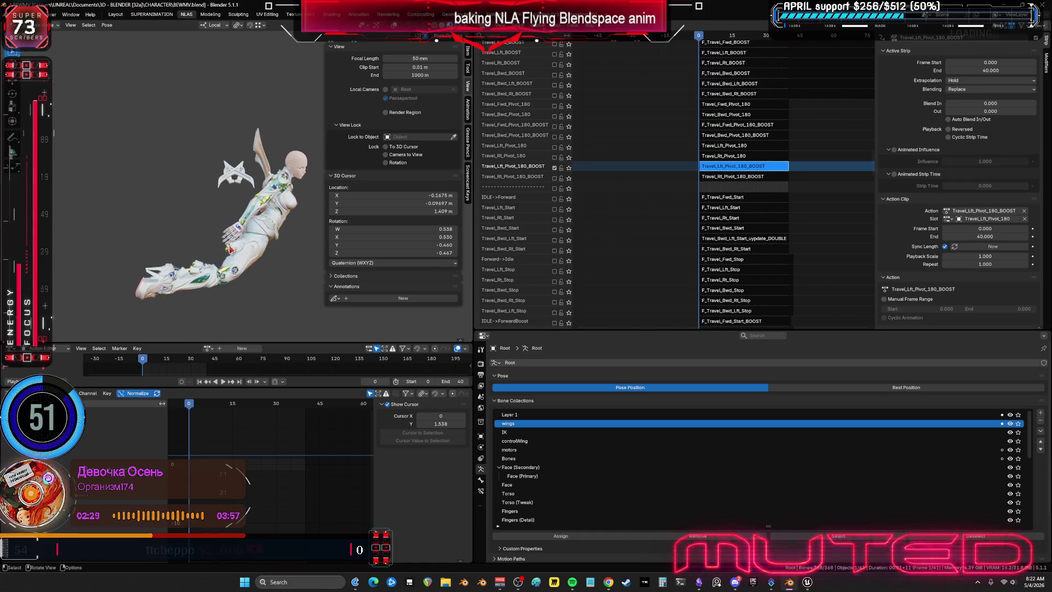
key("space")
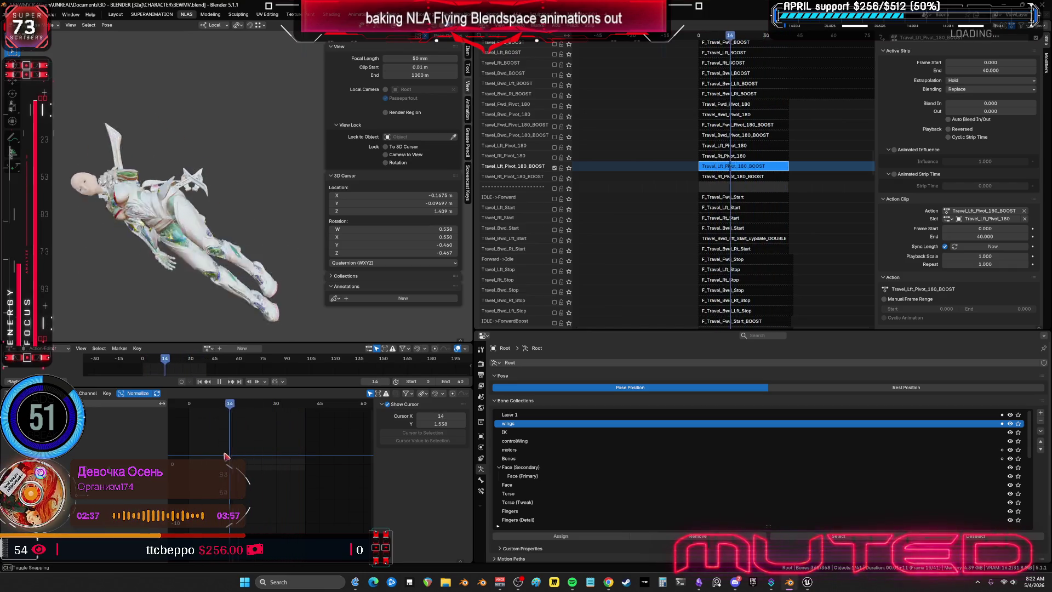
key("Escape")
scroll(652, 156, "up", 10)
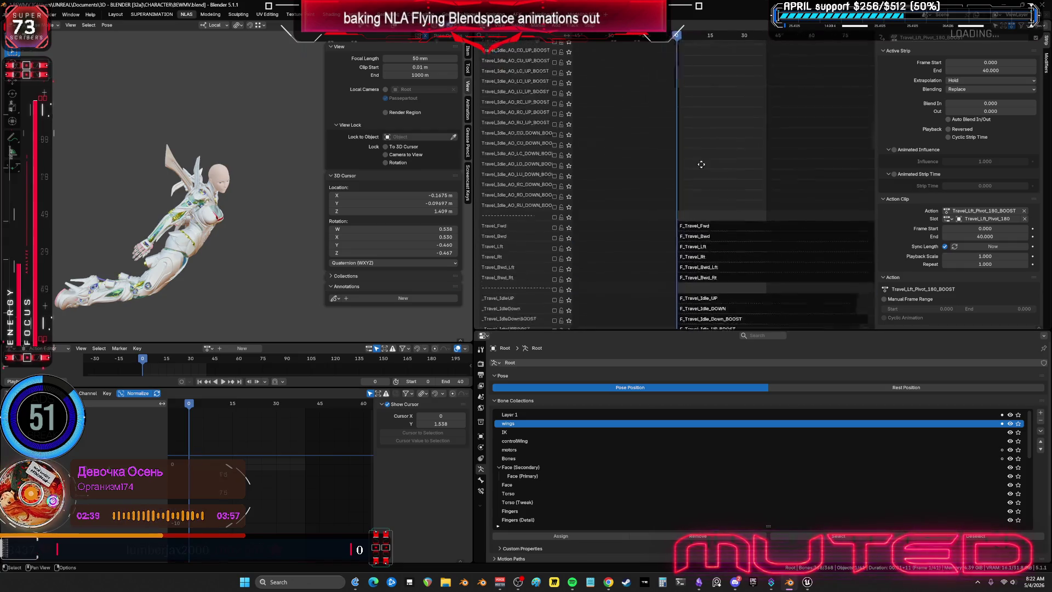
scroll(766, 262, "up", 10)
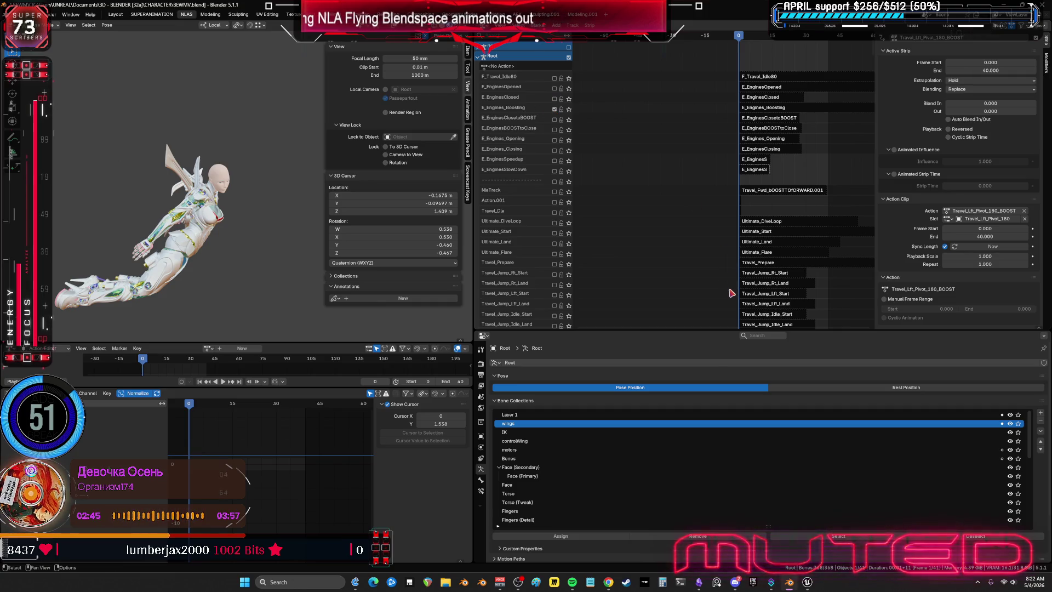
mouse_move(731, 293)
middle_mouse_down()
mouse_move(708, 208)
mouse_move(642, 281)
middle_mouse_up()
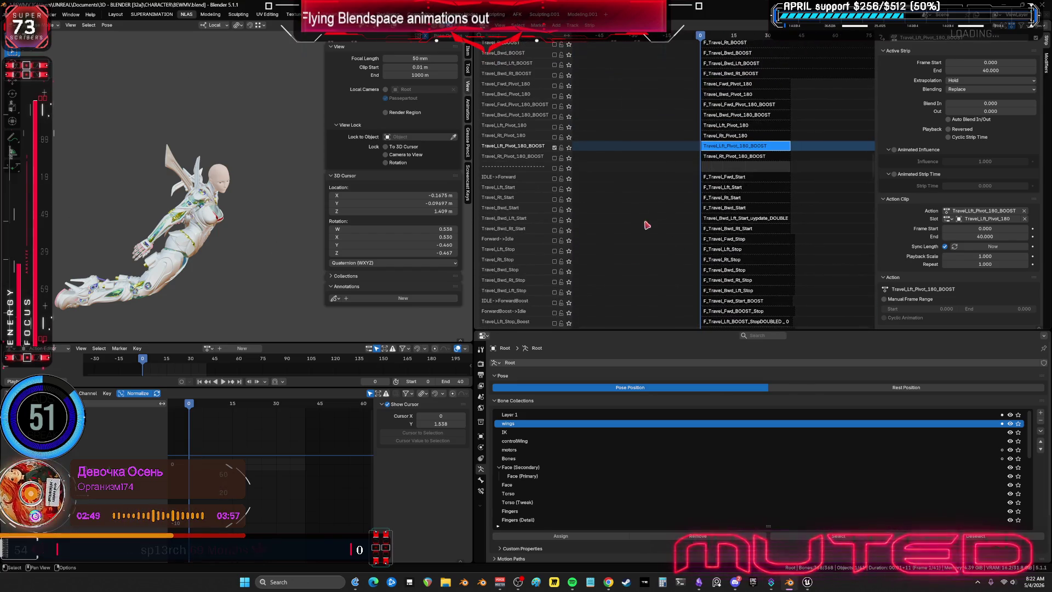
middle_click_drag(663, 211, 647, 106)
middle_click_drag(644, 247, 640, 192)
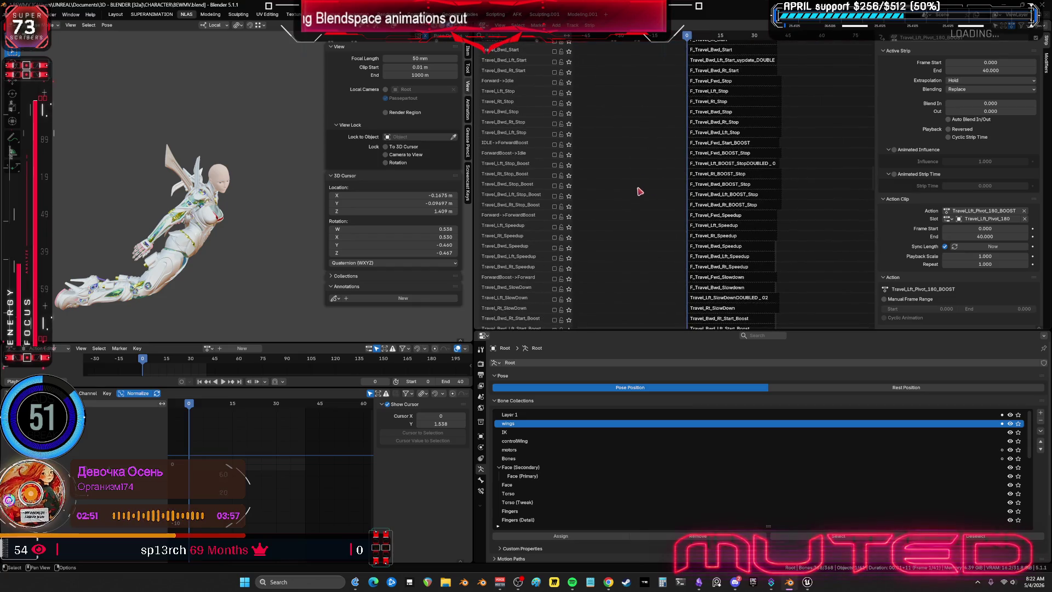
scroll(645, 265, "up", 5)
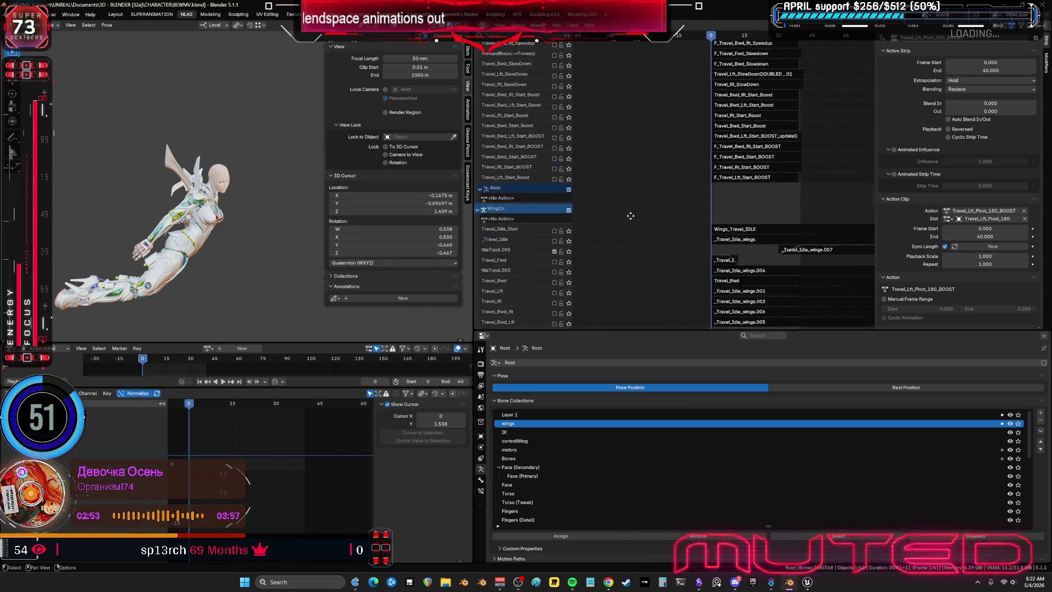
scroll(630, 217, "up", 5)
scroll(628, 91, "down", 2)
scroll(616, 194, "down", 2)
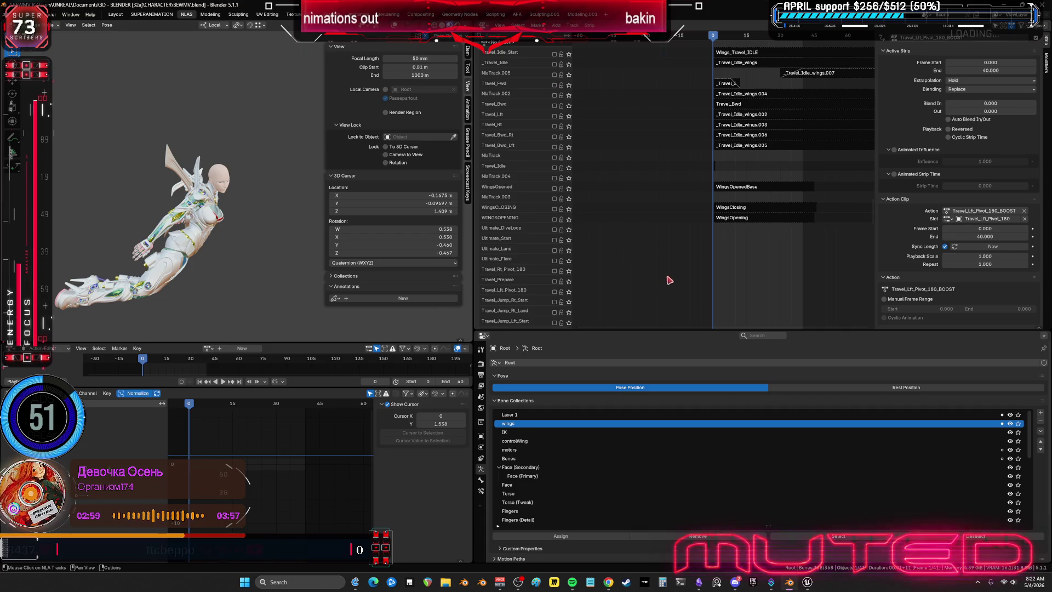
middle_click_drag(669, 281, 657, 88)
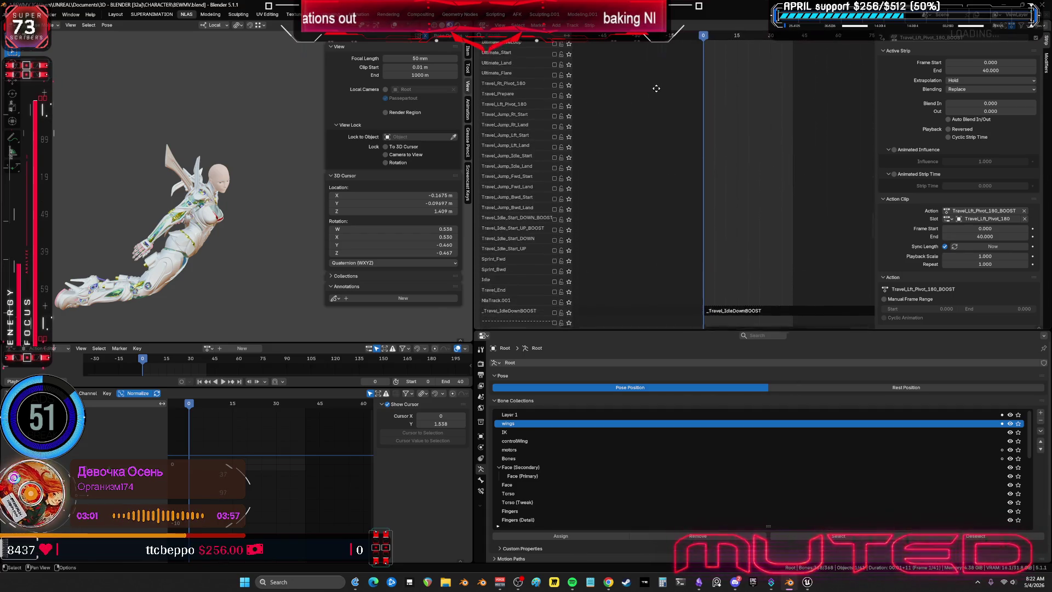
scroll(649, 181, "down", 3)
scroll(643, 214, "down", 2)
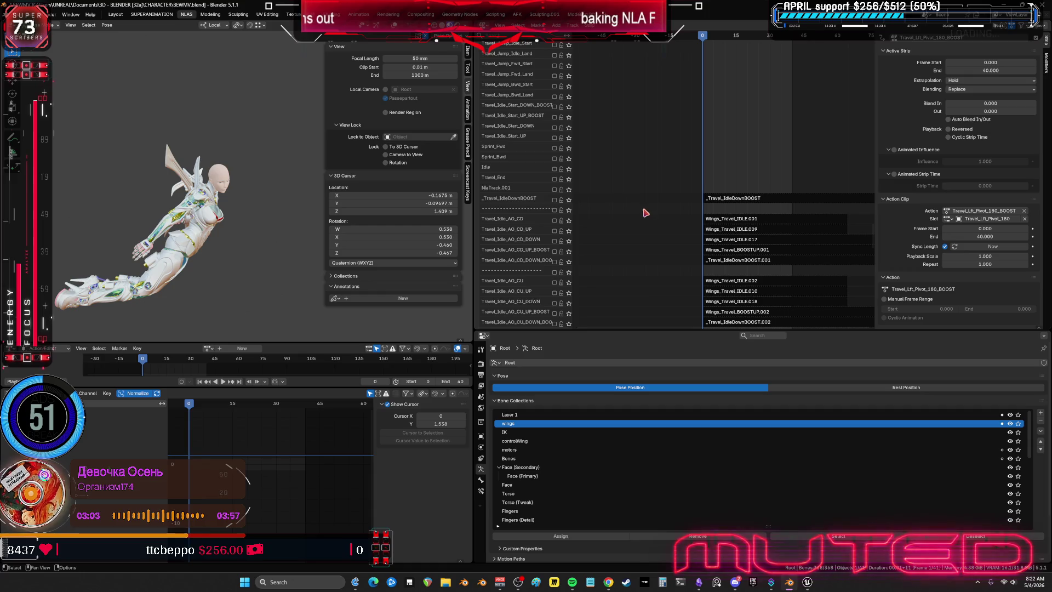
middle_click_drag(645, 214, 633, 112)
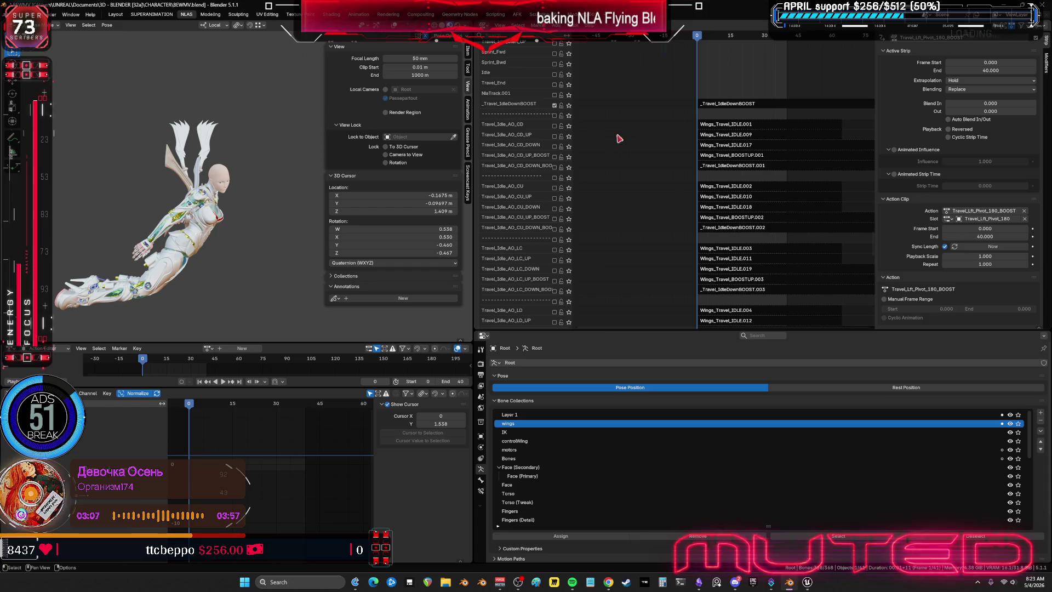
middle_click_drag(672, 260, 674, 181)
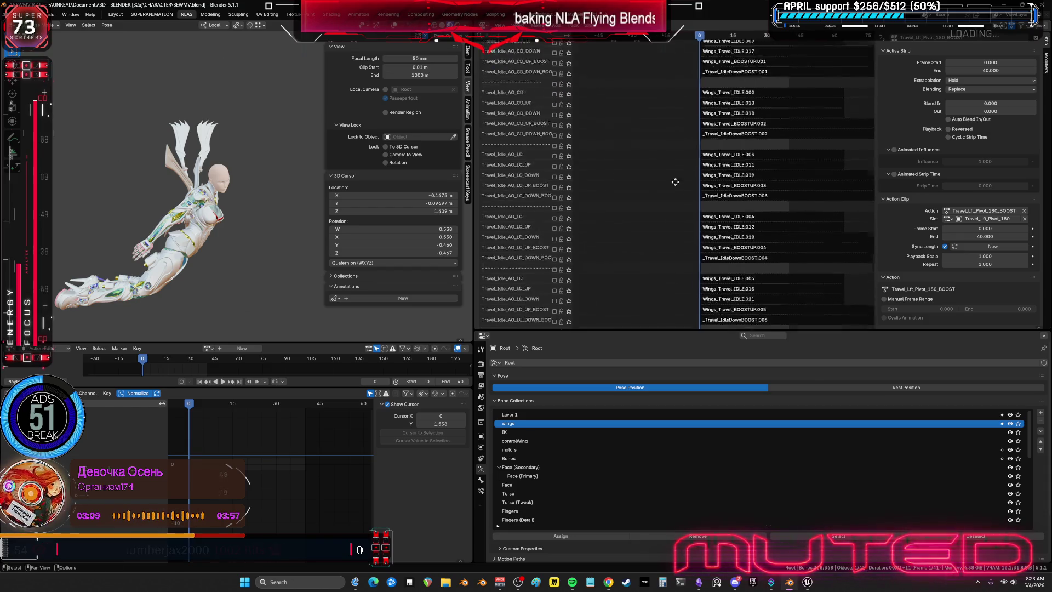
scroll(650, 252, "down", 3)
middle_click_drag(674, 266, 685, 169)
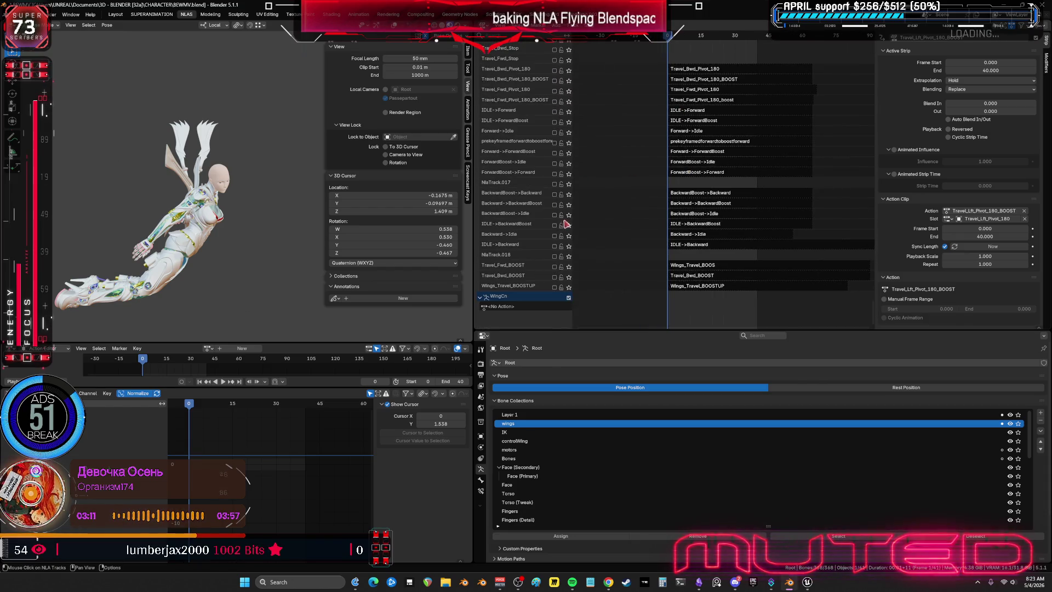
middle_click_drag(640, 231, 643, 231)
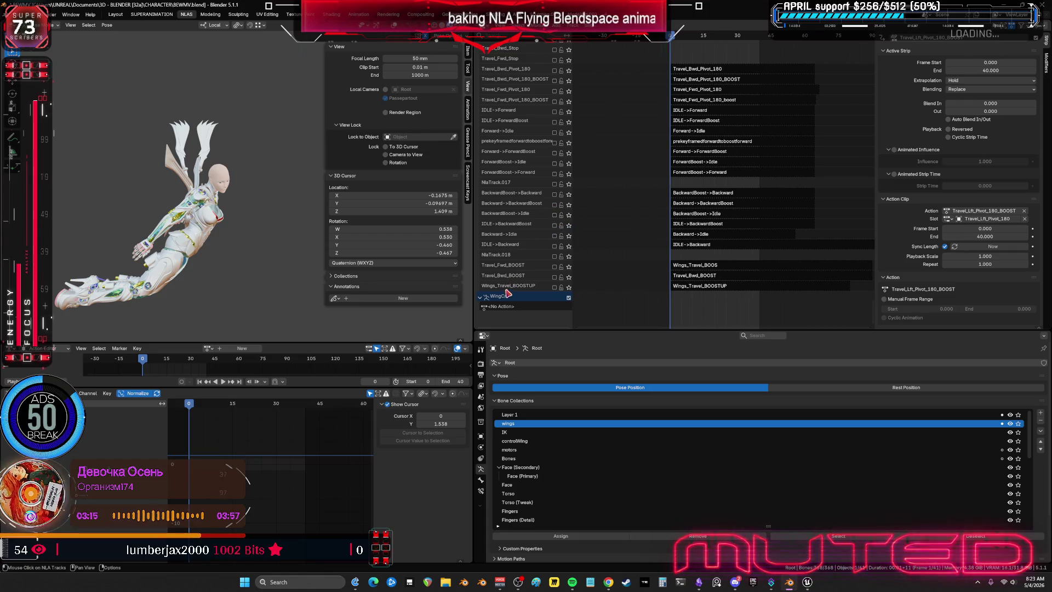
left_click(697, 584)
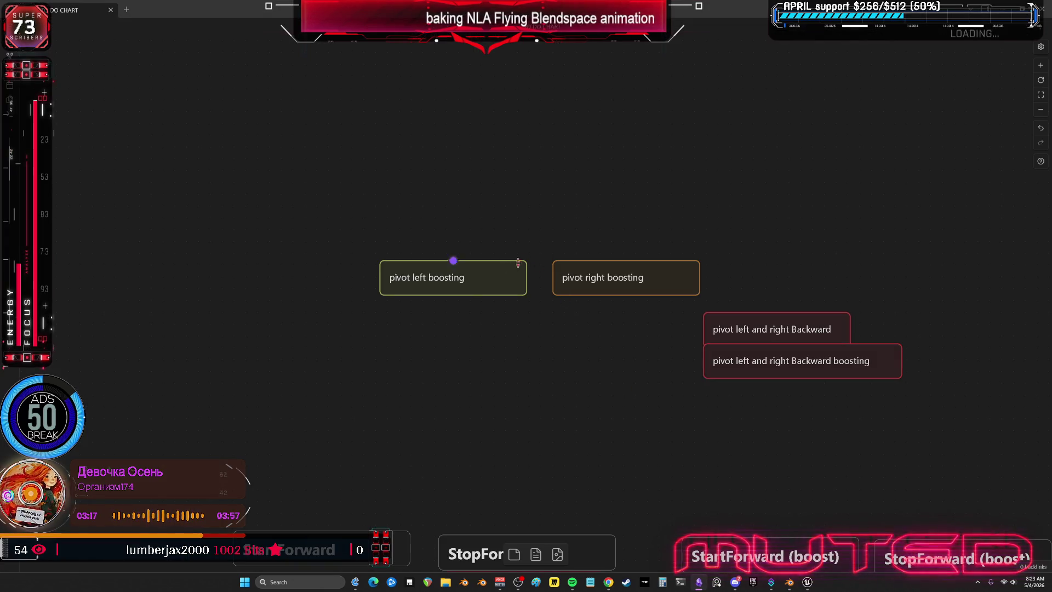
Duplicate the Backward pivot card pair and place the copy below the original
left_click_drag(622, 401, 611, 369)
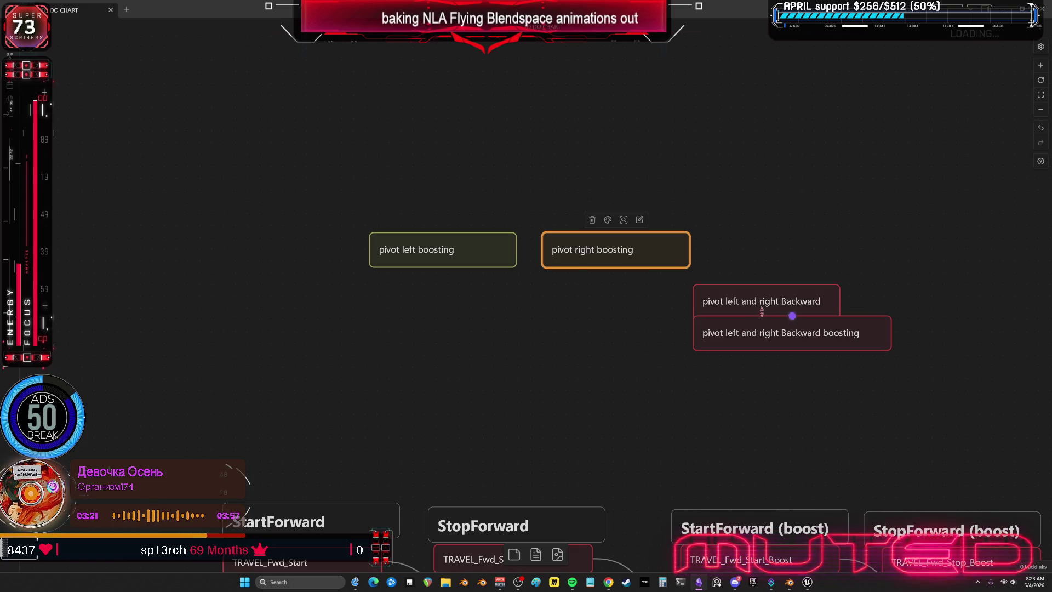
left_click_drag(881, 373, 677, 355)
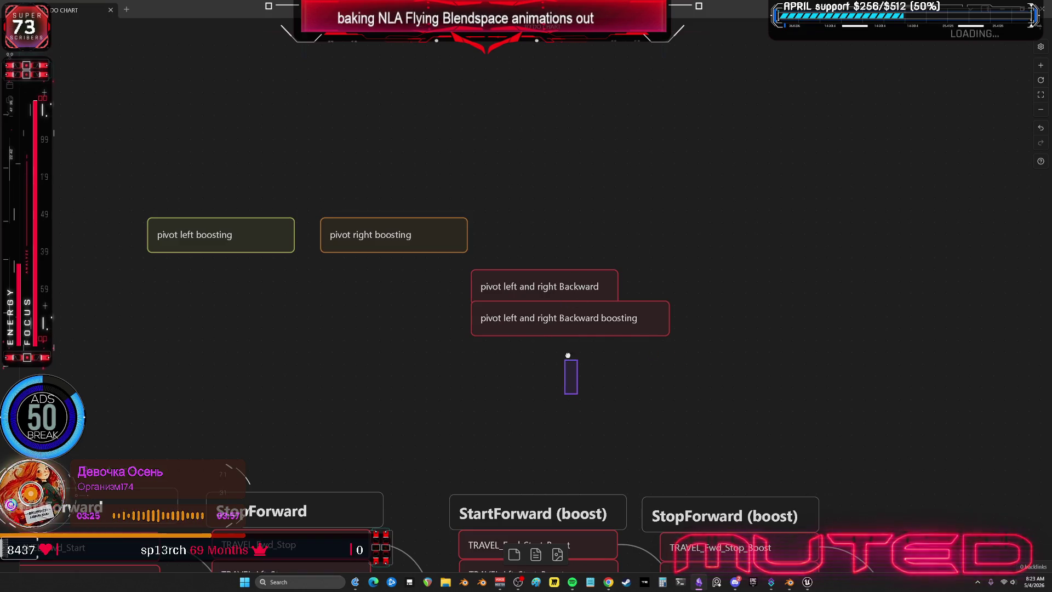
key("ctrl+c")
key("ctrl+v")
left_click_drag(535, 319, 569, 402)
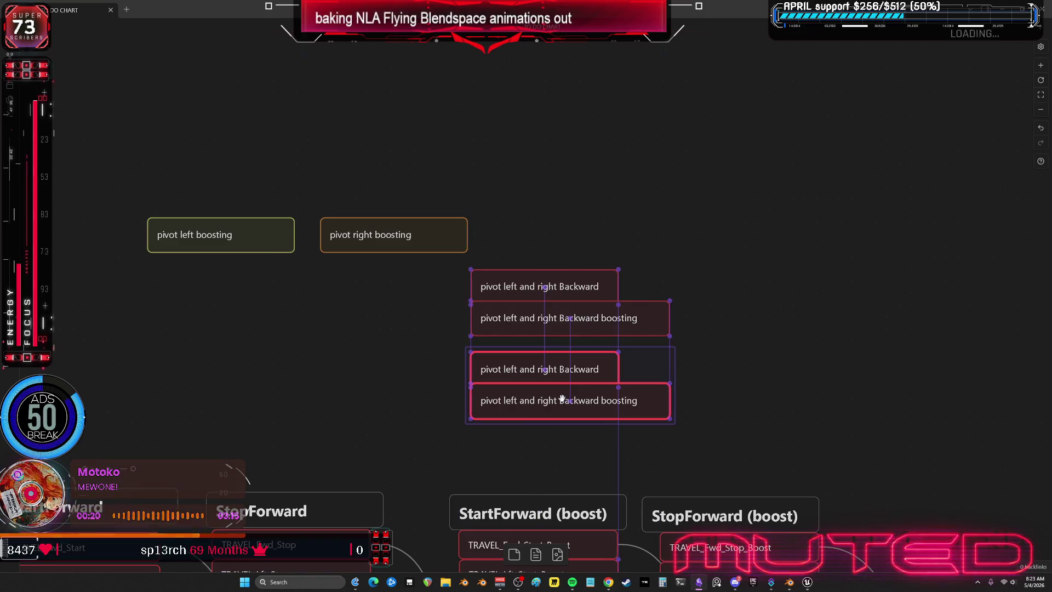
Arrange the two pairs side by side as pivot left Backward and pivot right Backward, then return to Blender
left_click_drag(620, 223, 521, 422)
left_click_drag(543, 286, 552, 238)
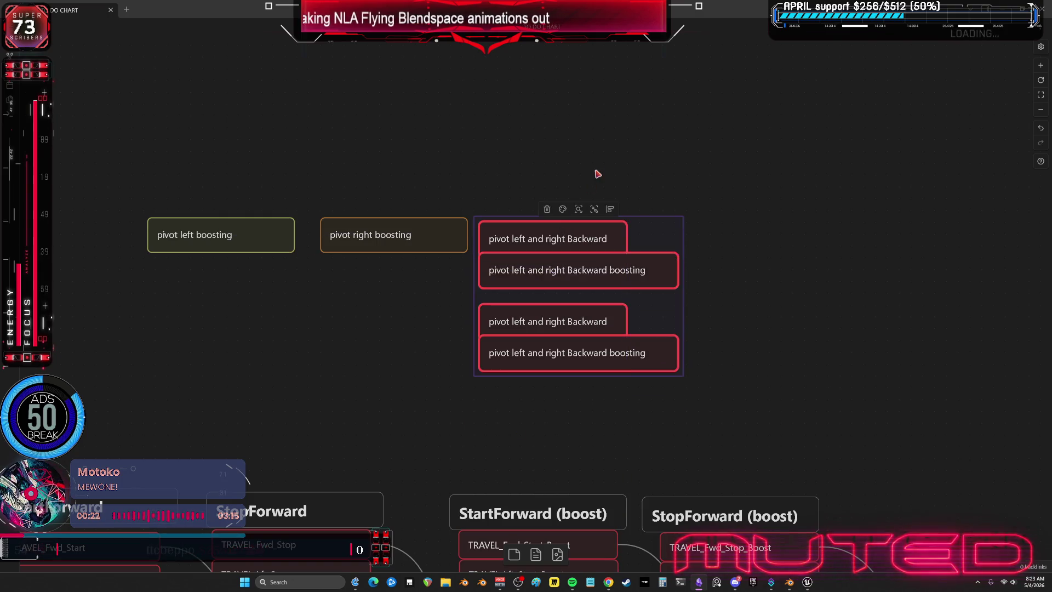
left_click(597, 172)
left_click_drag(712, 269, 506, 216)
left_click_drag(578, 240, 785, 319)
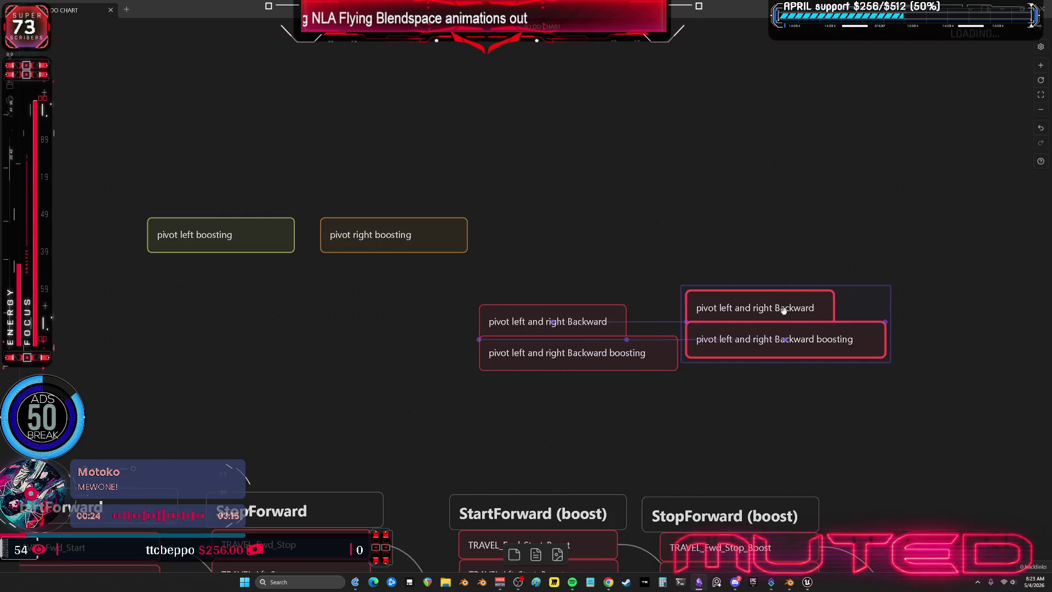
scroll(543, 258, "right", 2)
left_click(478, 319)
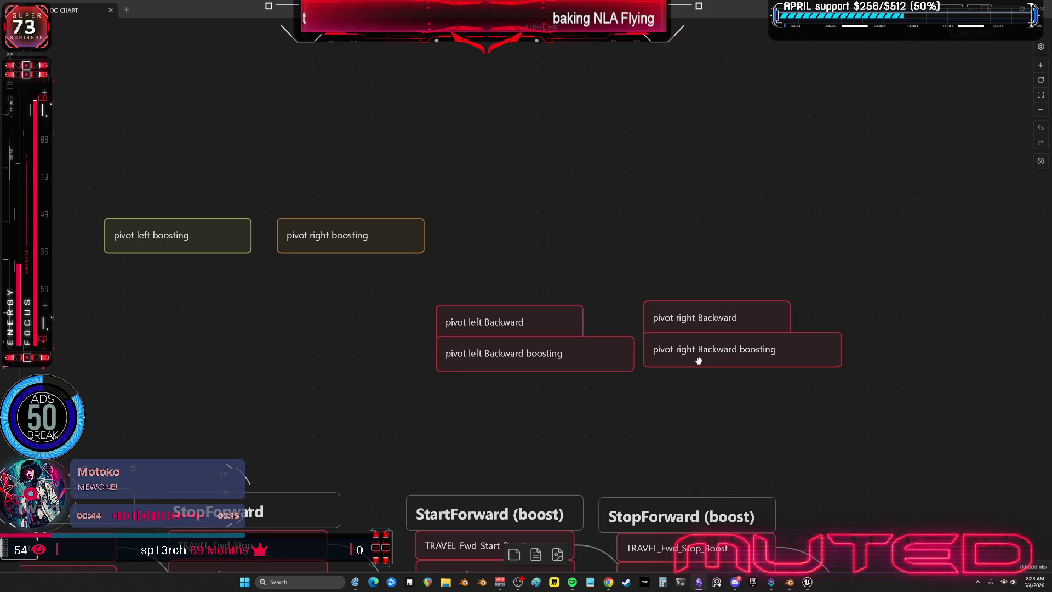
left_click(787, 582)
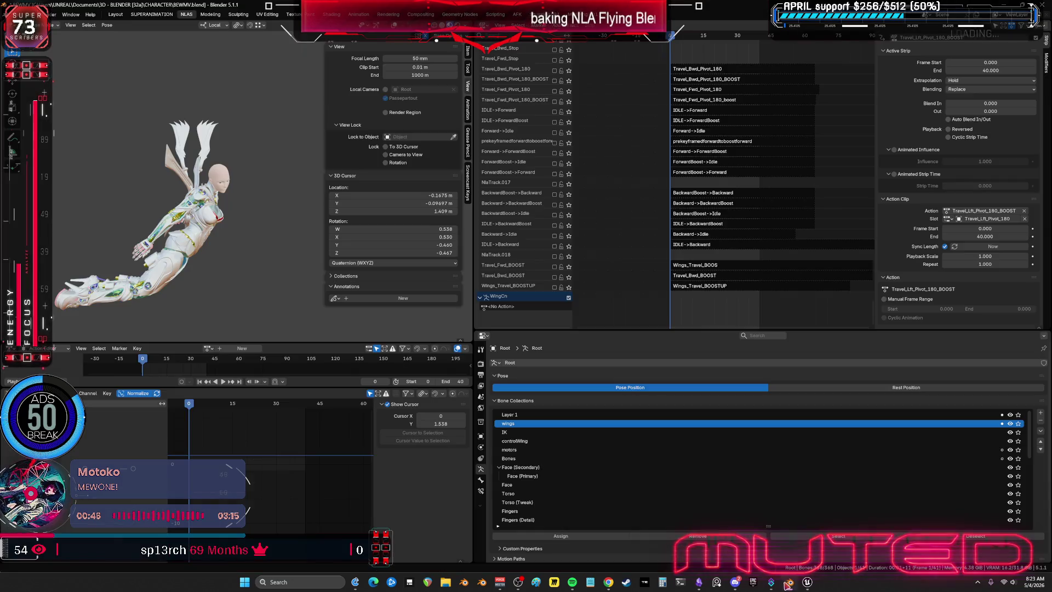
Scroll to the pivot 180 tracks and solo Travel_Bwd_Pivot_180_BOOST
mouse_move(793, 117)
middle_mouse_down()
mouse_move(665, 181)
mouse_move(665, 165)
middle_mouse_up()
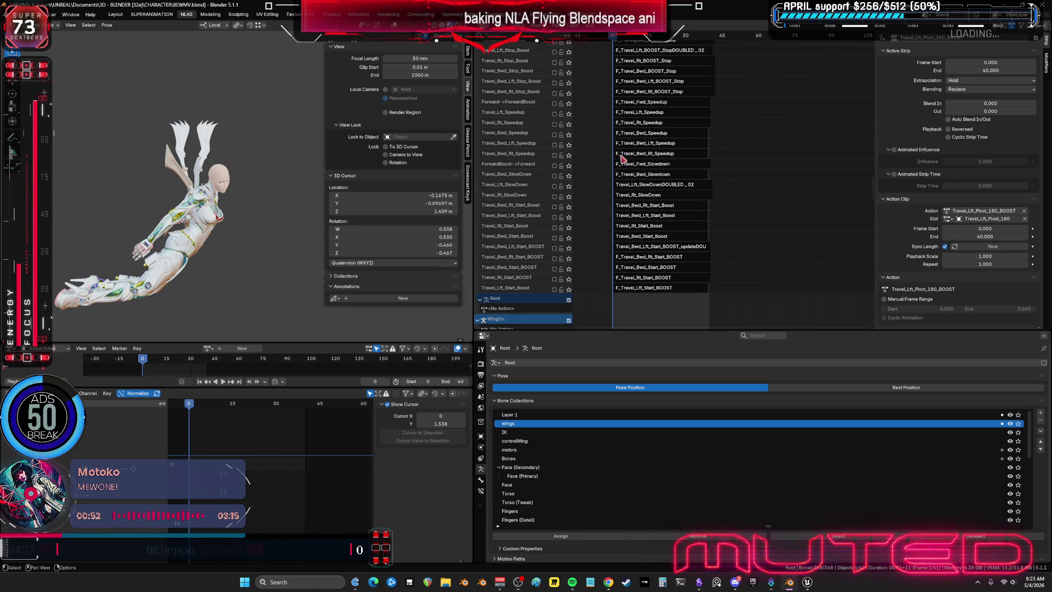
scroll(623, 162, "up", 3)
scroll(633, 197, "up", 3)
scroll(649, 234, "up", 3)
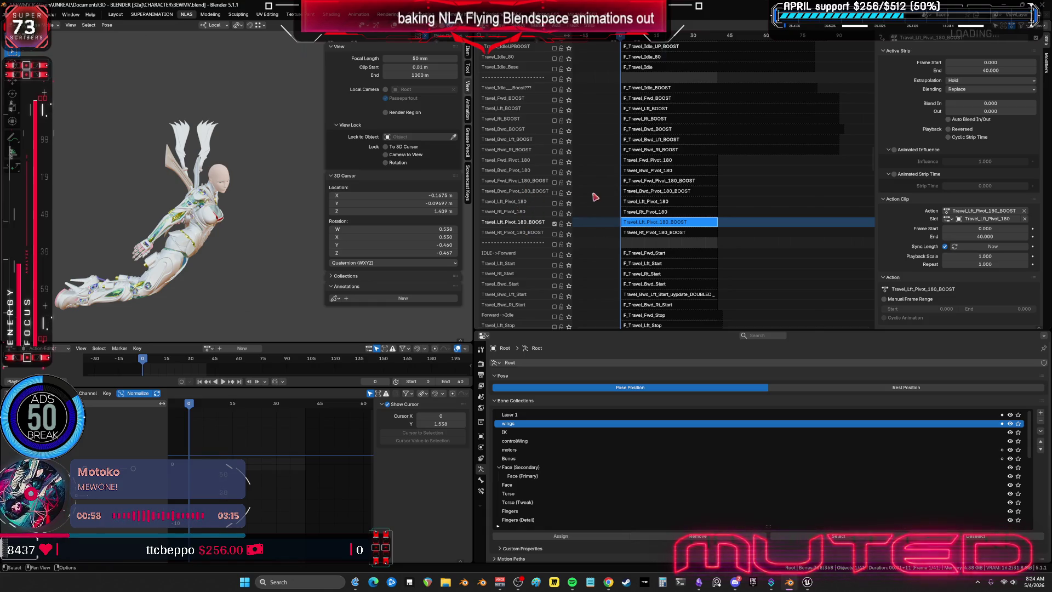
middle_click_drag(676, 192, 692, 190)
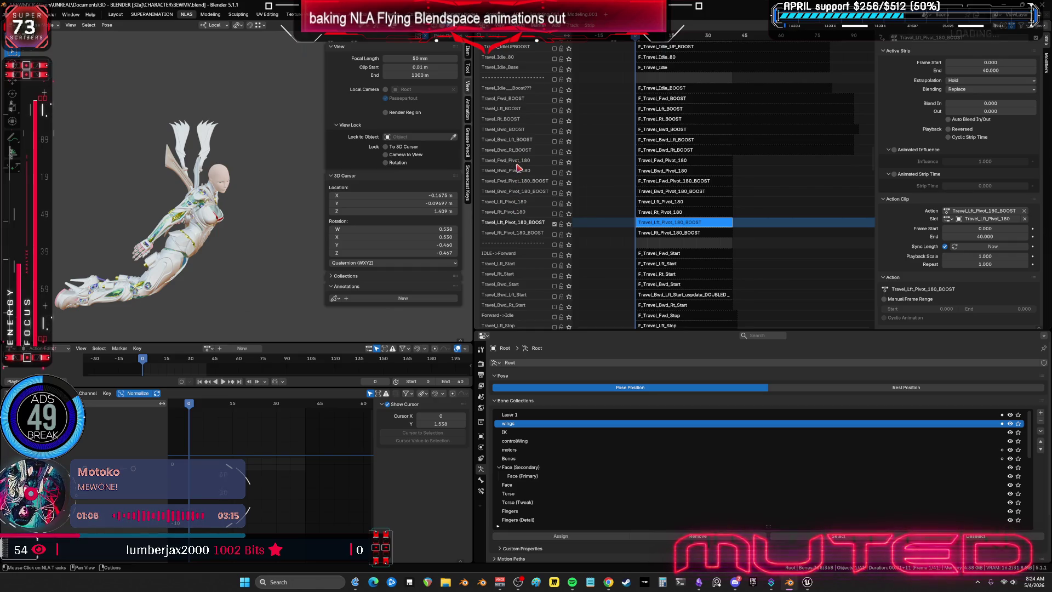
left_click(568, 194)
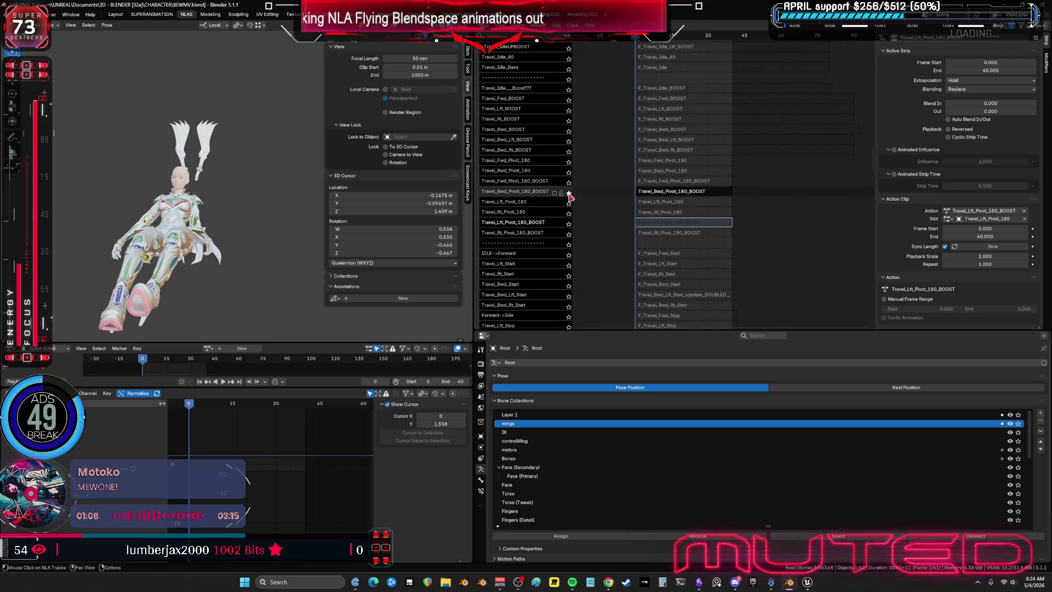
Play the backward pivot boost, leave tweak mode, play again and stop at frame 1
key("space")
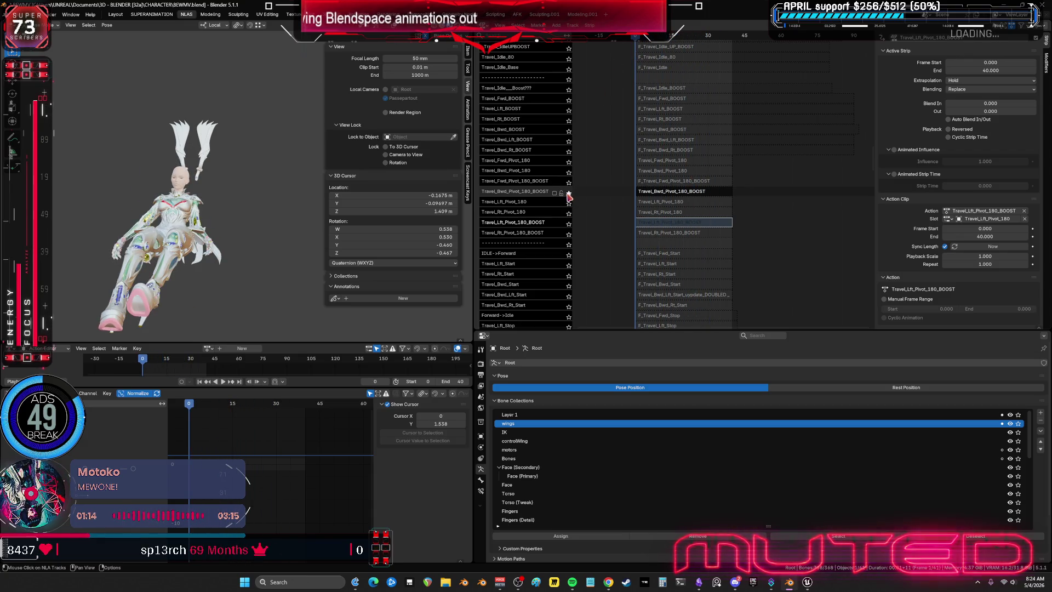
key("Tab")
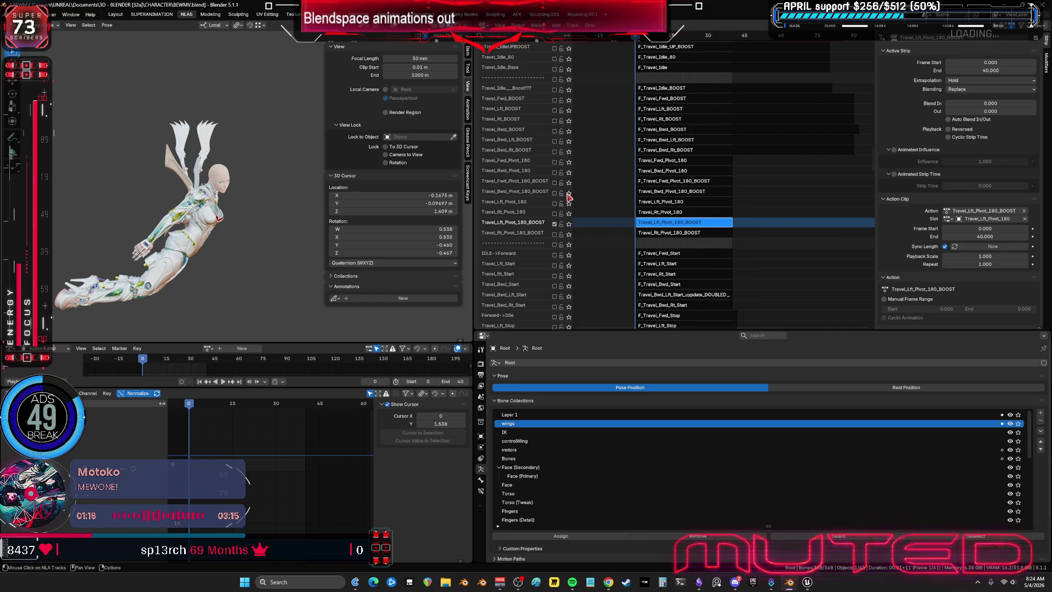
key("space")
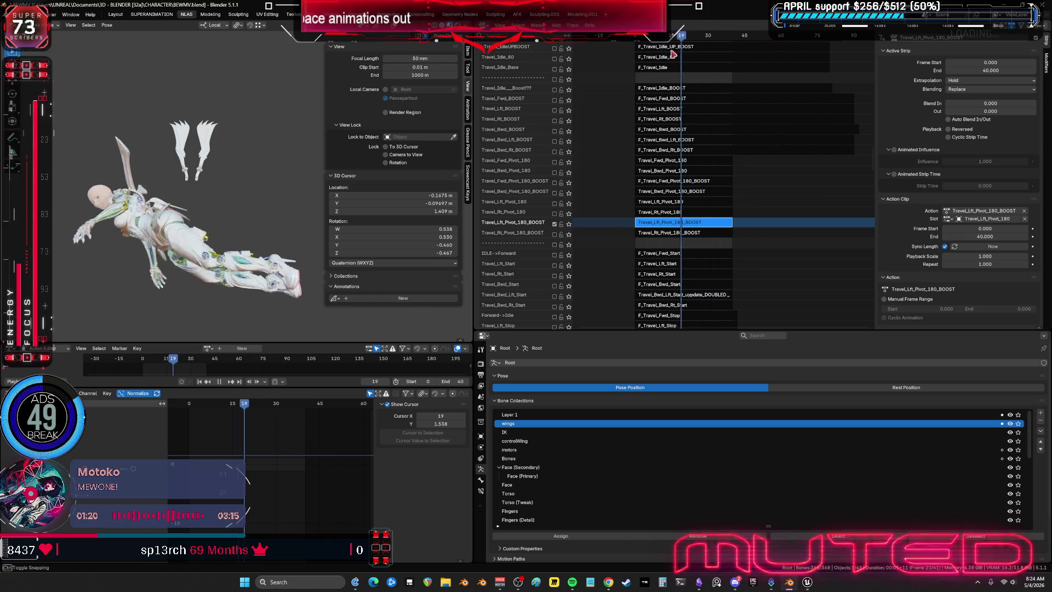
key("space")
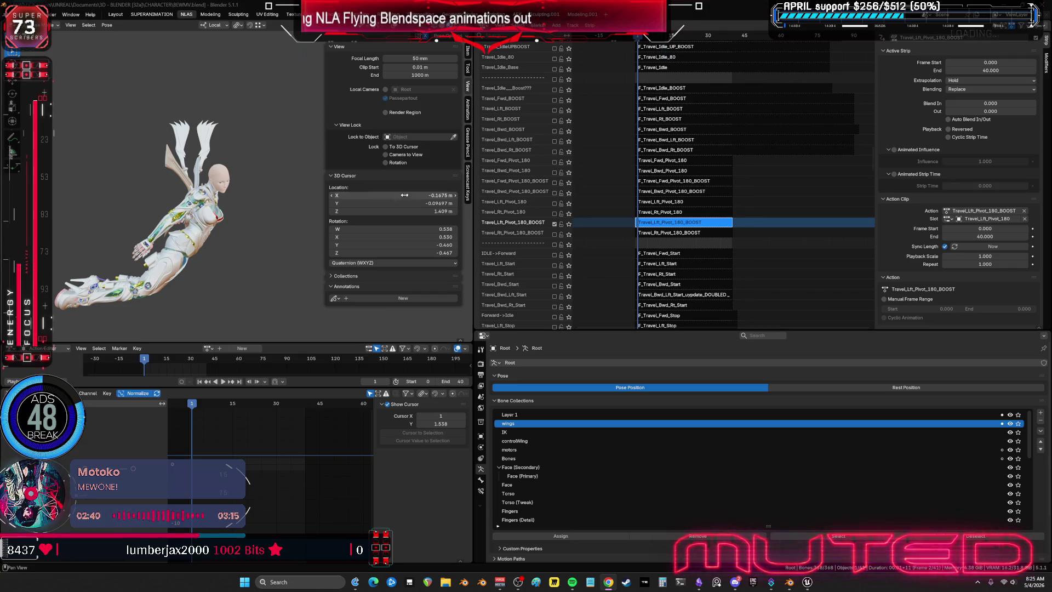
Hide the viewport sidebar for a larger character view and switch to the flowchart whiteboard
key("n")
scroll(425, 216, "up", 5)
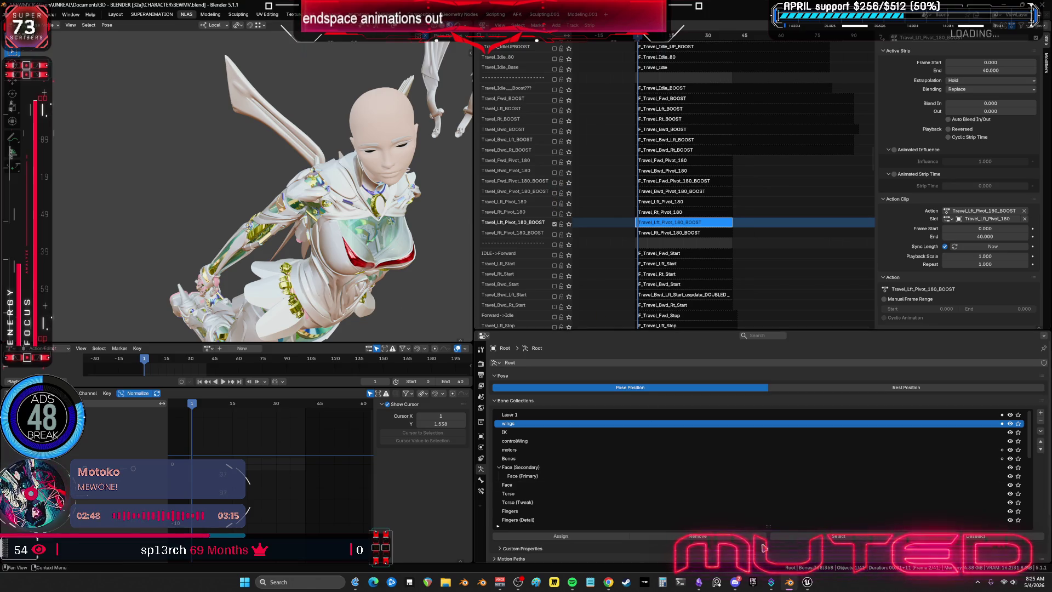
key("alt+Tab")
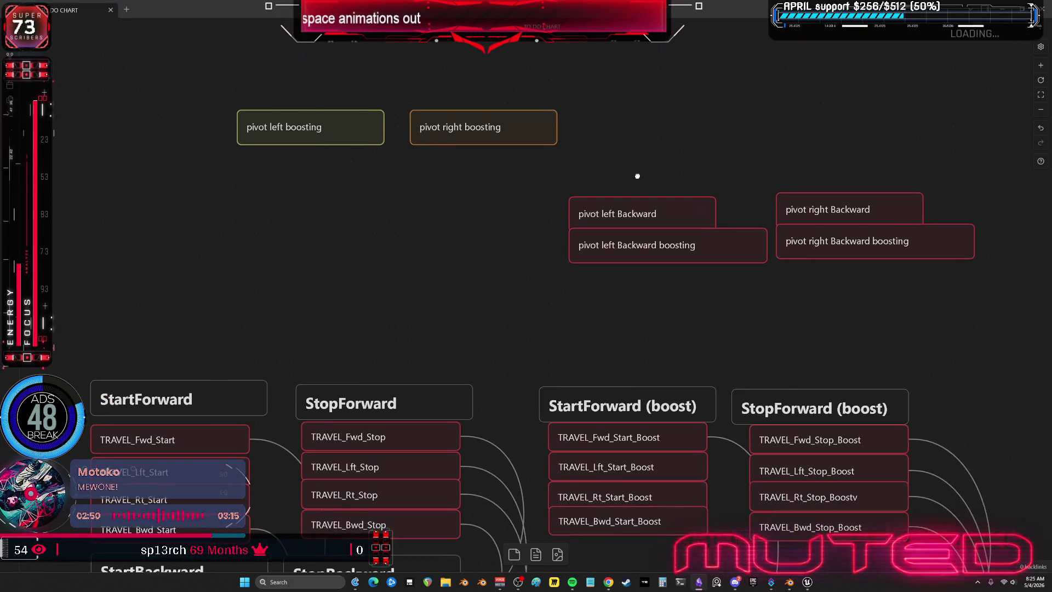
Move both pivot boosting cards into a row and raise the pivot left Backward pair to it
left_click_drag(312, 135, 308, 163)
mouse_move(462, 134)
left_mouse_down()
mouse_move(453, 162)
mouse_move(442, 161)
left_mouse_up()
left_click_drag(692, 209, 535, 332)
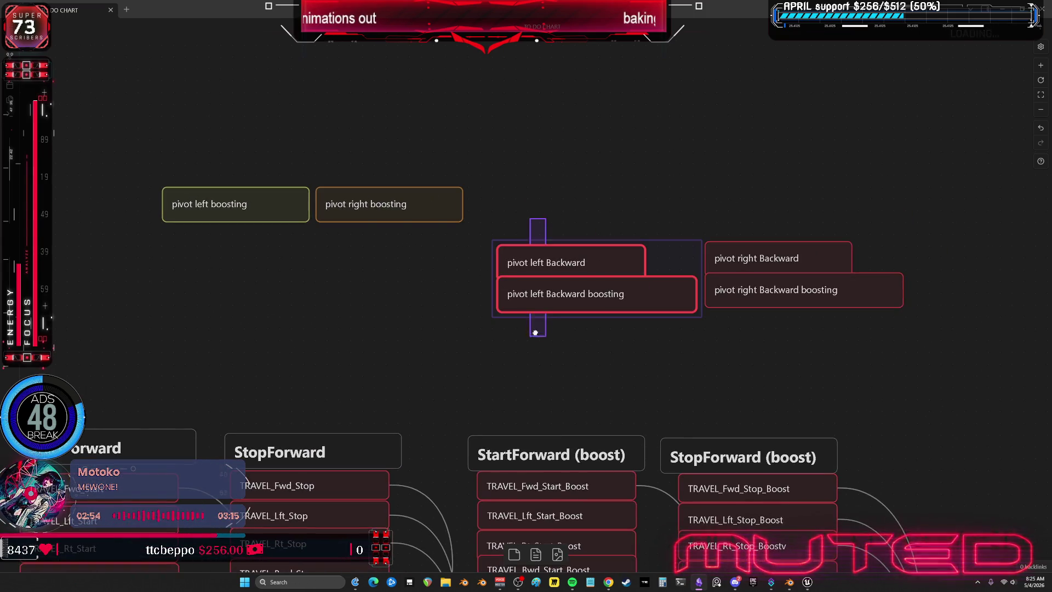
left_click_drag(543, 260, 551, 202)
Bring the pivot right Backward pair into the same row, then return to Blender
left_click_drag(846, 200, 699, 312)
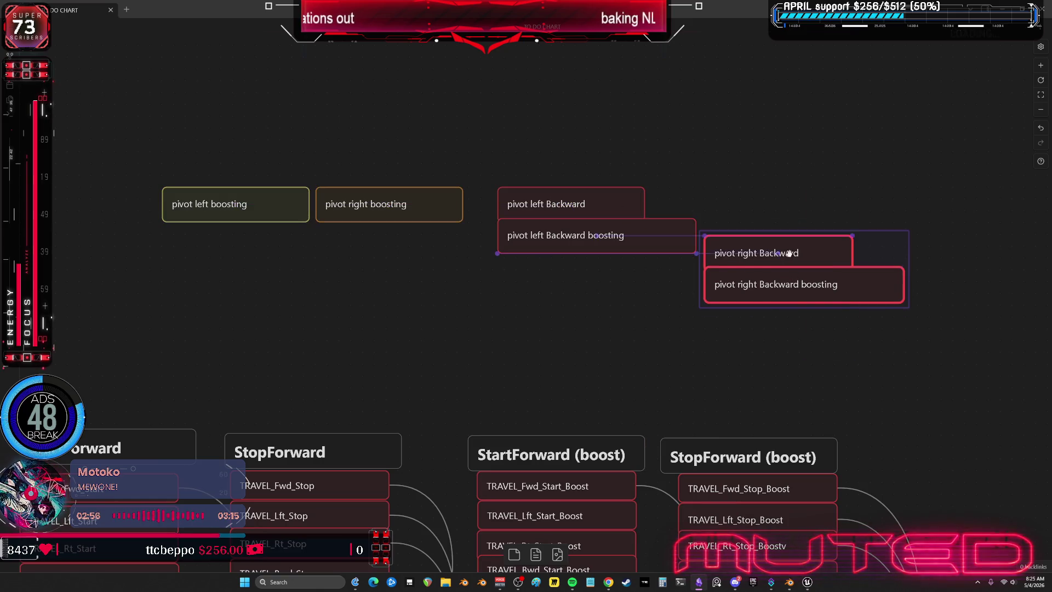
left_click_drag(792, 252, 787, 205)
left_click(601, 338)
scroll(428, 318, "left", 4)
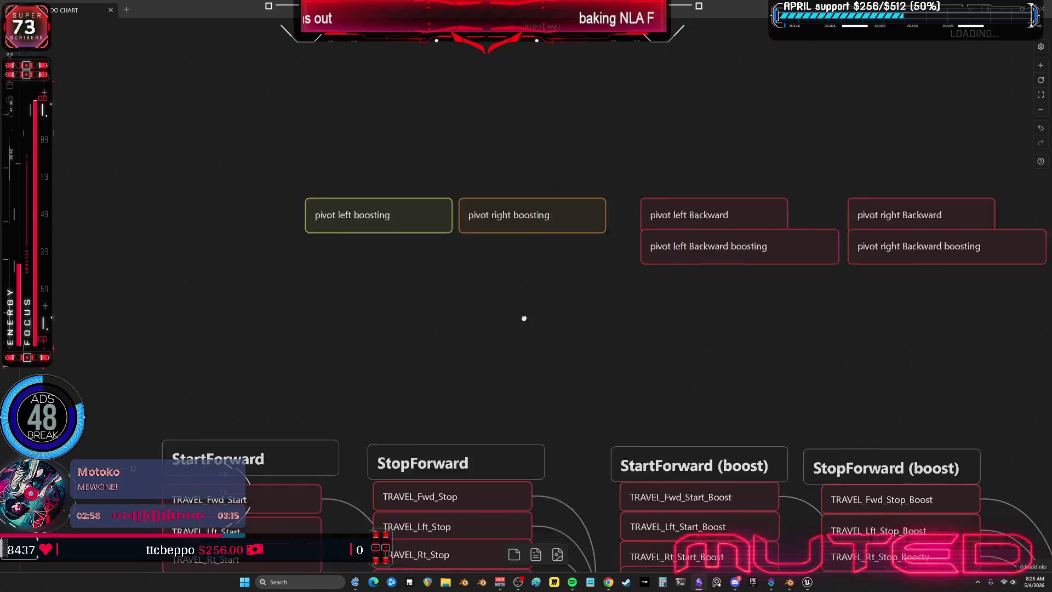
scroll(522, 317, "left", 2)
left_click(389, 200)
key("alt+Tab")
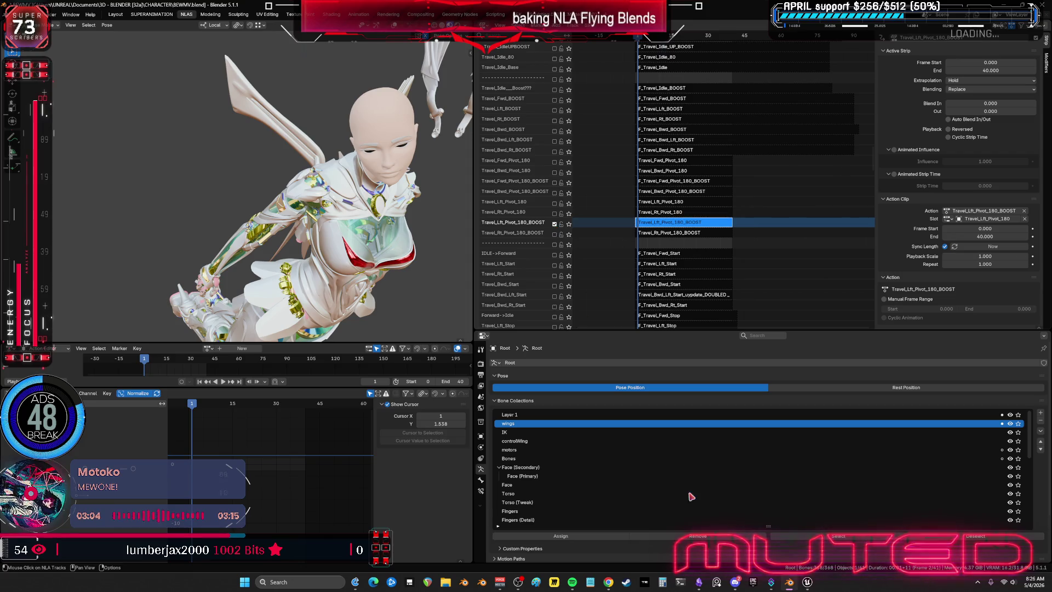
left_click(708, 583)
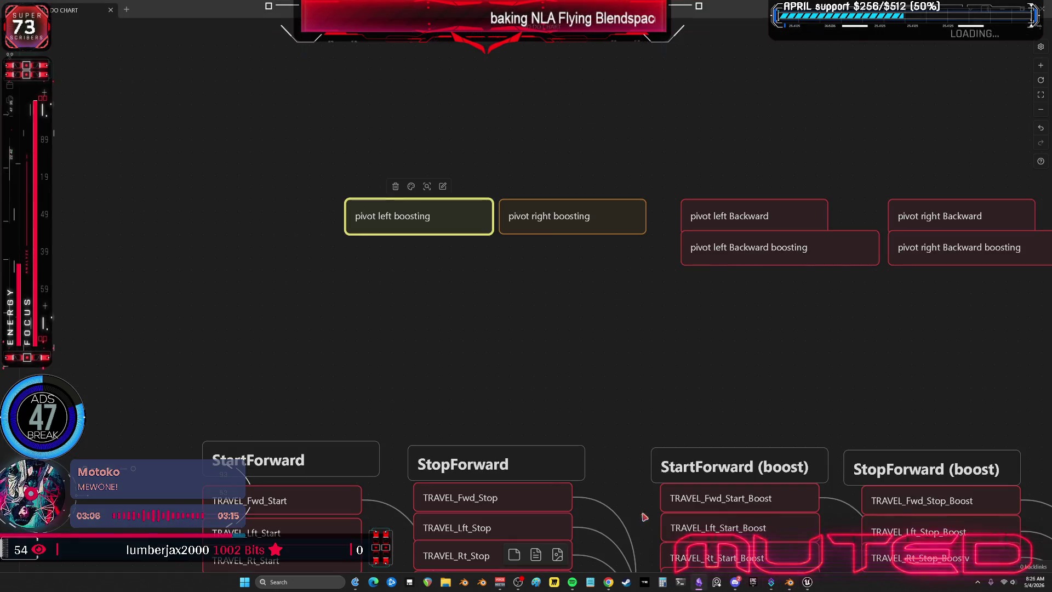
key("alt+Tab")
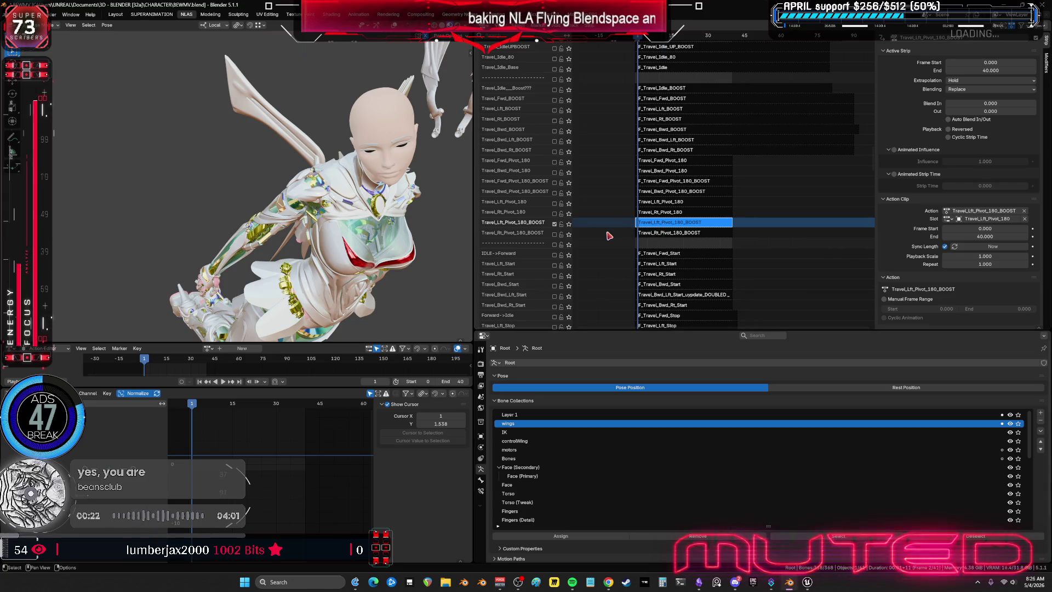
scroll(674, 162, "up", 10)
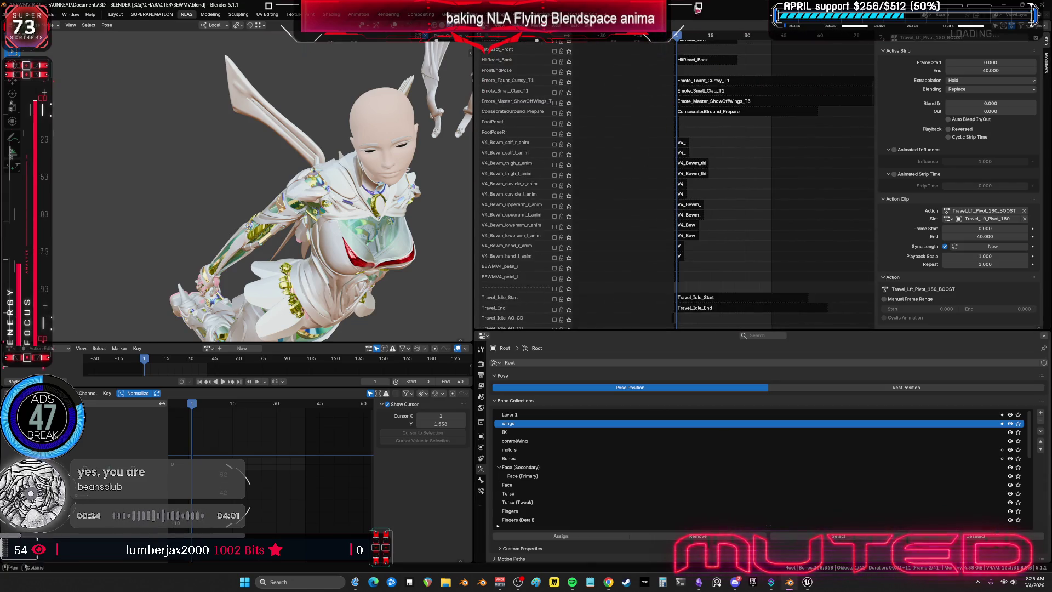
Maximize the 3D viewport and orbit to view the winged rig's bones from the front
middle_click_drag(726, 37, 818, 220)
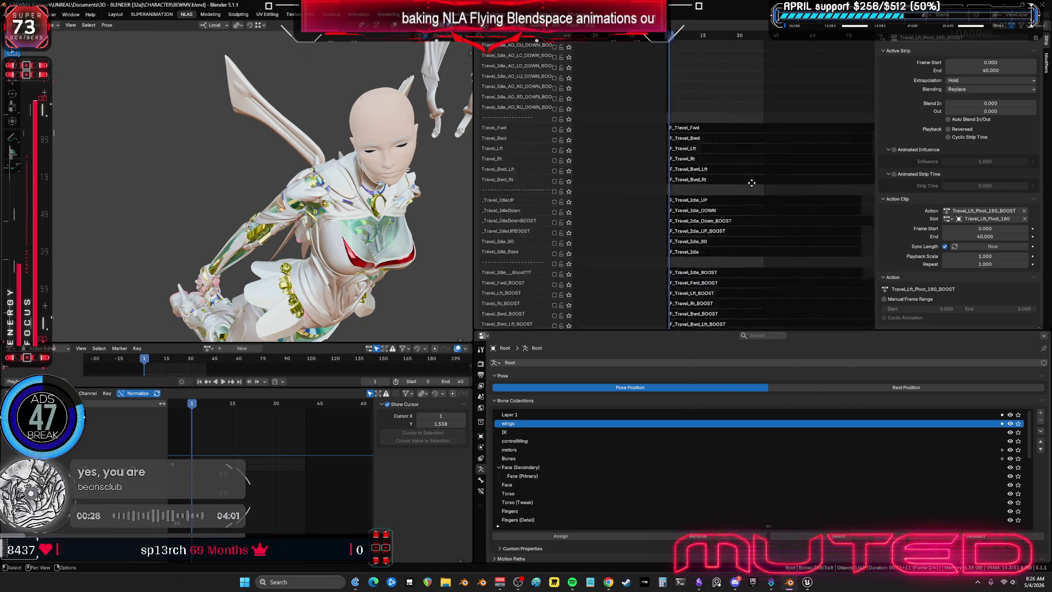
mouse_move(818, 220)
middle_mouse_down()
mouse_move(745, 295)
mouse_move(651, 176)
middle_mouse_up()
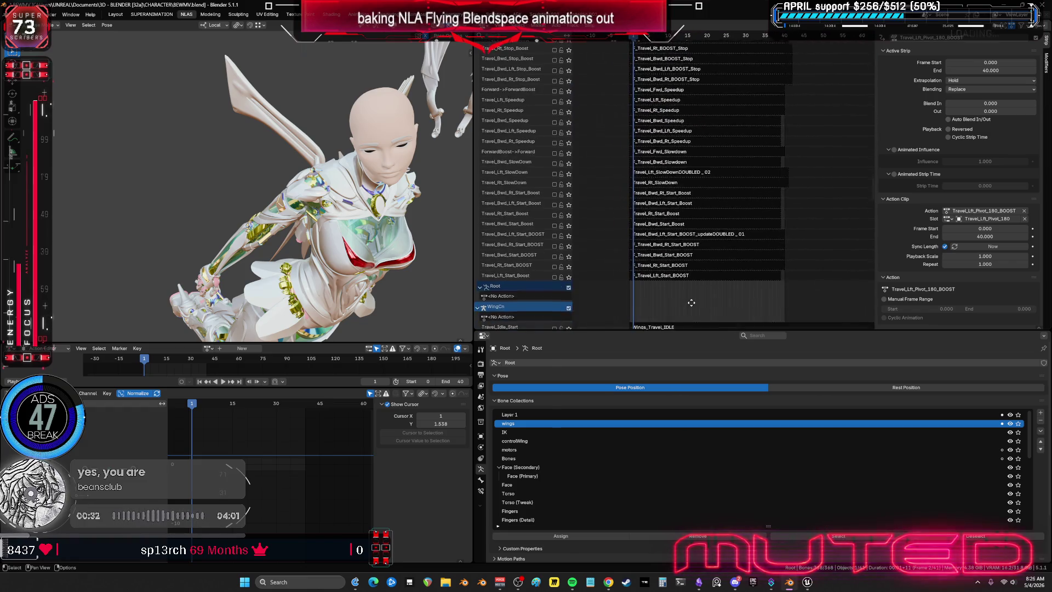
middle_click_drag(677, 284, 484, 314)
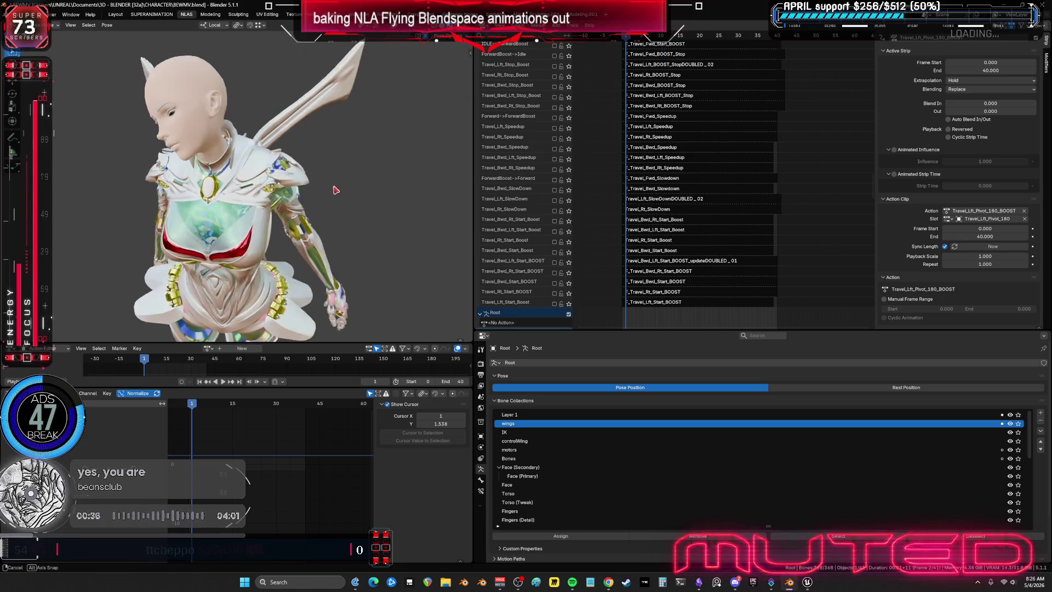
key("ctrl+space")
middle_click_drag(558, 224, 680, 264)
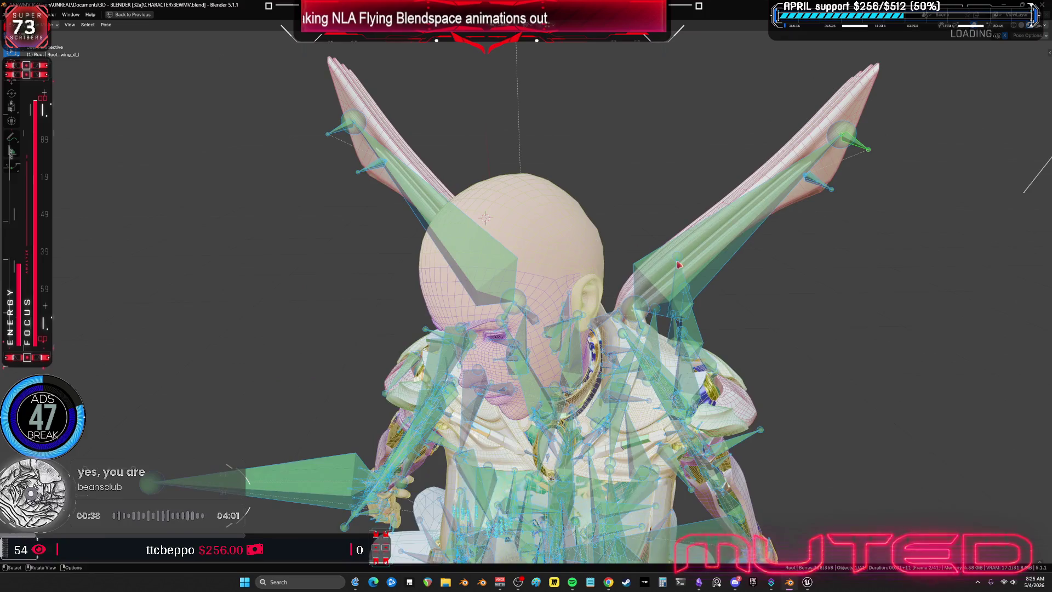
Restore the full layout, hide the IK bone collection and orbit onto the character's torso
key("ctrl+space")
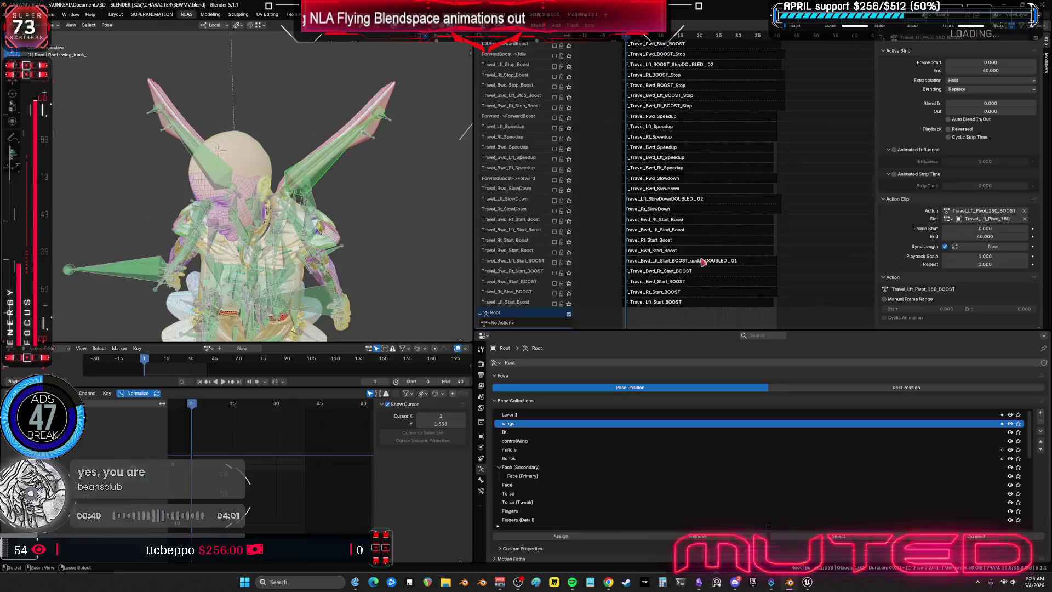
left_click(1011, 433)
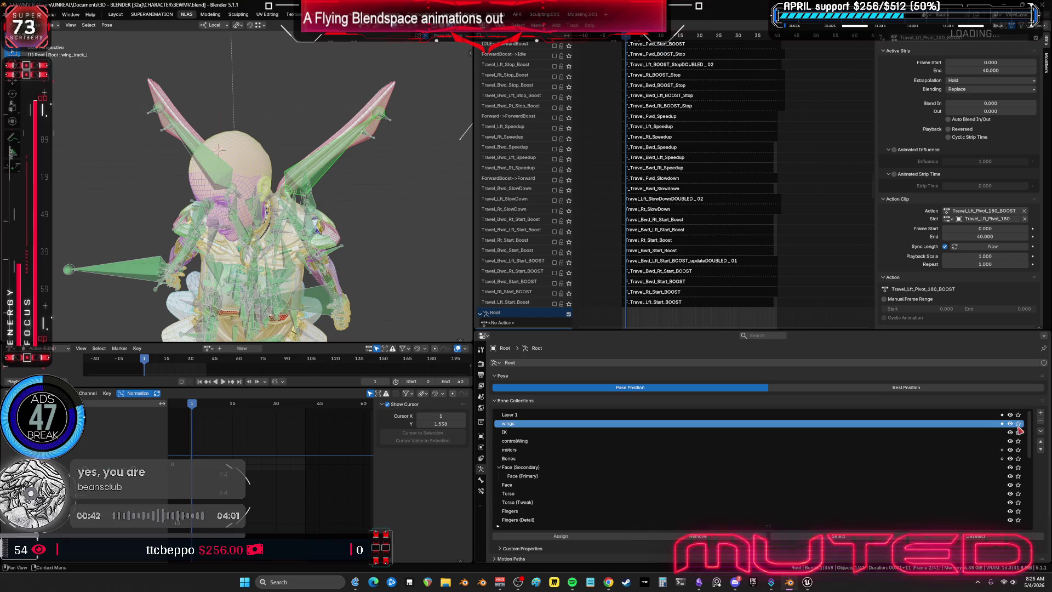
mouse_move(347, 255)
middle_mouse_down()
mouse_move(319, 231)
mouse_move(361, 219)
mouse_move(321, 235)
mouse_move(362, 229)
mouse_move(320, 220)
middle_mouse_up()
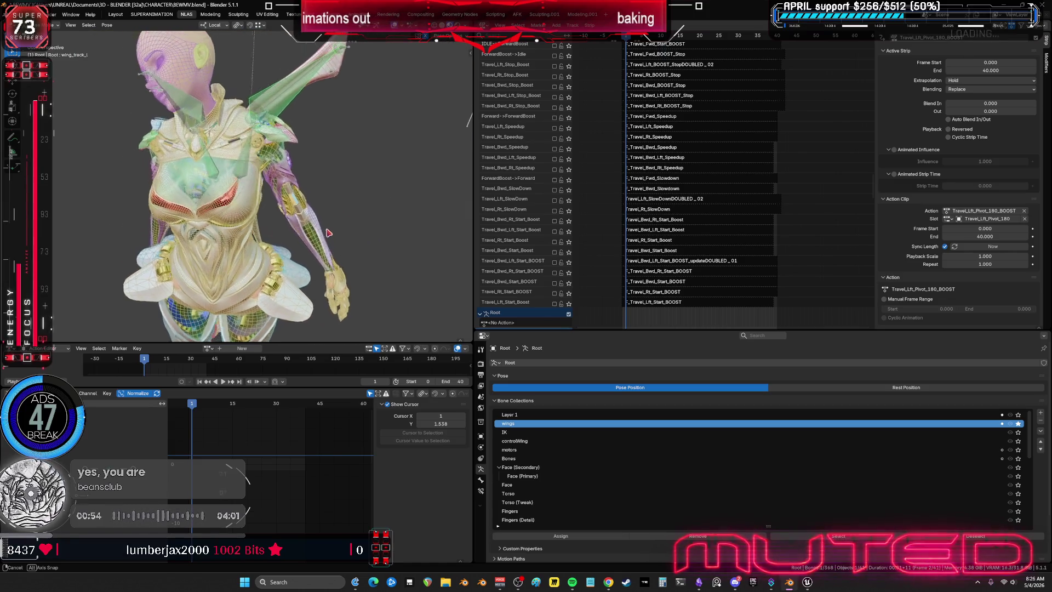
mouse_move(321, 219)
middle_mouse_down()
mouse_move(369, 221)
mouse_move(339, 241)
middle_mouse_up()
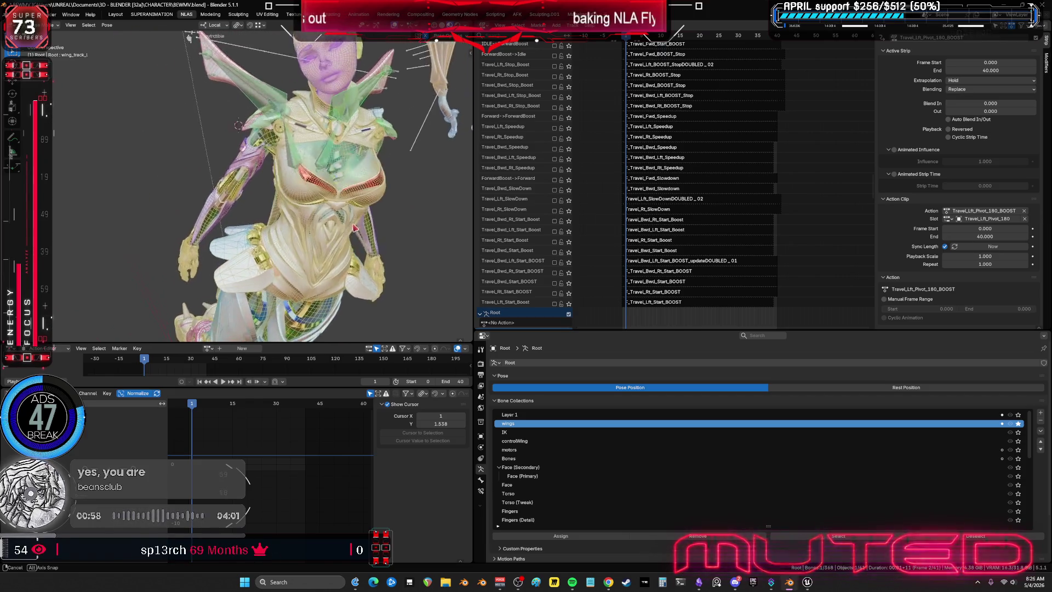
Review the rig from more angles, then show the wing_track_l bone's Copy Rotation and Copy Location constraints
mouse_move(358, 223)
middle_mouse_down()
mouse_move(334, 216)
mouse_move(323, 260)
mouse_move(303, 277)
middle_mouse_up()
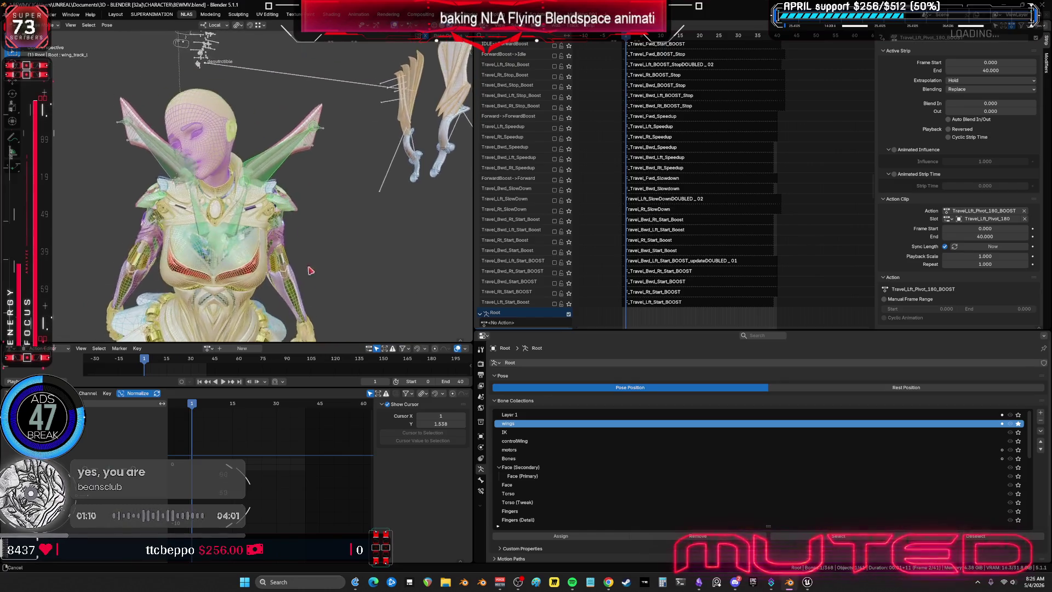
mouse_move(304, 277)
middle_mouse_down()
mouse_move(374, 269)
mouse_move(349, 252)
mouse_move(312, 255)
mouse_move(358, 249)
mouse_move(344, 267)
middle_mouse_up()
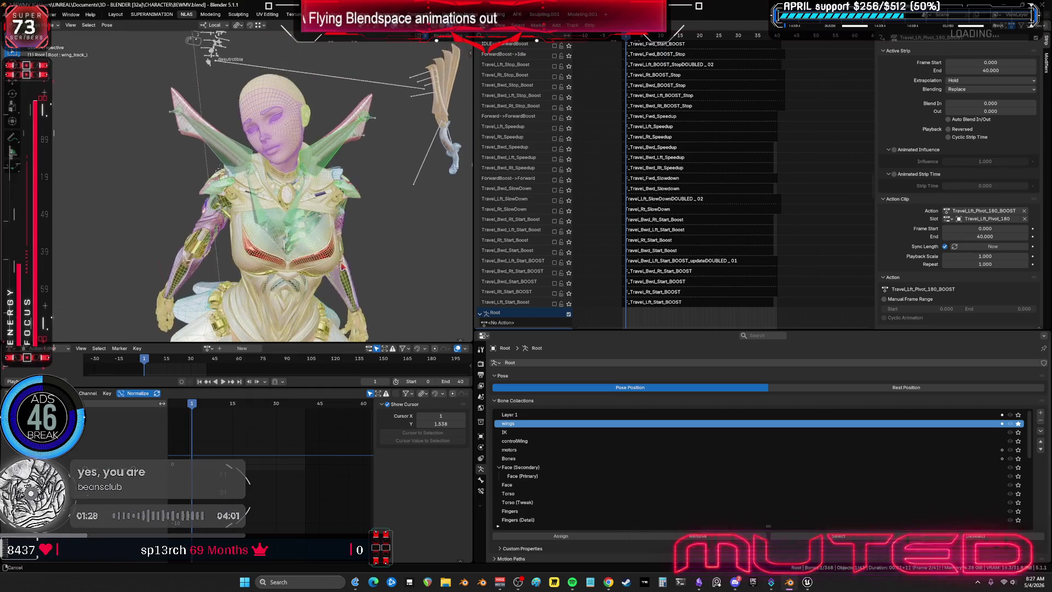
middle_click_drag(345, 270, 348, 263)
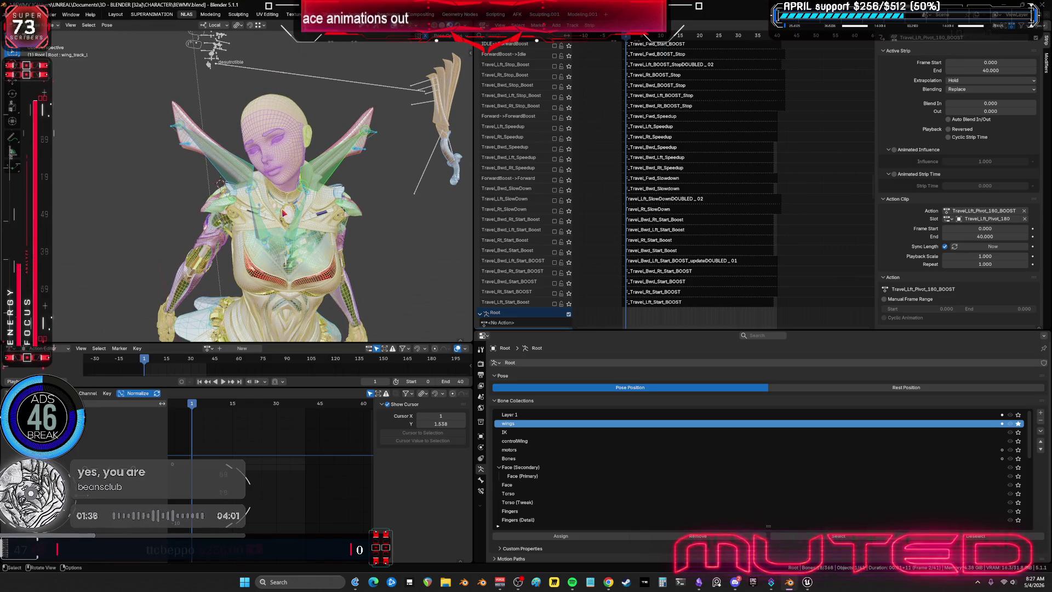
left_click(481, 491)
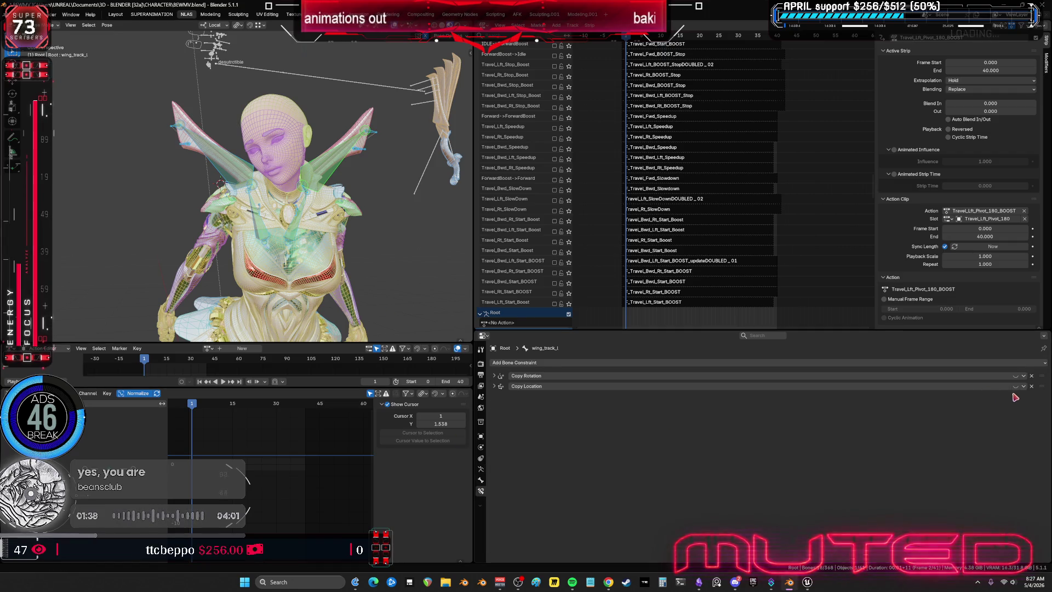
Toggle the wing's Copy Rotation constraint and flick overlays off and on to check the shaded character
left_click(1016, 376)
key("shift+alt+z")
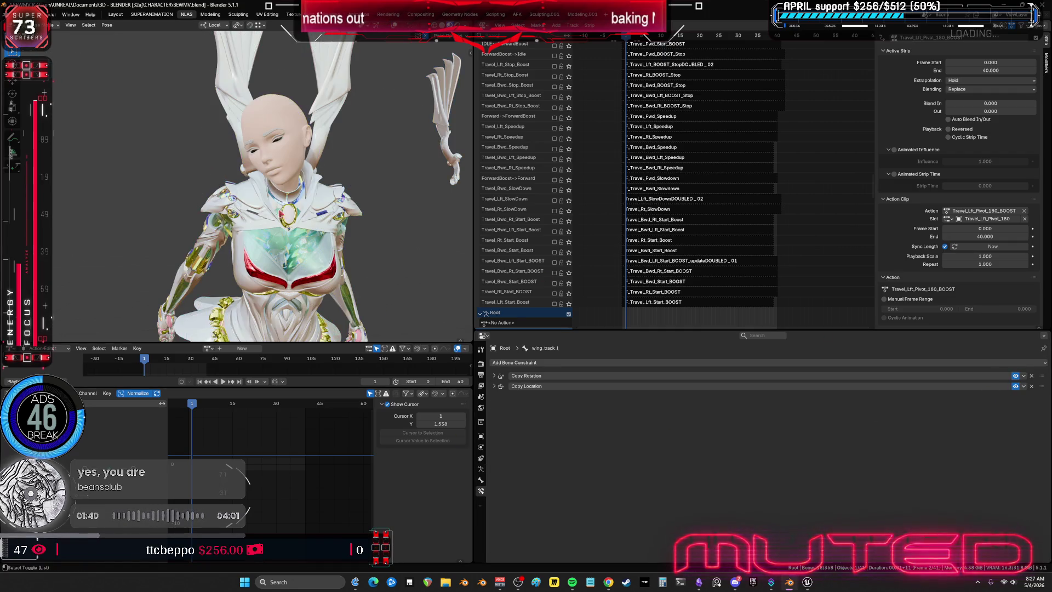
key("shift+alt+z")
mouse_move(715, 206)
middle_mouse_down()
mouse_move(729, 84)
mouse_move(810, 167)
mouse_move(753, 182)
middle_mouse_up()
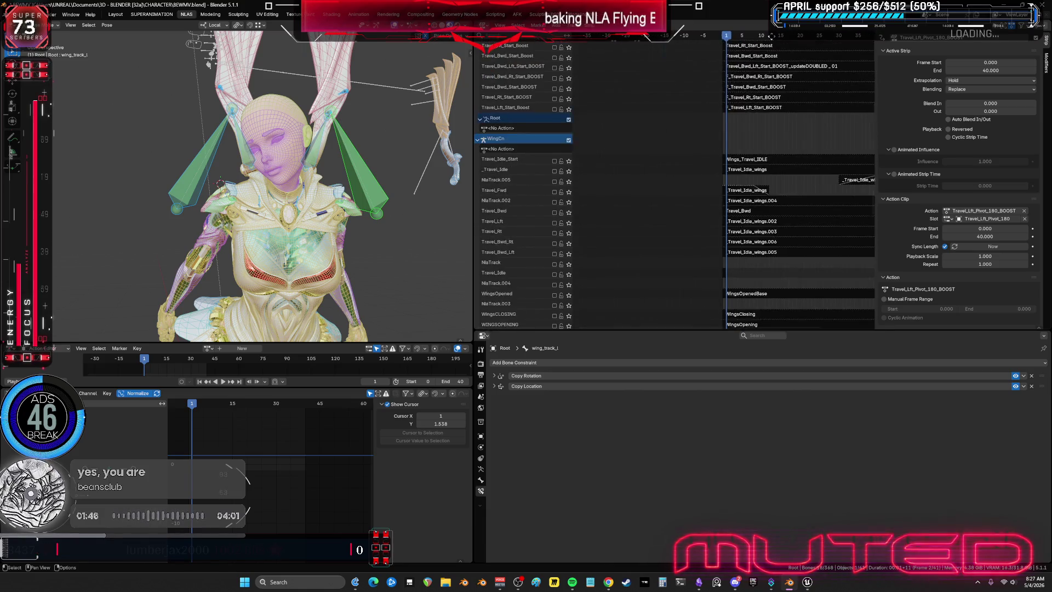
scroll(765, 253, "down", 5)
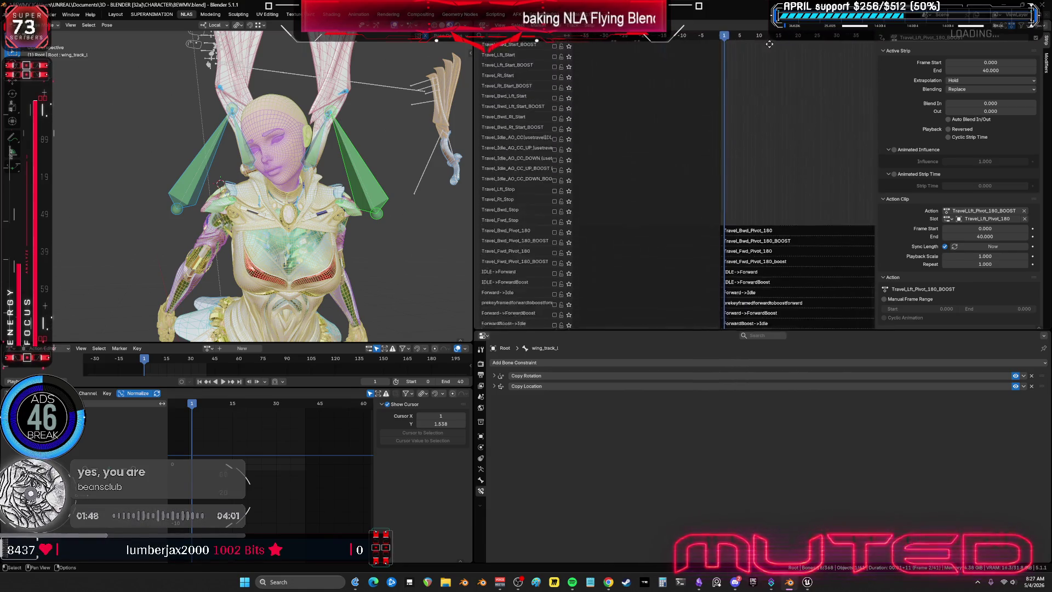
scroll(773, 255, "down", 3)
scroll(781, 258, "down", 3)
scroll(790, 260, "down", 3)
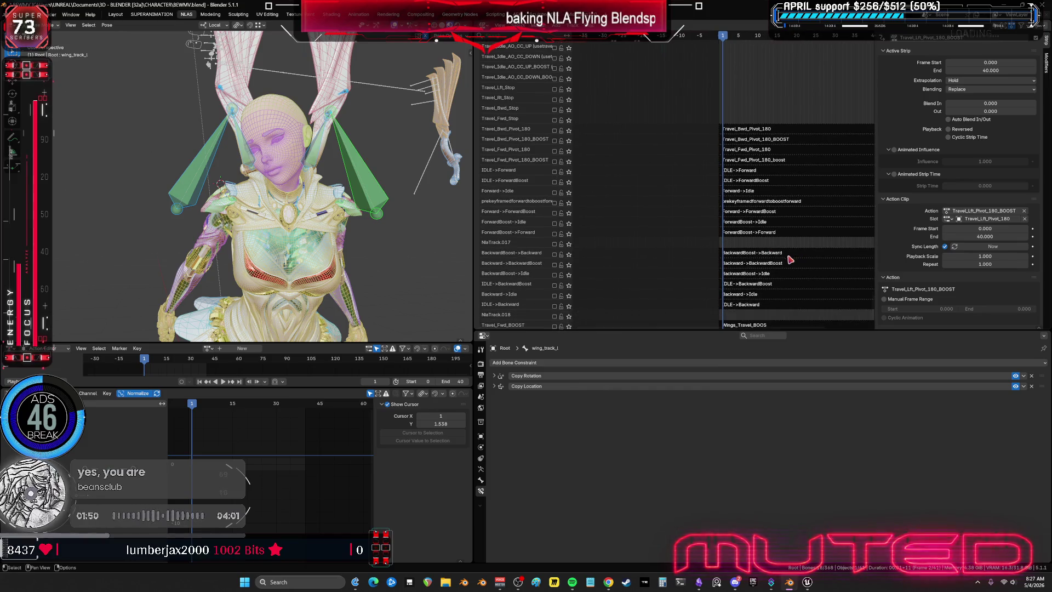
Enable the ForwardBoost->Forward NLA track and loop playback from frame one to preview the flight
left_click(555, 235)
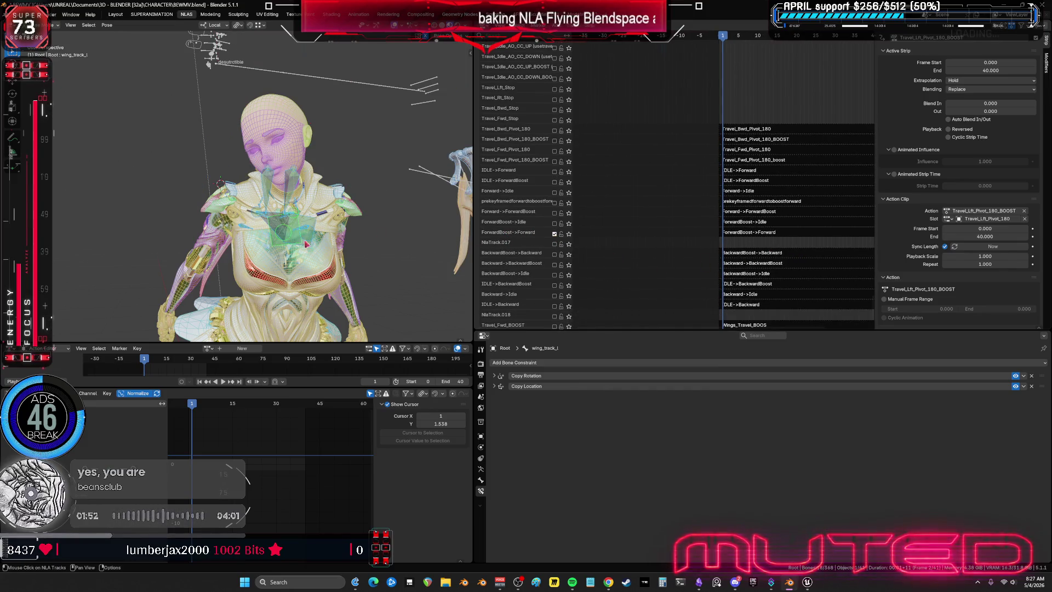
key("space")
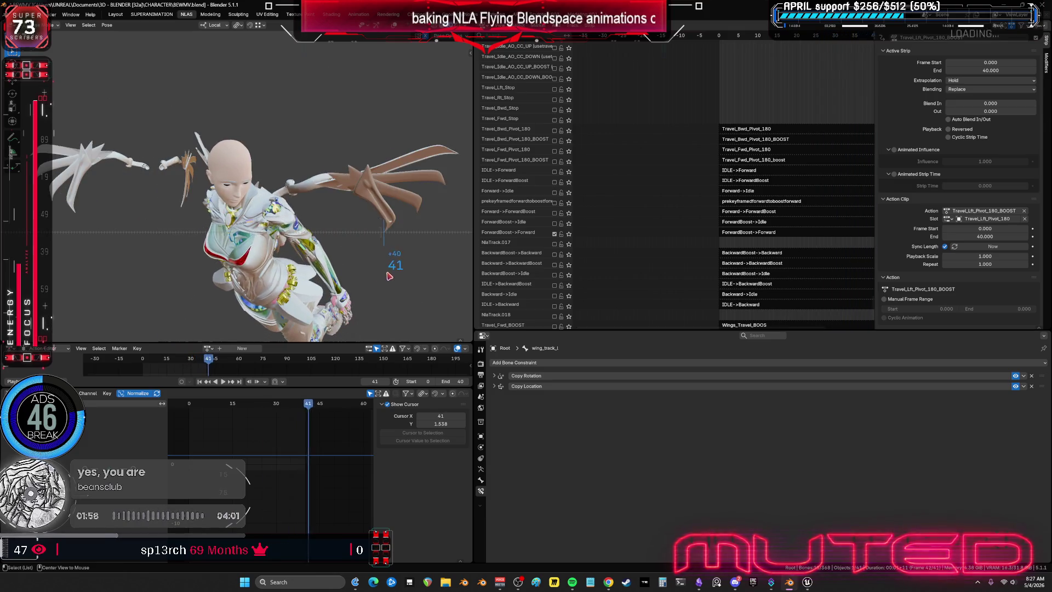
key("Escape")
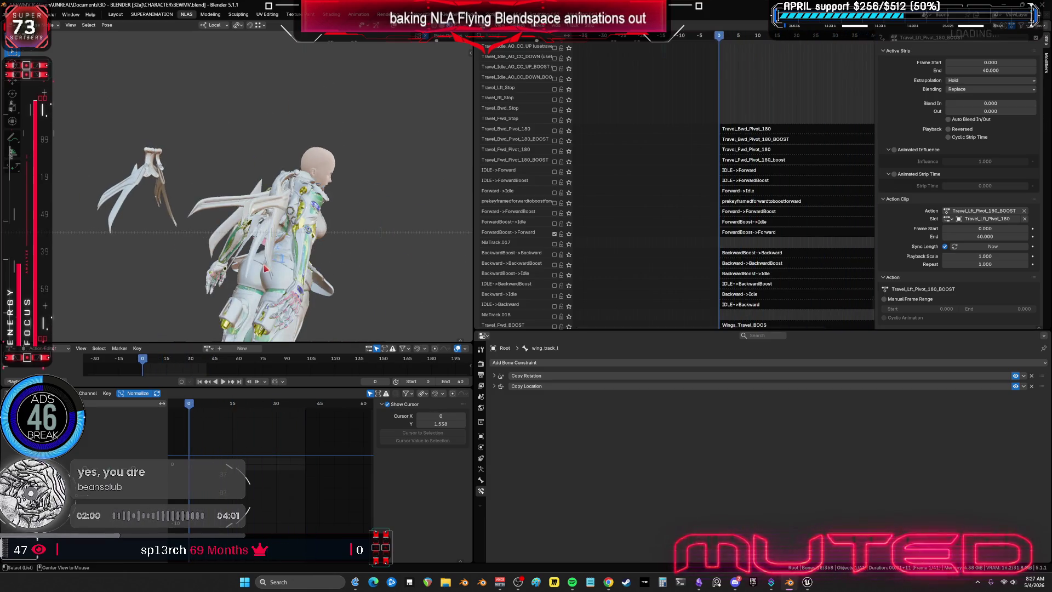
key("space")
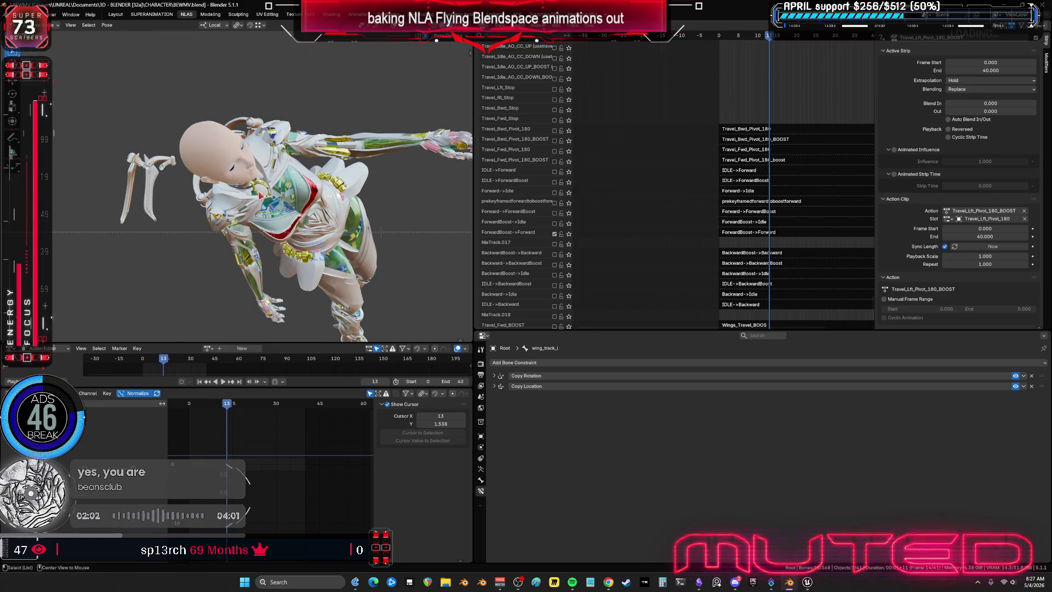
middle_click_drag(345, 215, 332, 207)
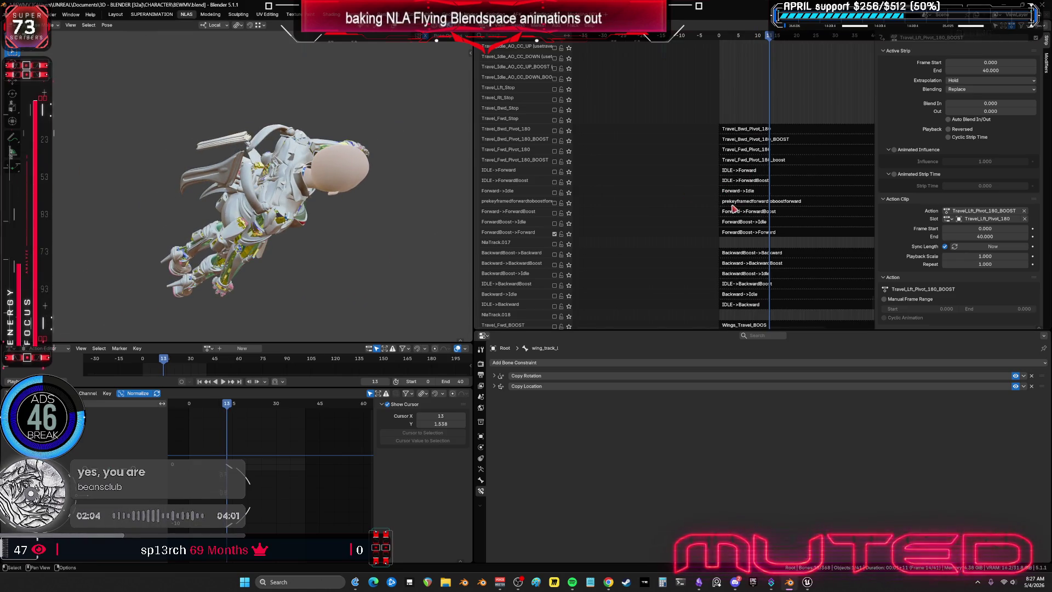
Select the ForwardBoost->Forward strip, enable the ForwardBoost->Idle track, and scrub back to frame 0
left_click(746, 232)
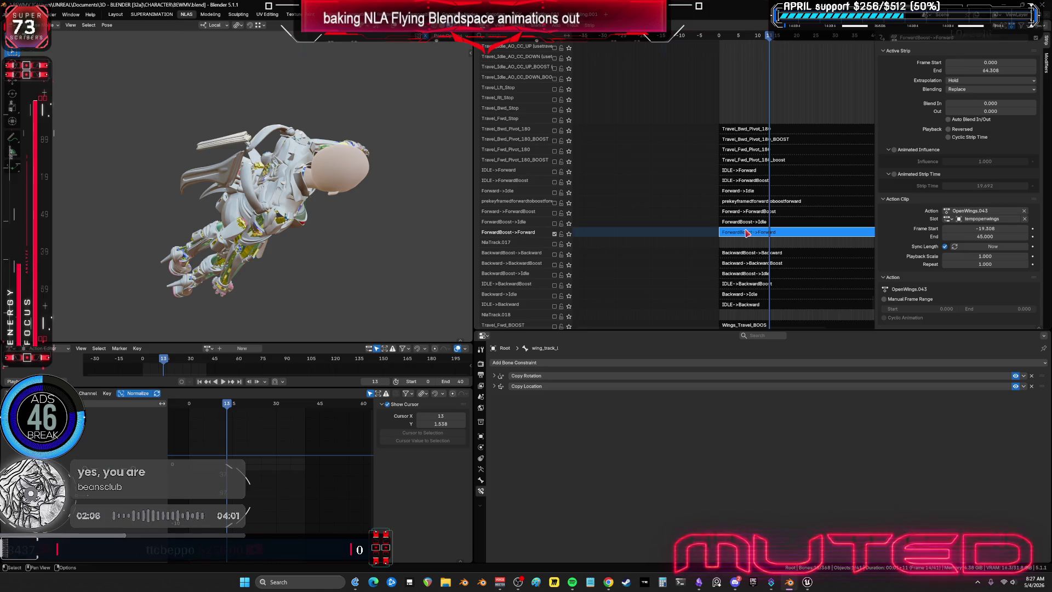
middle_click_drag(324, 251, 330, 267)
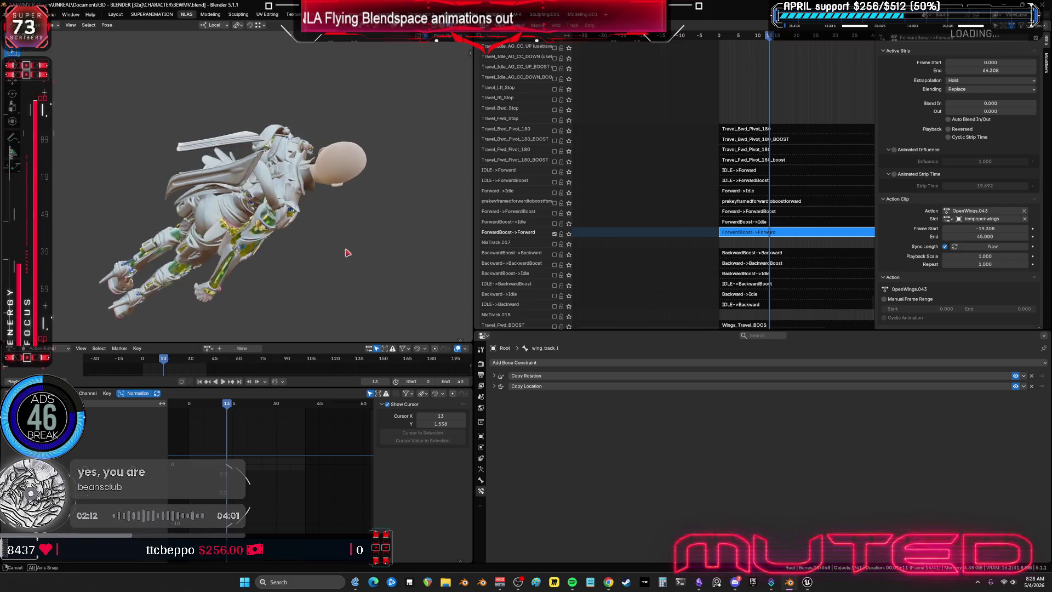
mouse_move(331, 267)
middle_mouse_down()
mouse_move(319, 256)
mouse_move(427, 246)
middle_mouse_up()
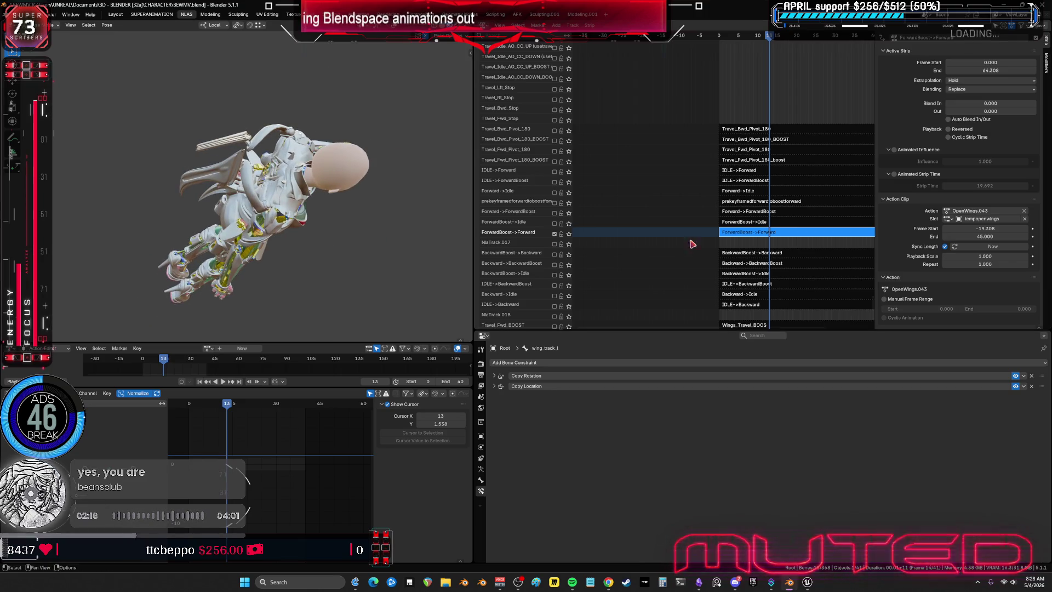
left_click(554, 223)
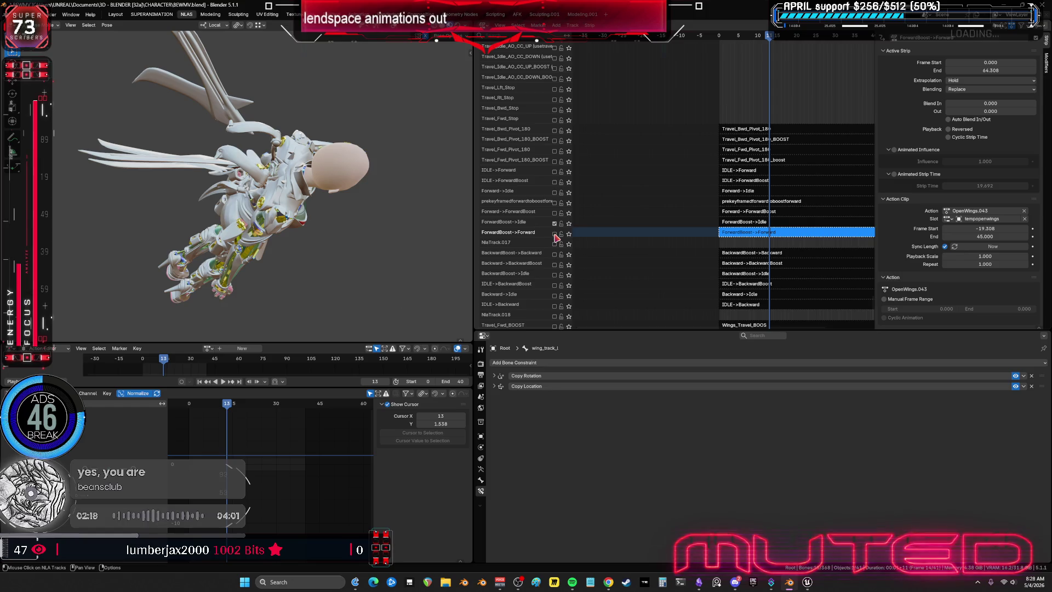
mouse_move(771, 43)
left_mouse_down()
mouse_move(707, 52)
mouse_move(779, 67)
mouse_move(683, 61)
left_mouse_up()
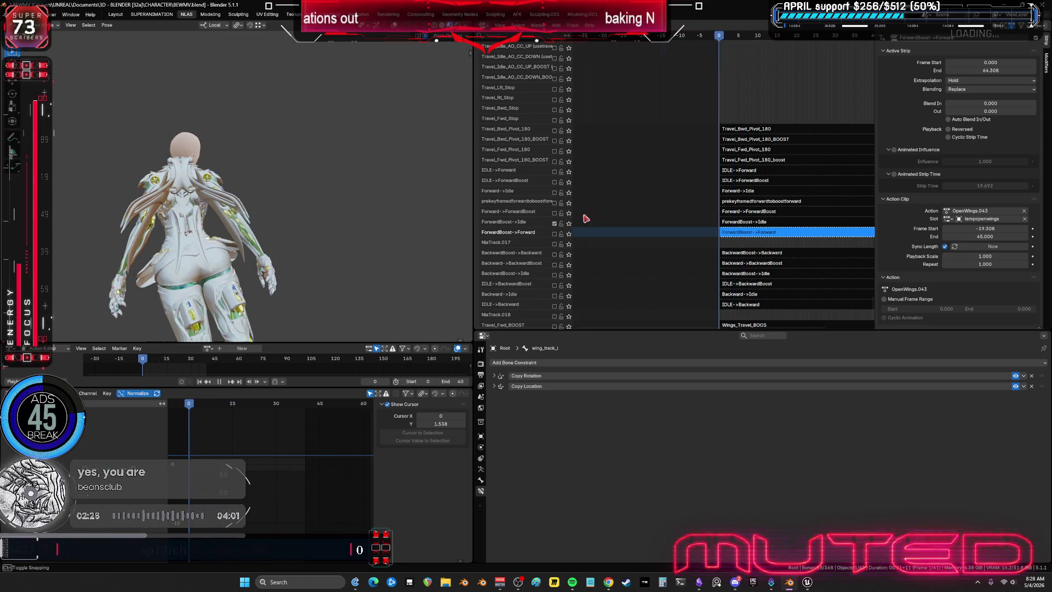
Orbit to a close front view of the character, then bring up the Steam library
left_click_drag(585, 217, 555, 226)
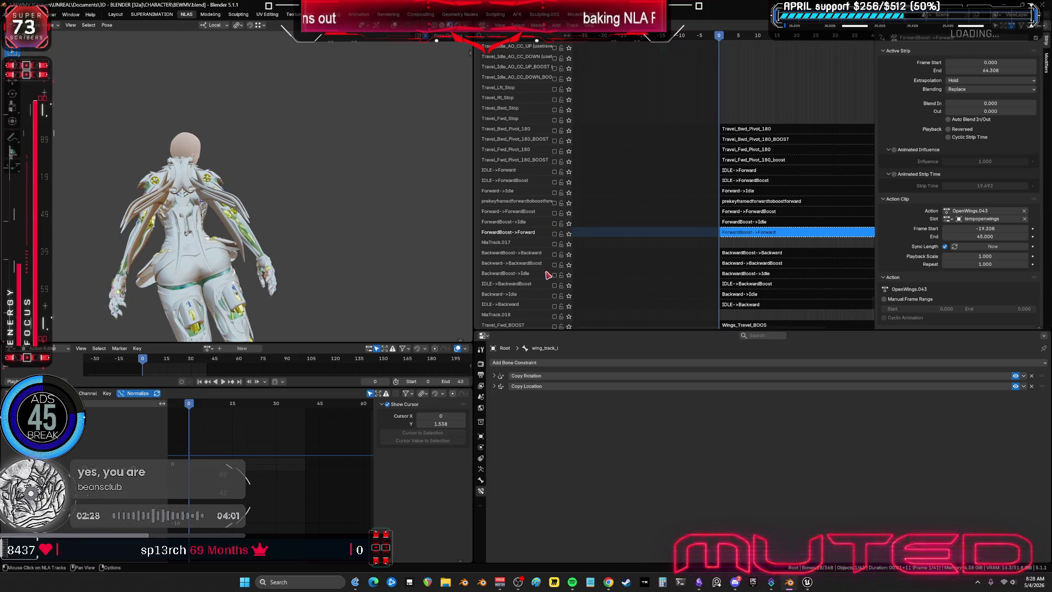
scroll(548, 265, "down", 4)
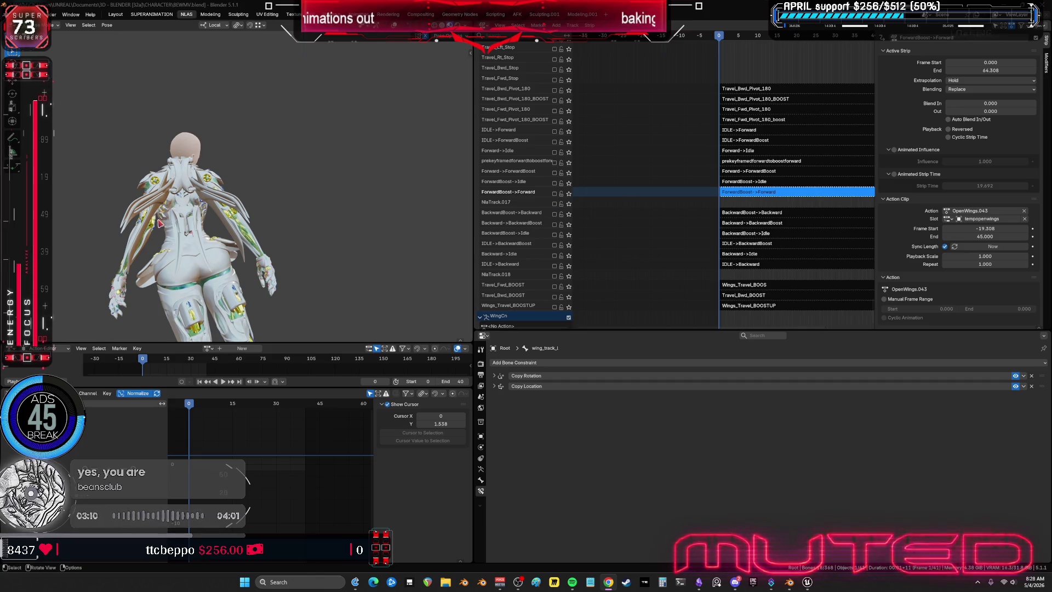
mouse_move(167, 227)
middle_mouse_down()
mouse_move(345, 222)
mouse_move(279, 210)
middle_mouse_up()
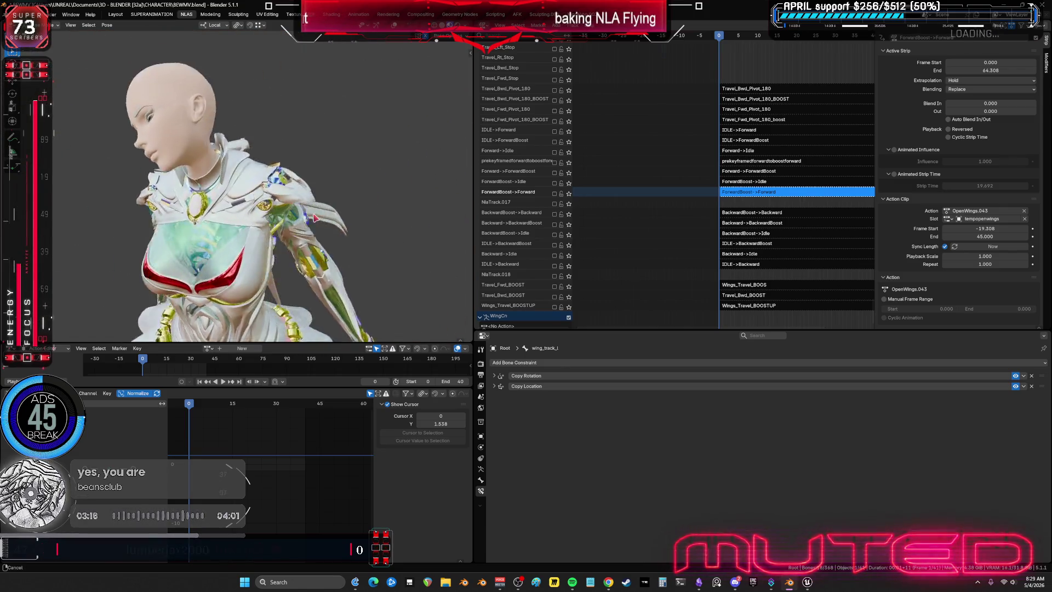
mouse_move(346, 201)
middle_mouse_down()
mouse_move(341, 178)
mouse_move(294, 158)
mouse_move(64, 241)
middle_mouse_up()
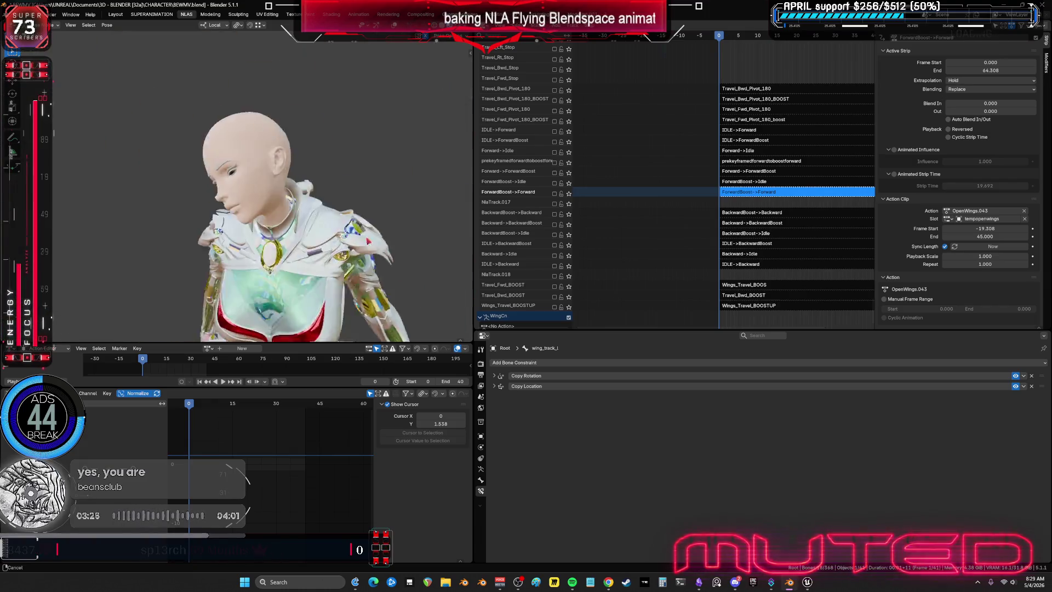
middle_click_drag(64, 242, 288, 243)
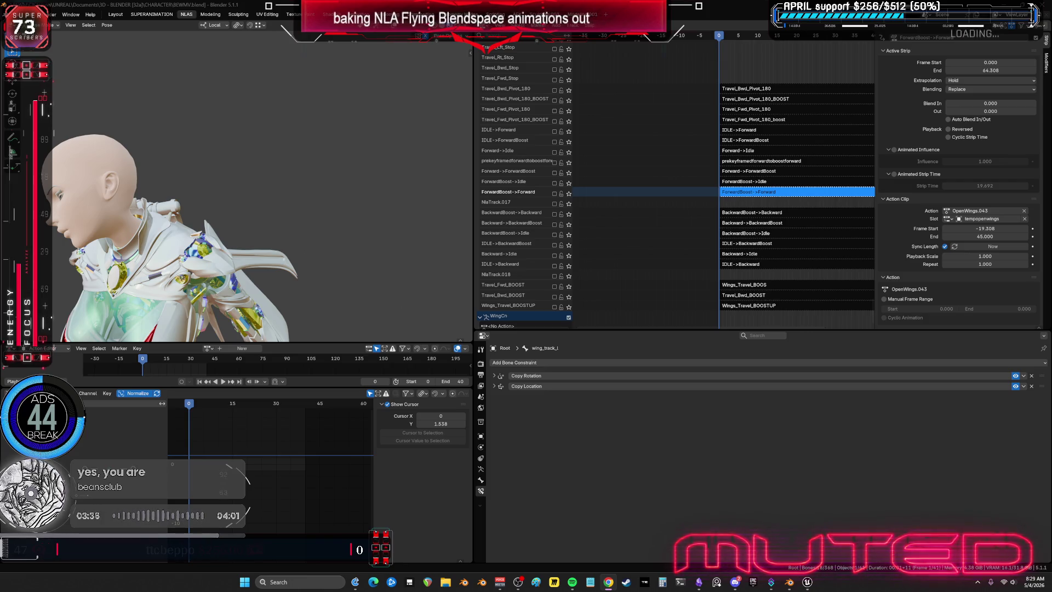
left_click(627, 582)
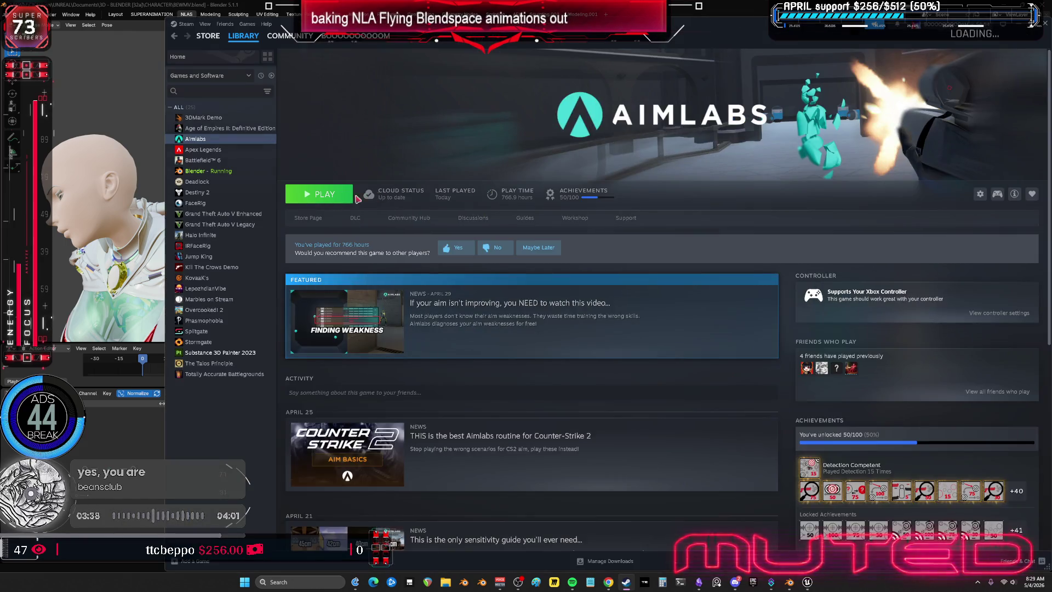
Launch Aimlabs from its Steam page and enter the training task browser
left_click(310, 203)
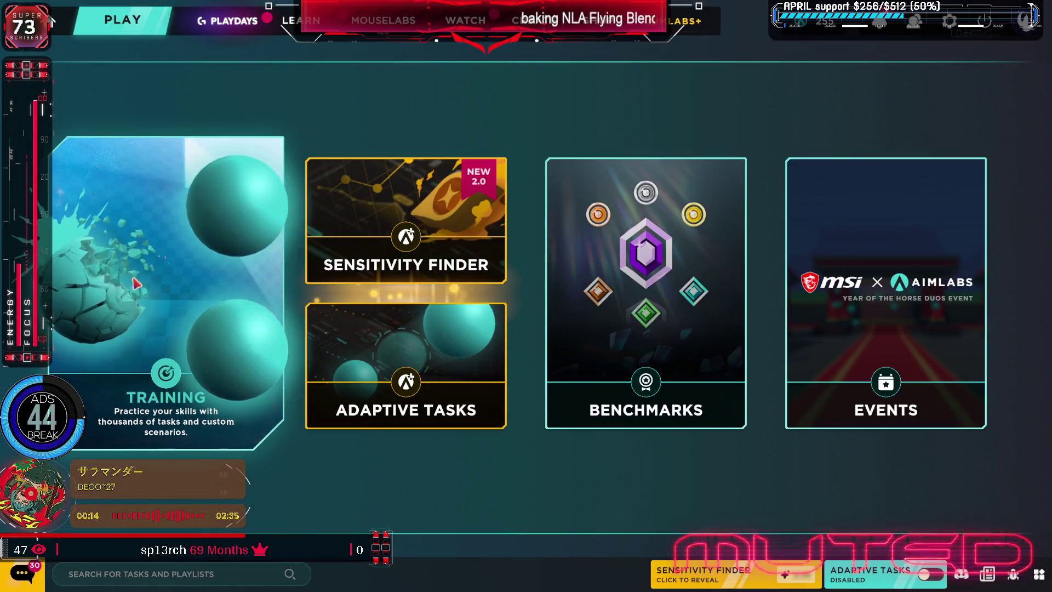
left_click(136, 283)
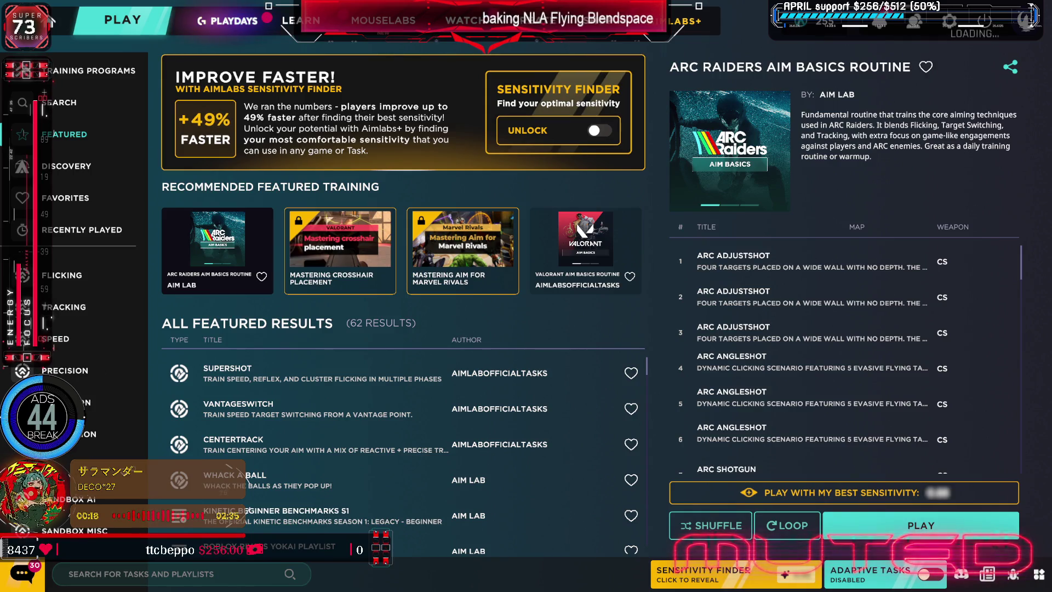
Start the Decisionshot (Speed) task from the cognition training list
left_click(66, 402)
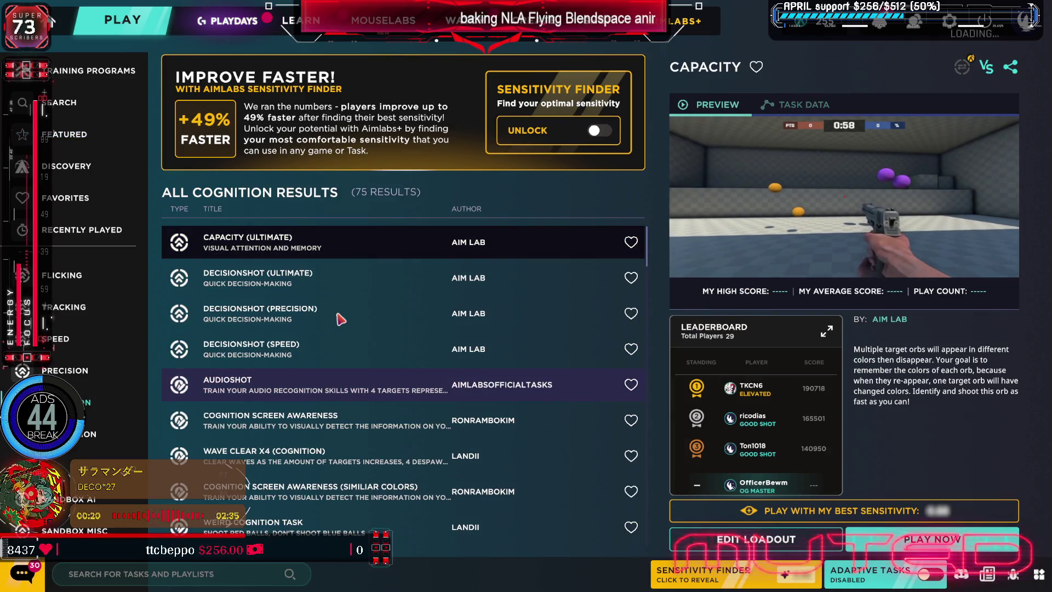
double_click(328, 351)
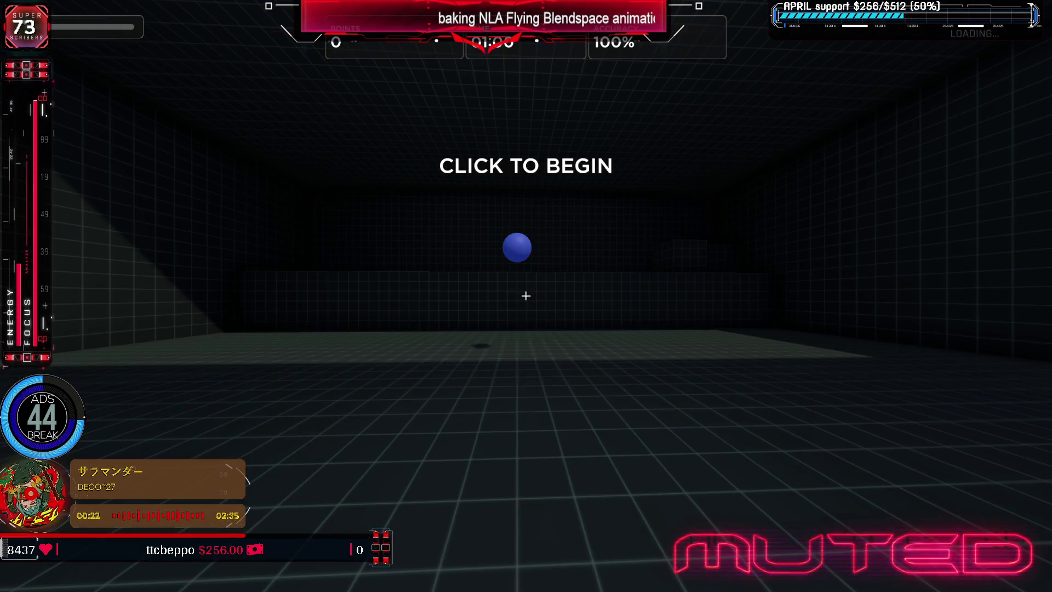
left_click(527, 295)
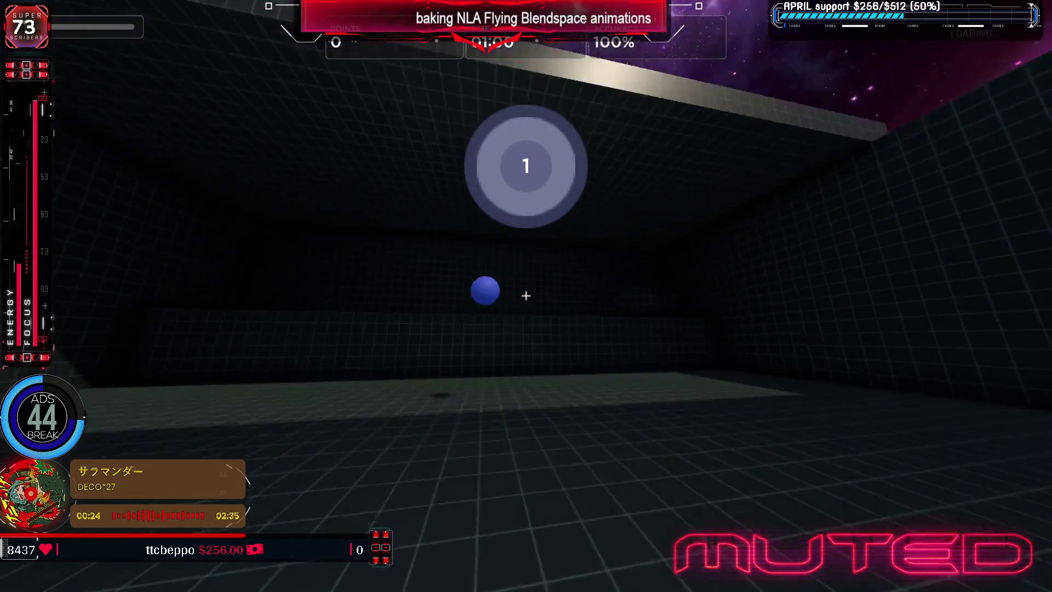
Shoot the red and blue targets as they spawn, building the score to about 32,000
left_click(526, 296)
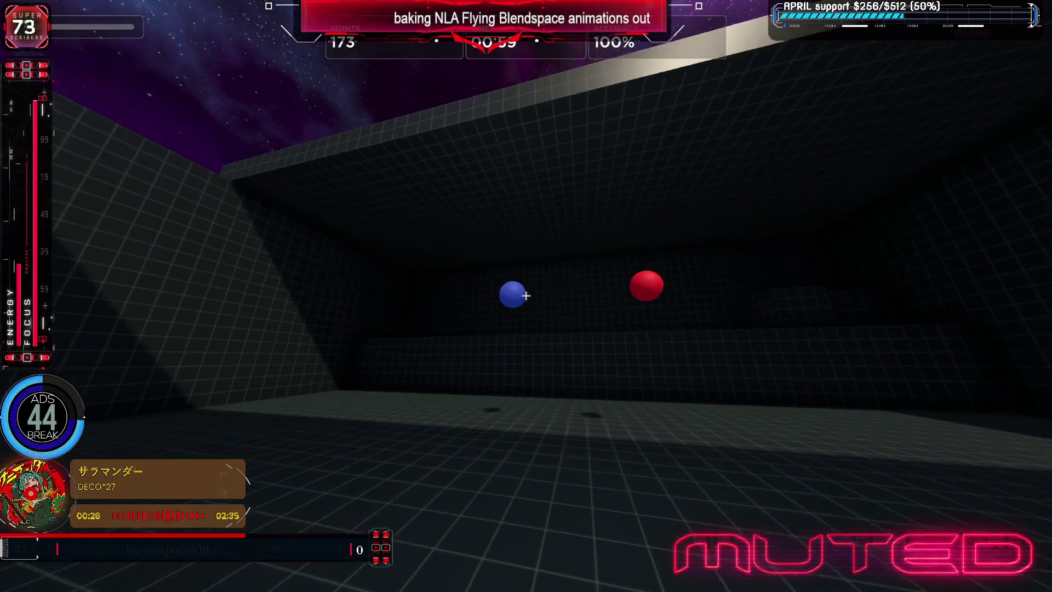
left_click(526, 296)
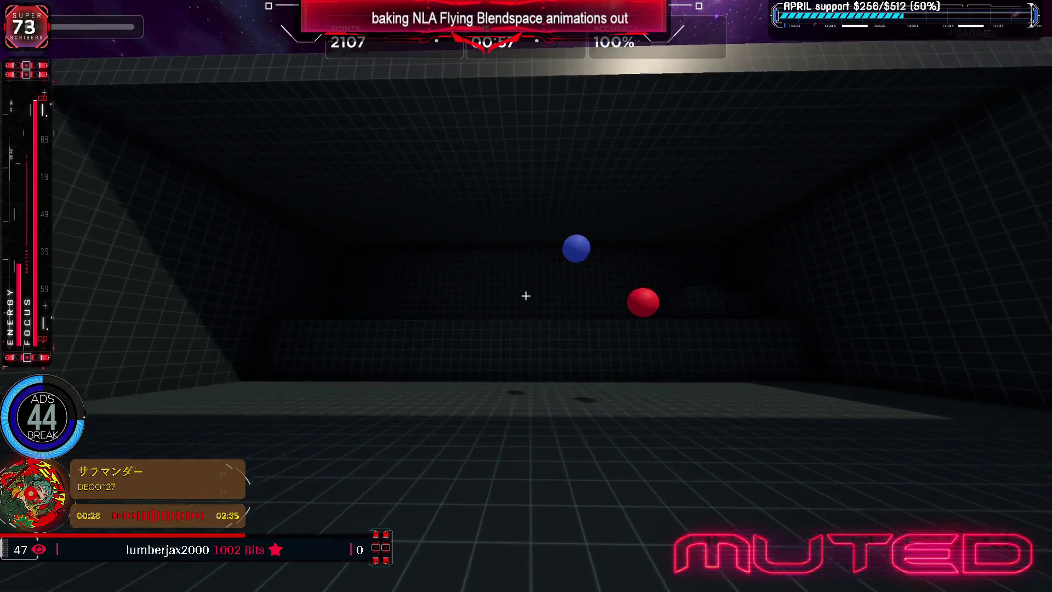
left_click(526, 295)
left_click(526, 295)
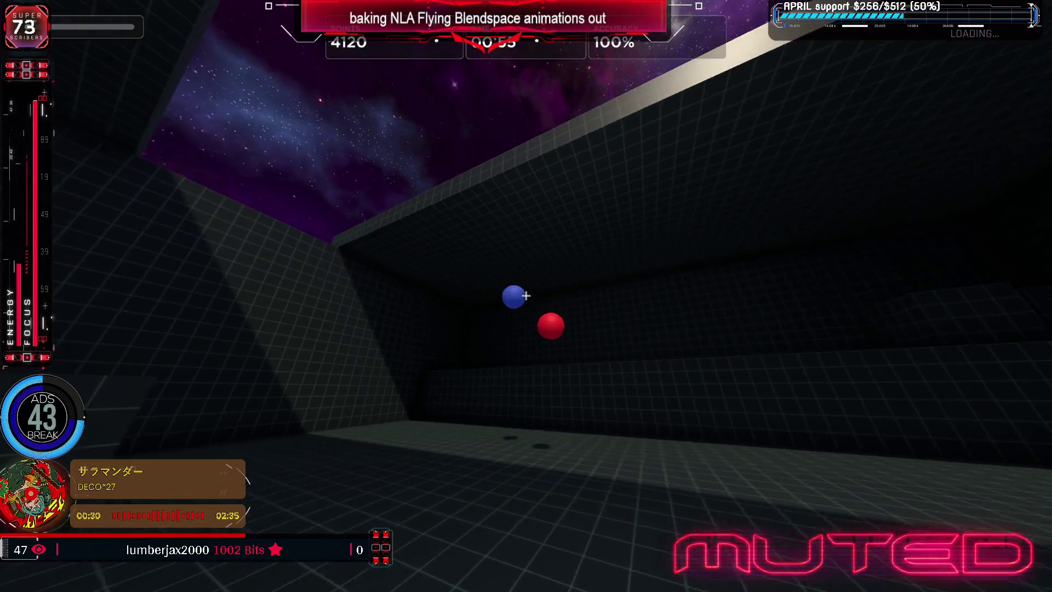
left_click(526, 295)
left_click(527, 295)
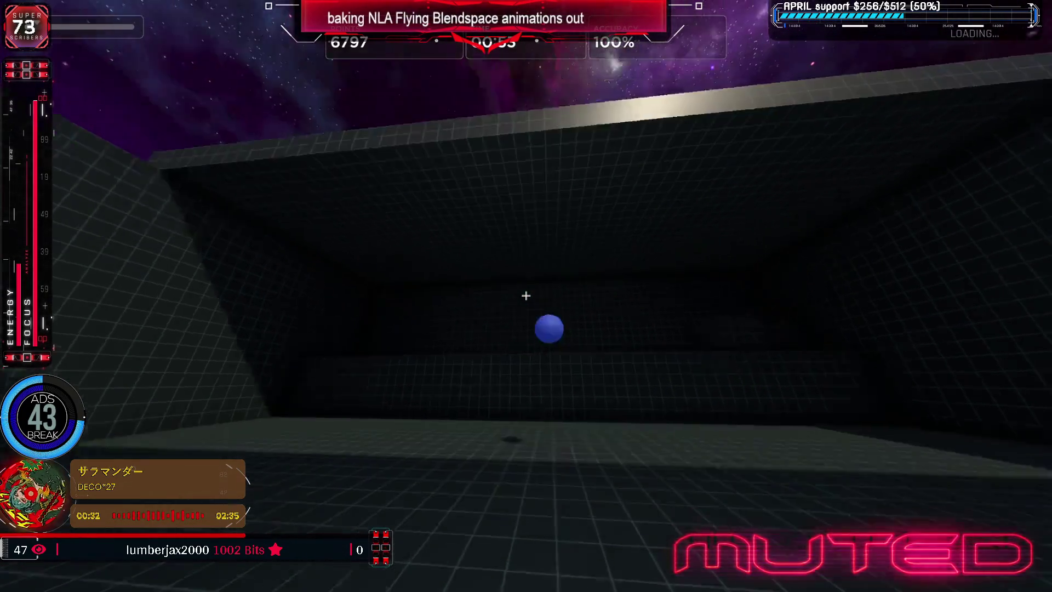
left_click(526, 294)
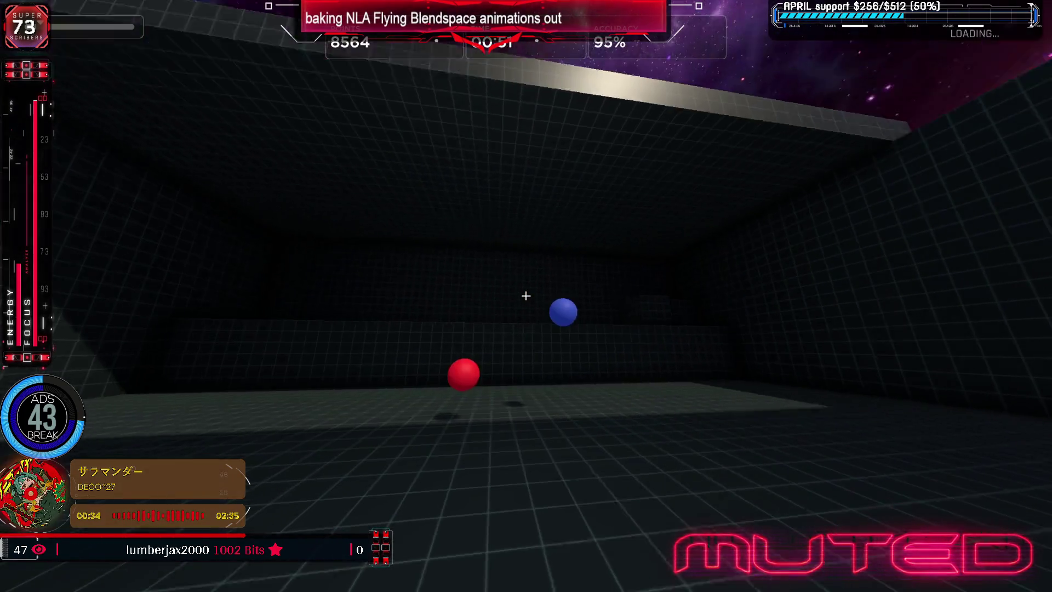
left_click(526, 295)
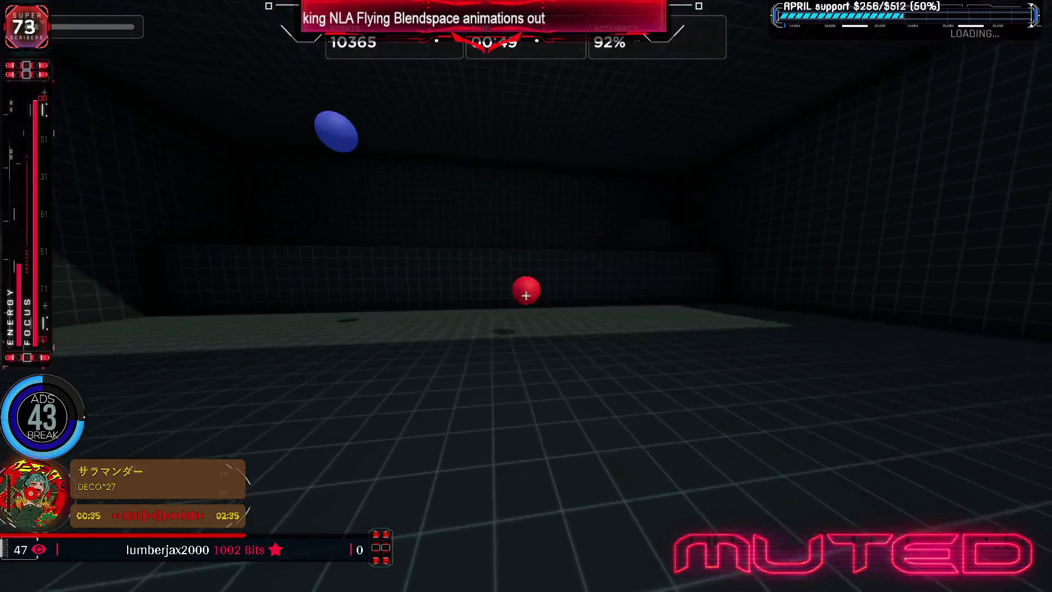
left_click(527, 296)
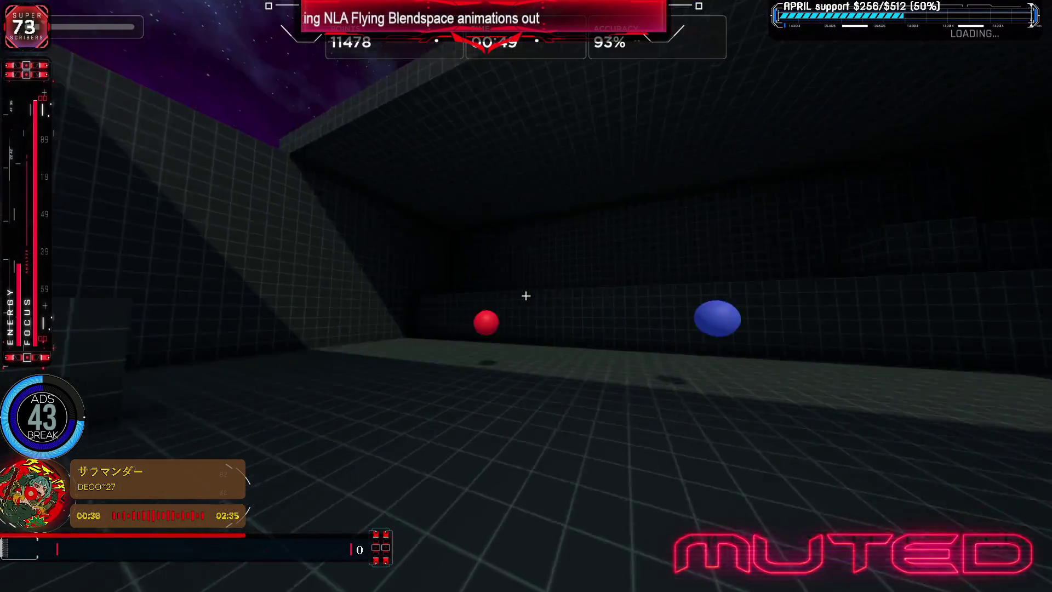
left_click(526, 296)
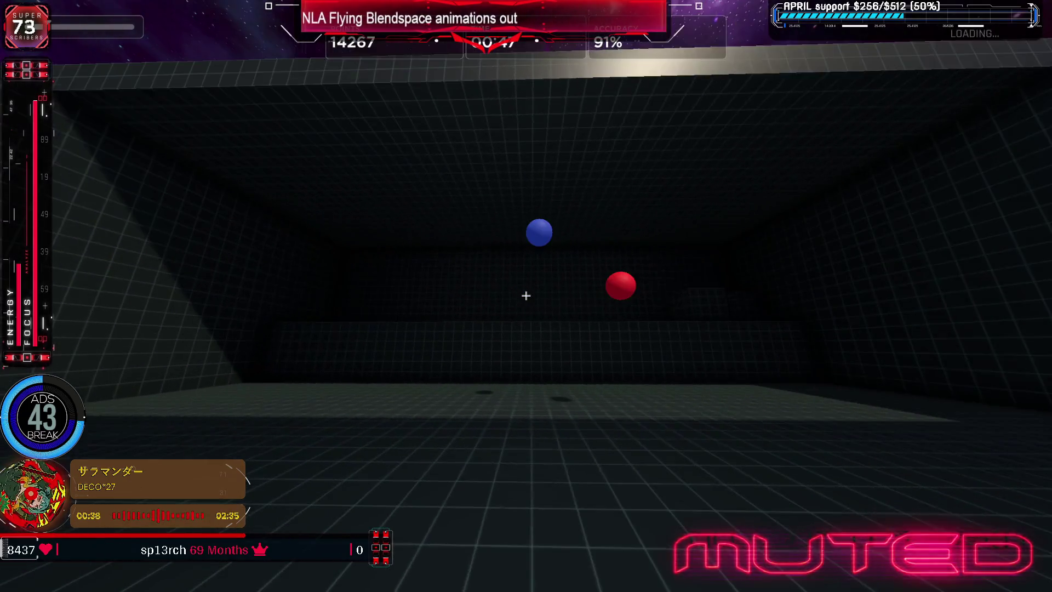
left_click(526, 295)
left_click(526, 296)
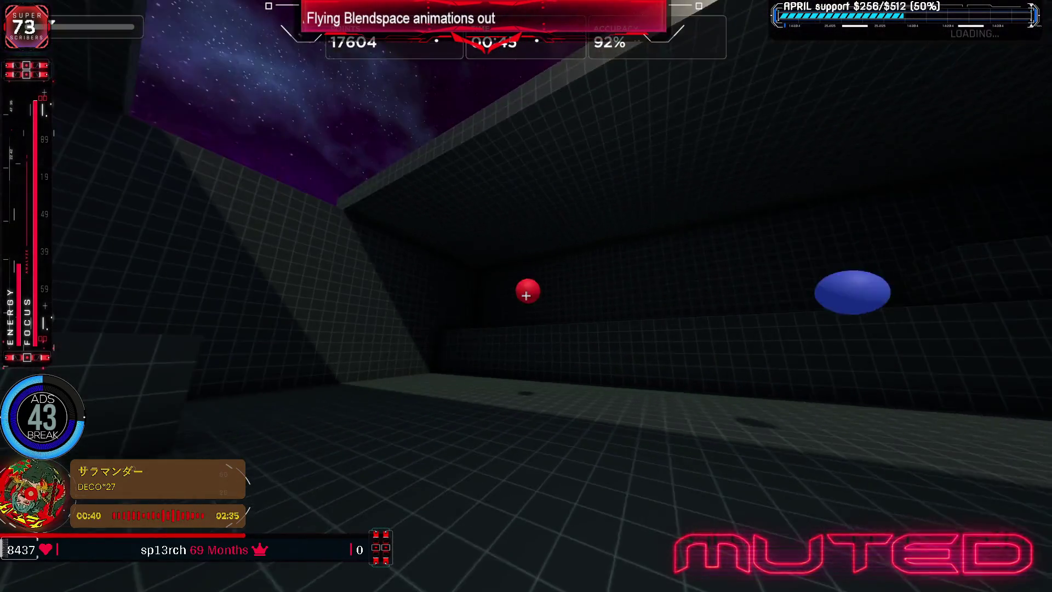
left_click(526, 296)
left_click(527, 295)
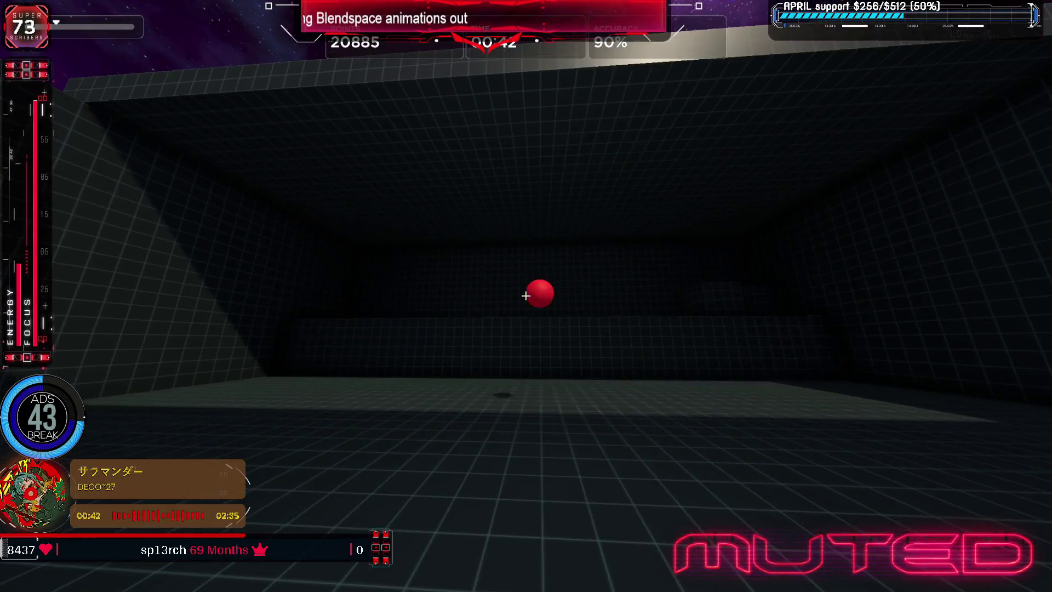
left_click(526, 295)
left_click(526, 295)
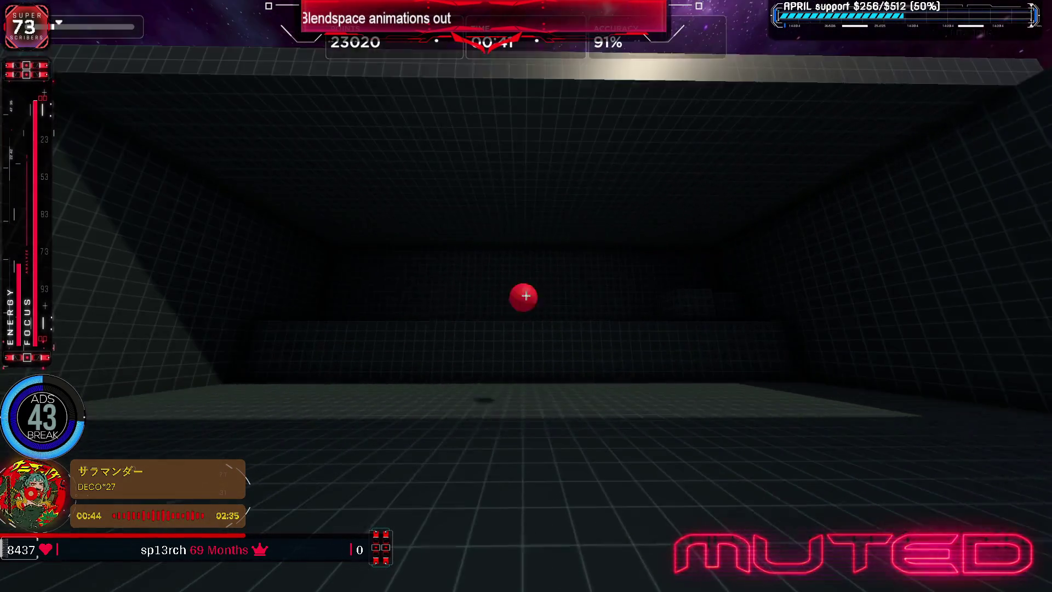
left_click(526, 295)
left_click(526, 295)
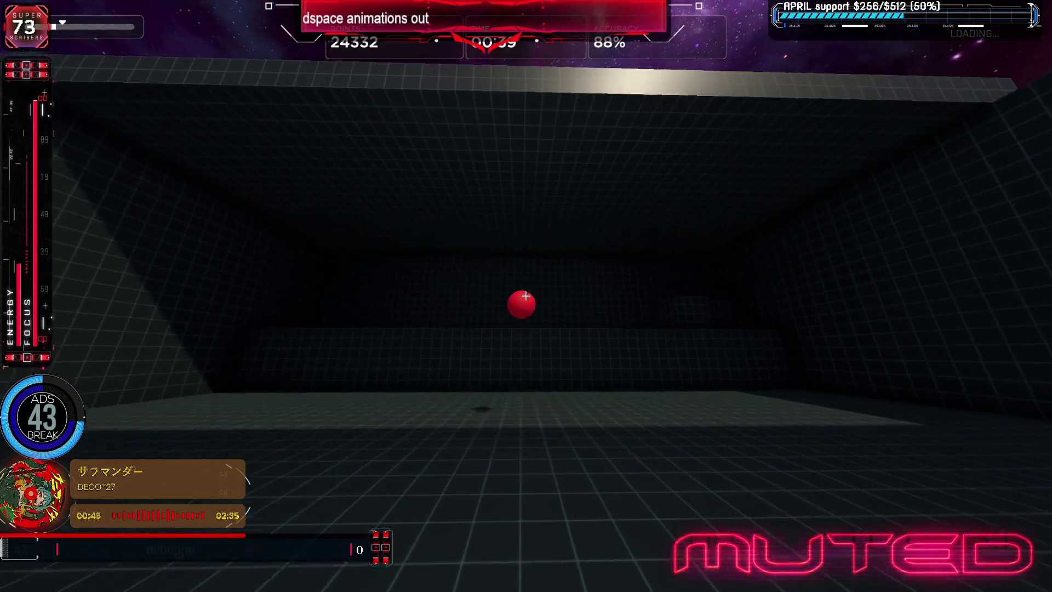
left_click(526, 295)
left_click(526, 295)
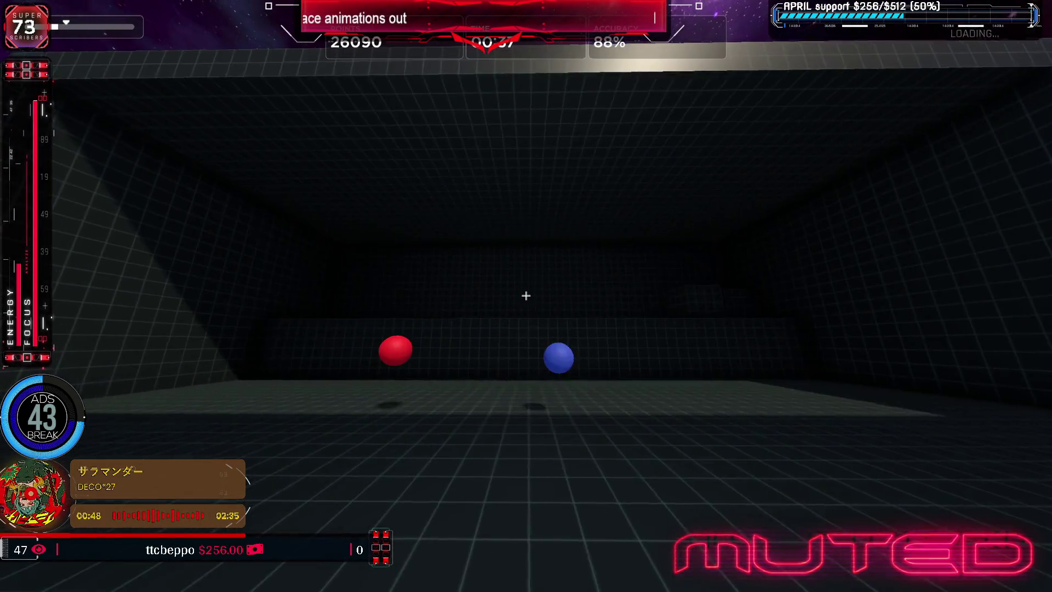
left_click(526, 295)
left_click(526, 295)
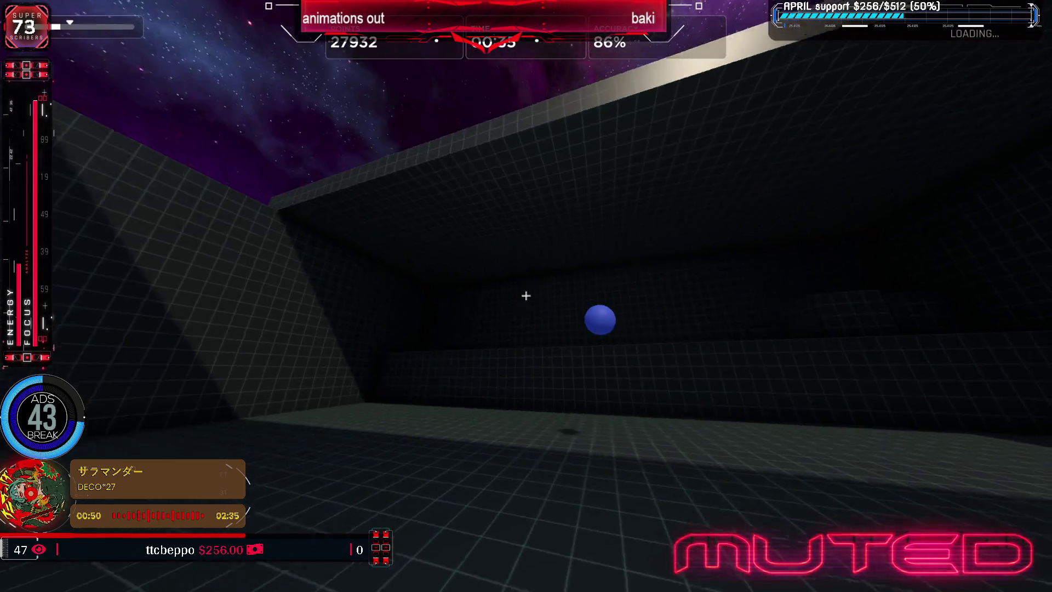
left_click(526, 296)
left_click(526, 296)
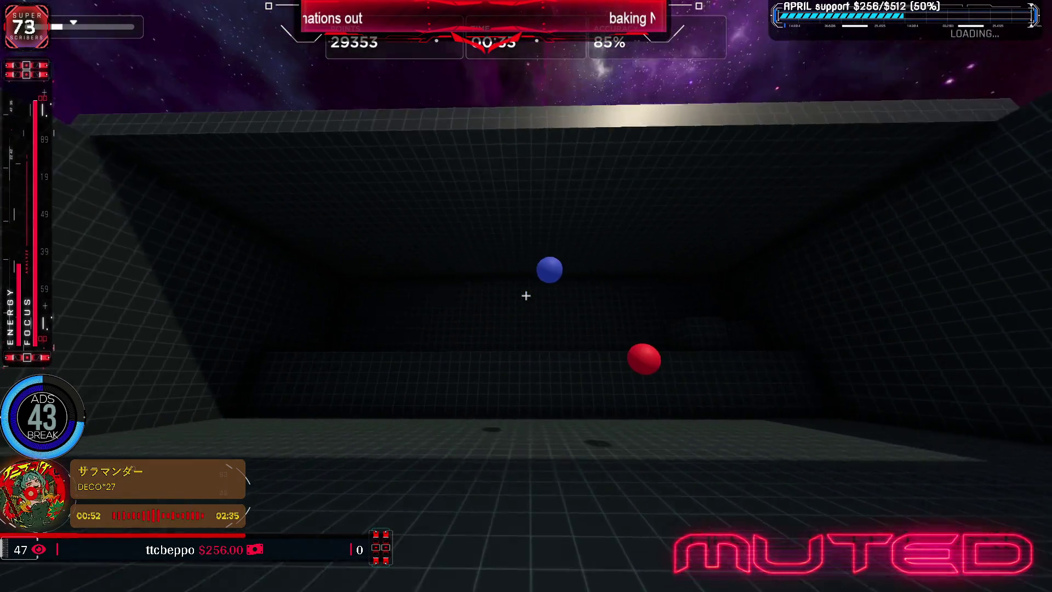
left_click(526, 295)
left_click(526, 295)
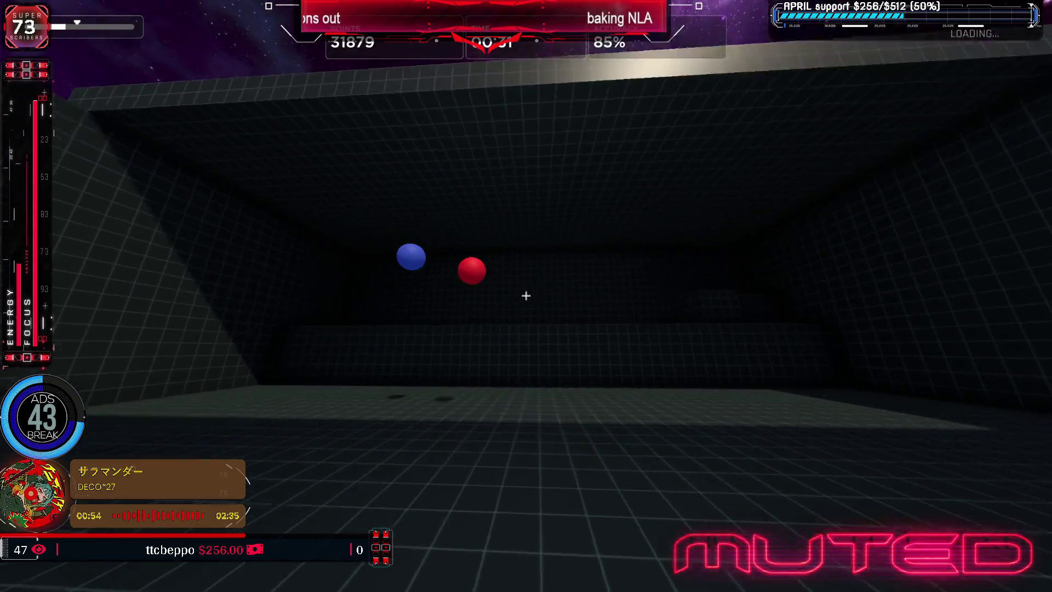
left_click(526, 296)
left_click(527, 295)
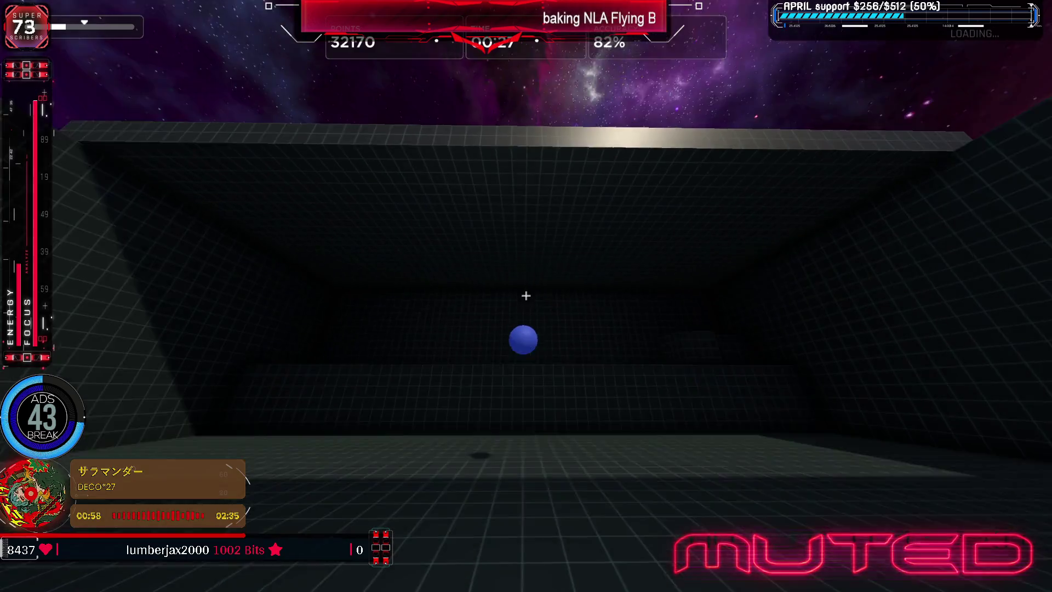
Pause the task and confirm exiting back to the Aimlabs main menu
key("Escape")
left_click(562, 478)
left_click(499, 333)
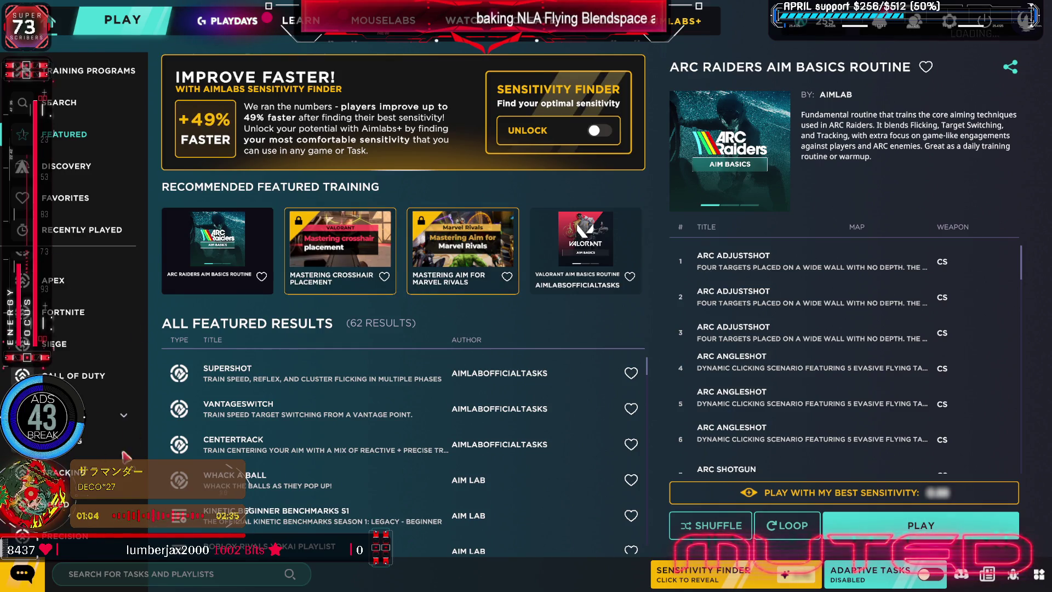
Launch the Reflexshot task from the flicking list and start the round
left_click(82, 441)
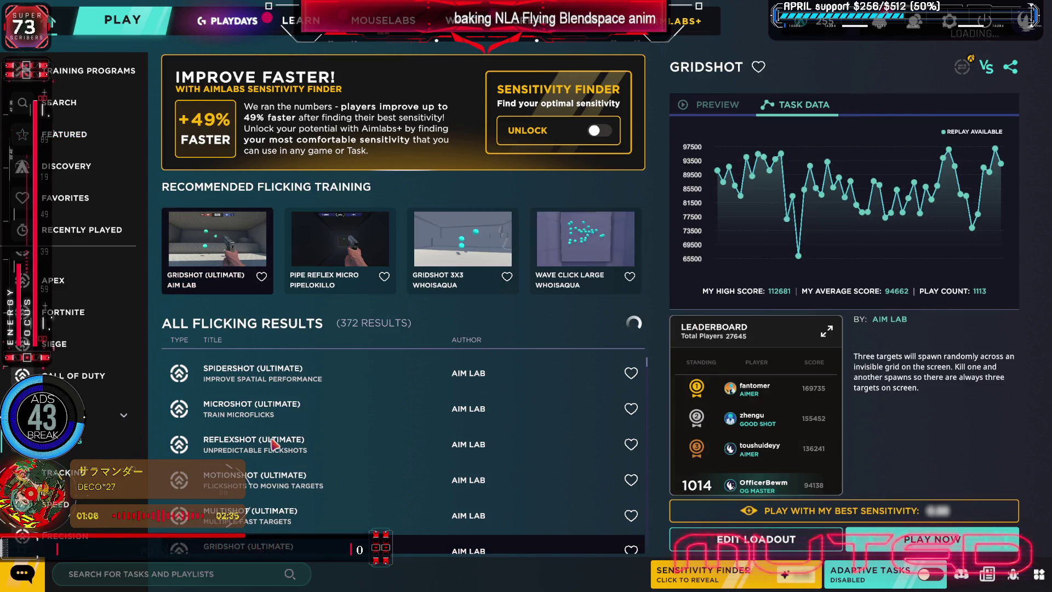
double_click(279, 445)
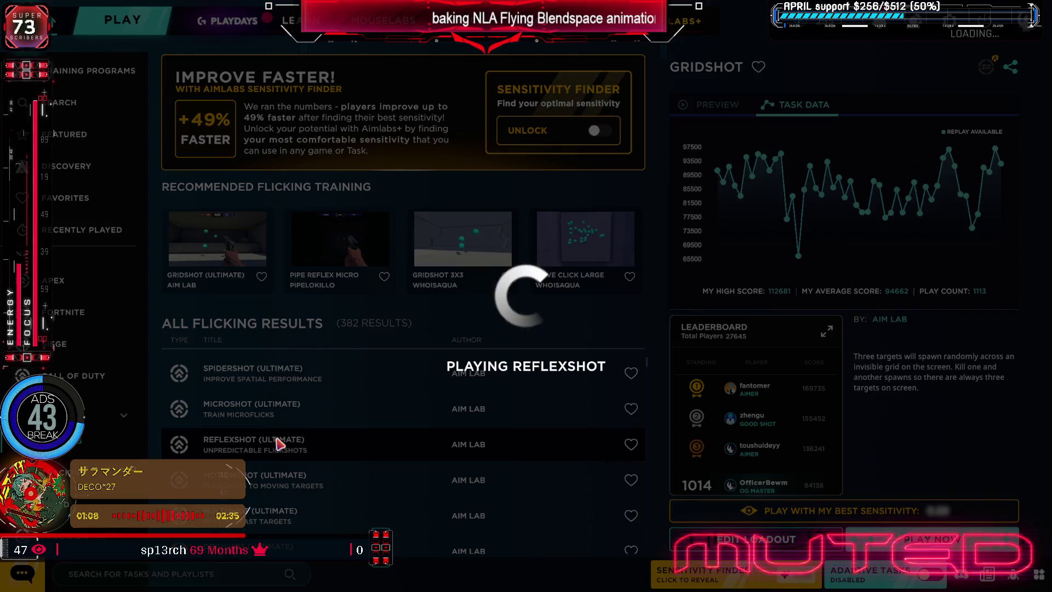
left_click(527, 296)
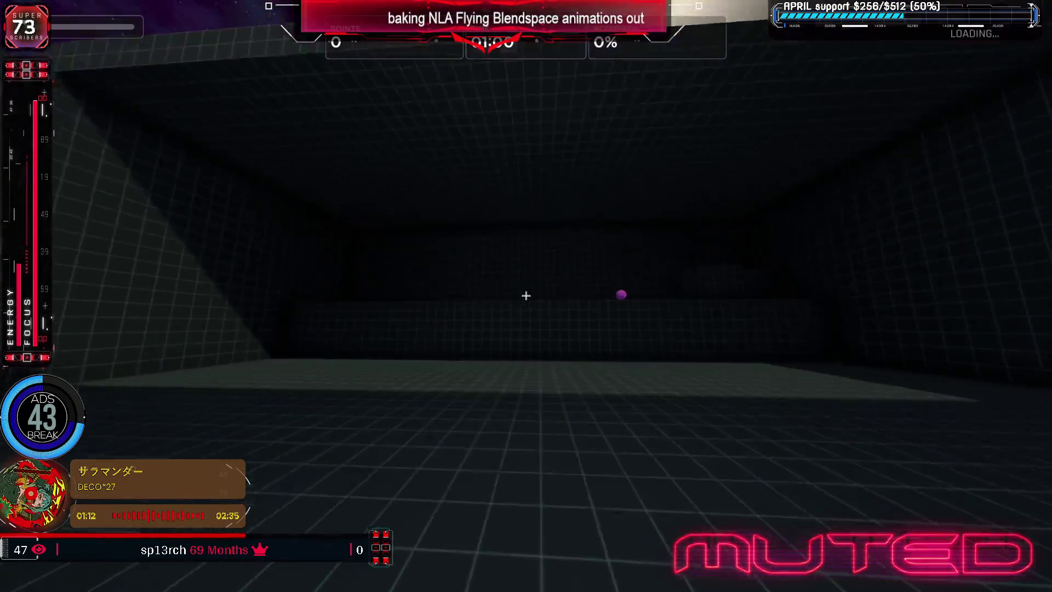
Flick to and shoot each purple target through the first half of the round
left_click(526, 295)
left_click(526, 294)
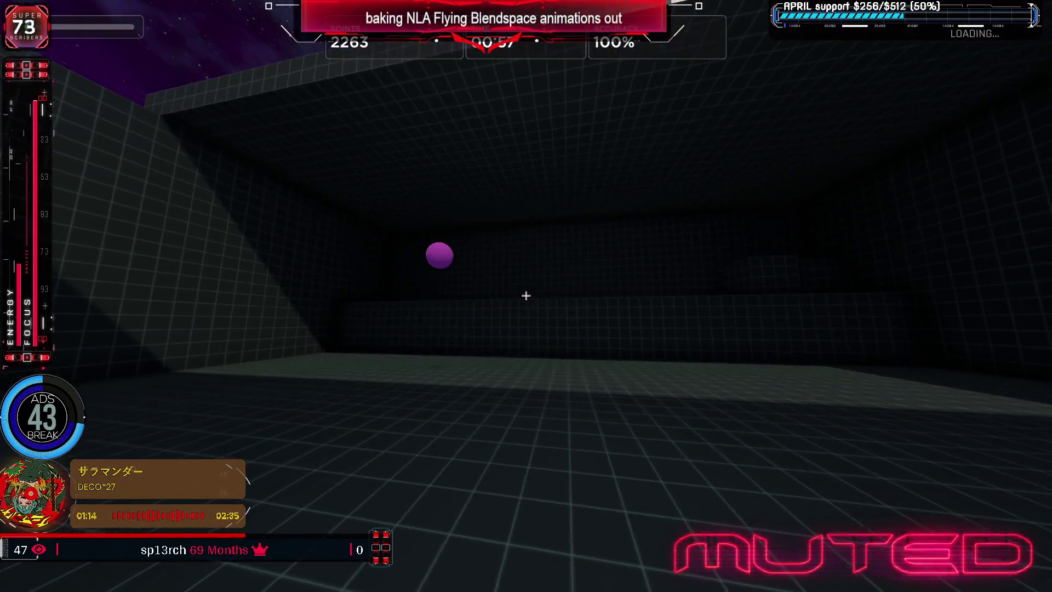
left_click(526, 295)
left_click(526, 296)
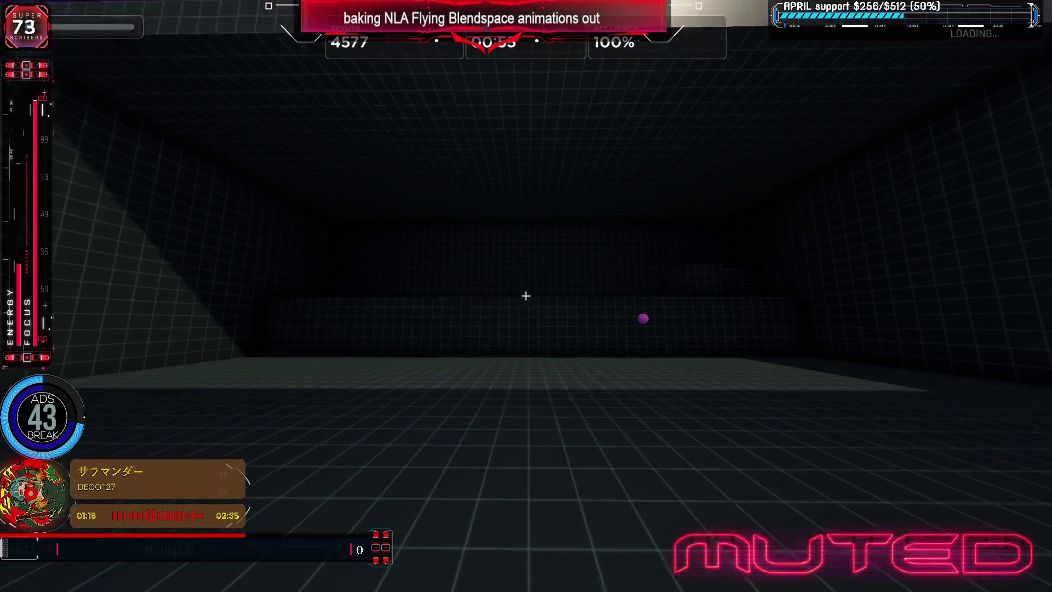
left_click(526, 294)
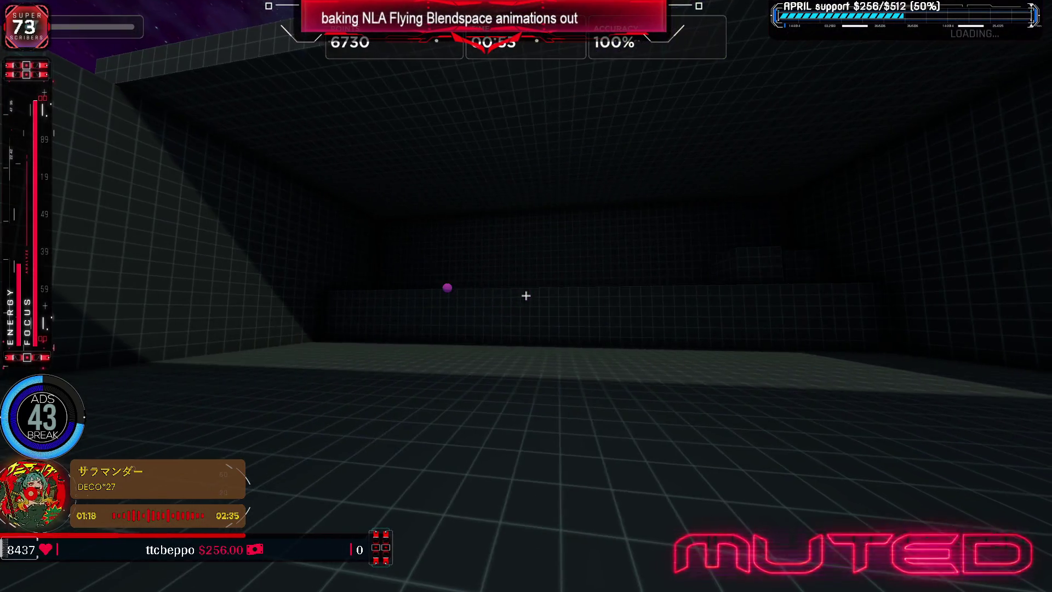
left_click(526, 296)
left_click(526, 296)
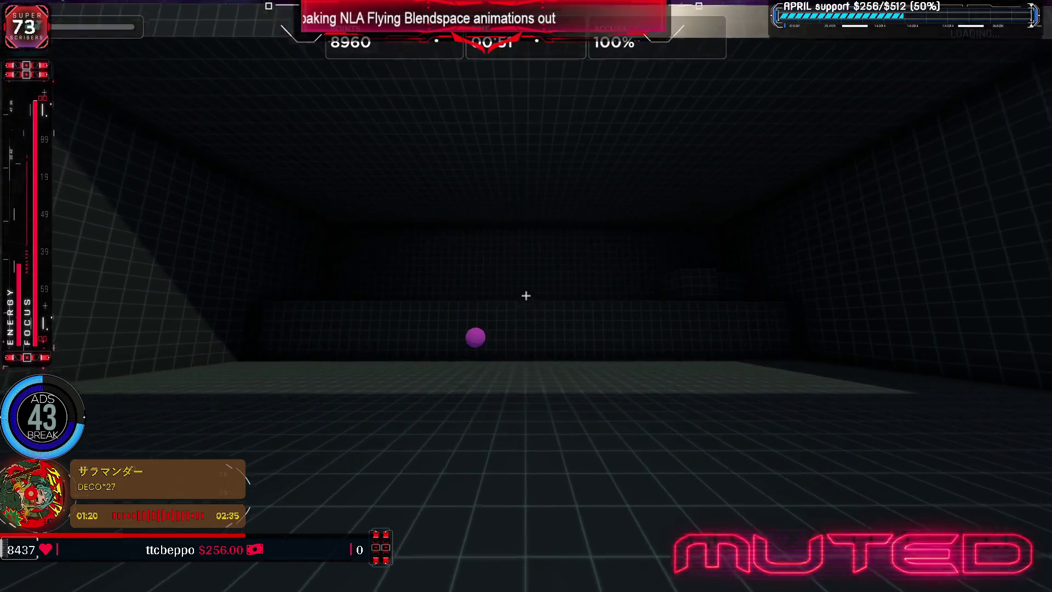
left_click(527, 295)
left_click(527, 295)
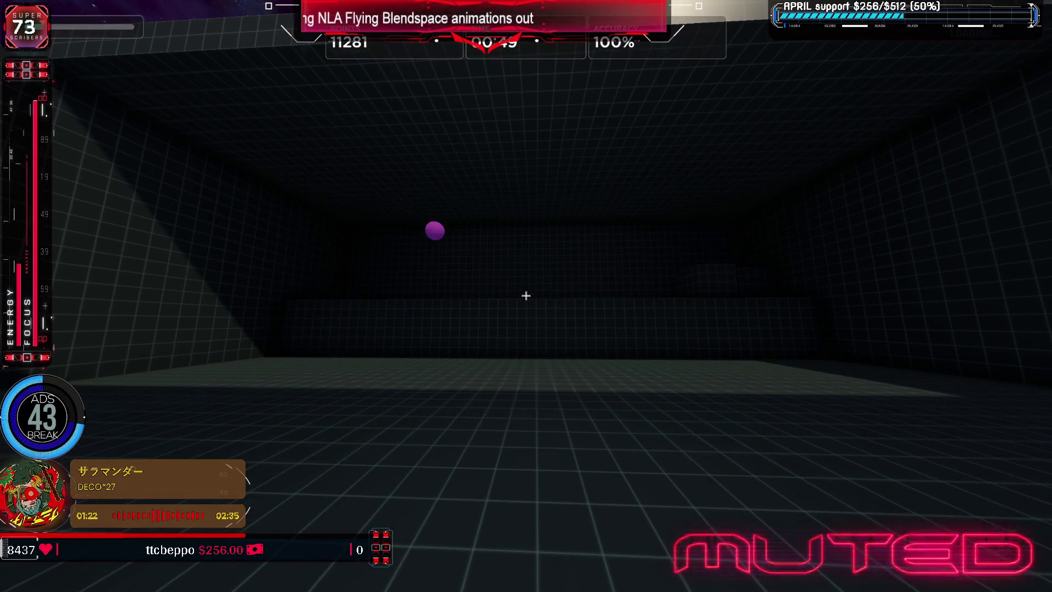
left_click(526, 295)
left_click(526, 296)
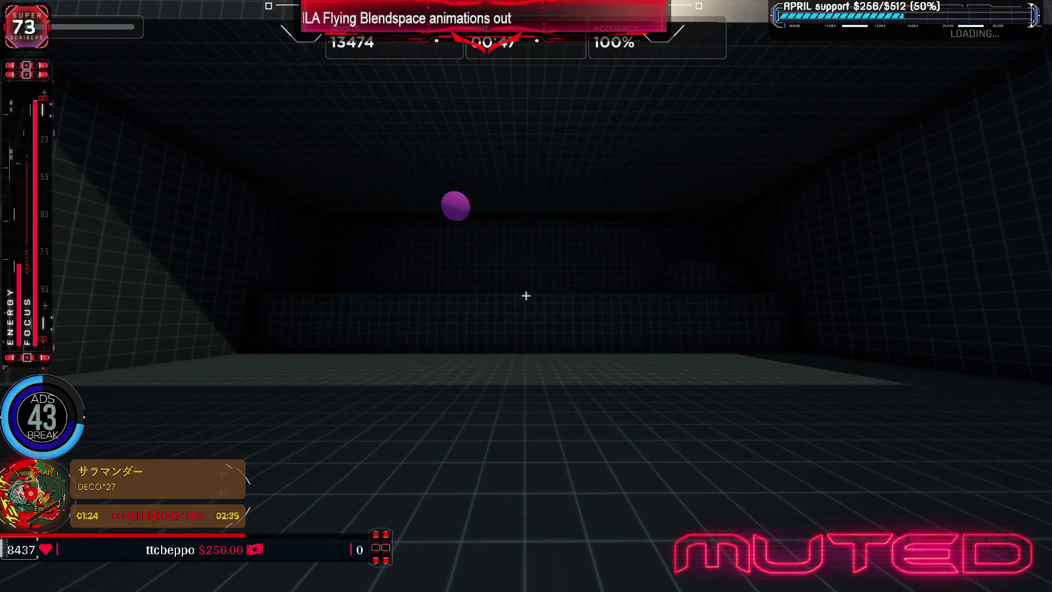
left_click(526, 296)
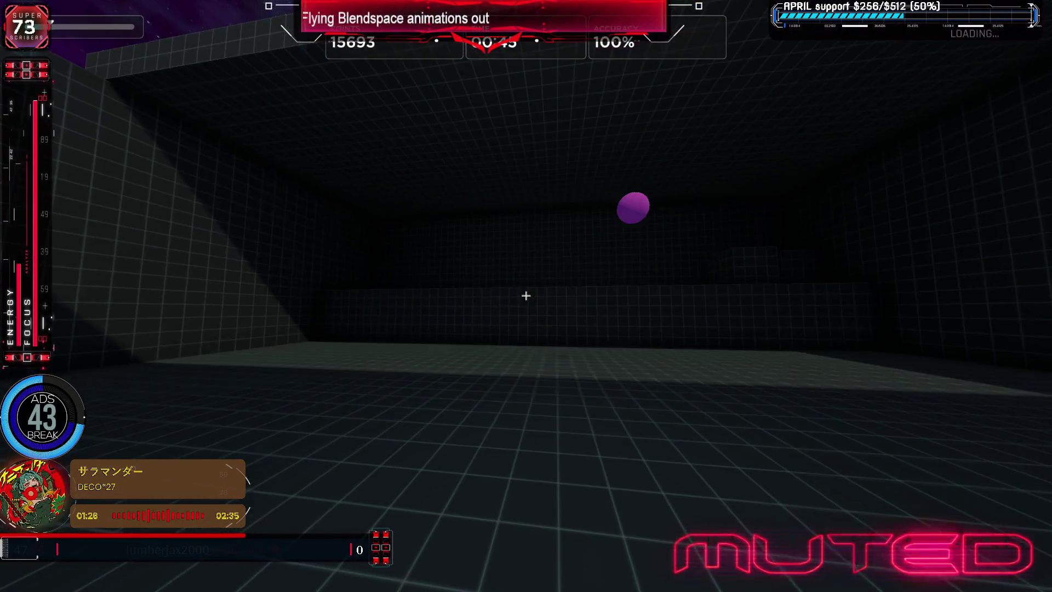
left_click(526, 296)
left_click(526, 297)
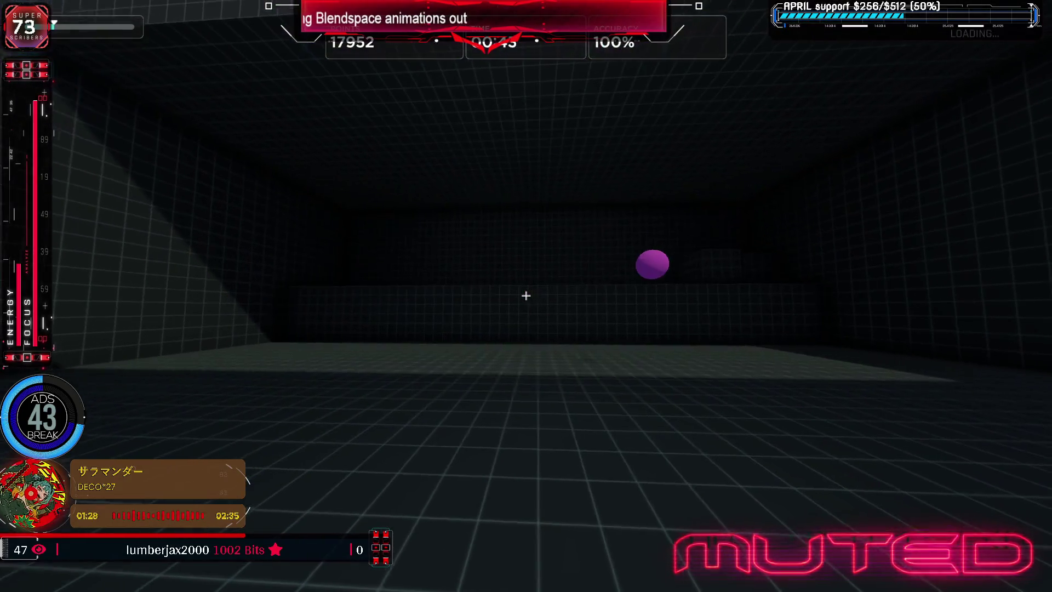
left_click(526, 295)
left_click(526, 296)
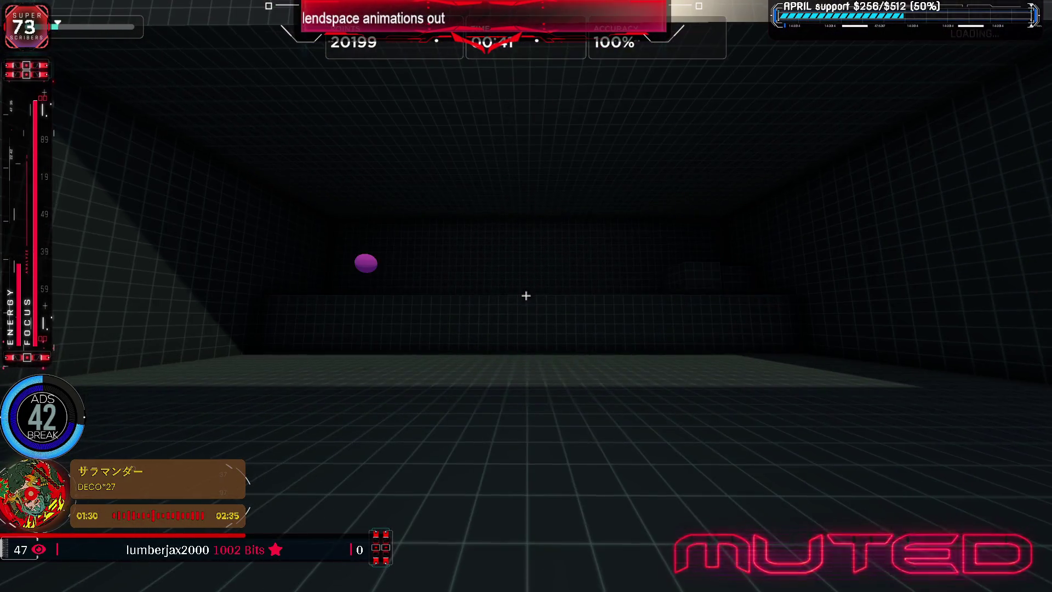
left_click(526, 295)
left_click(527, 295)
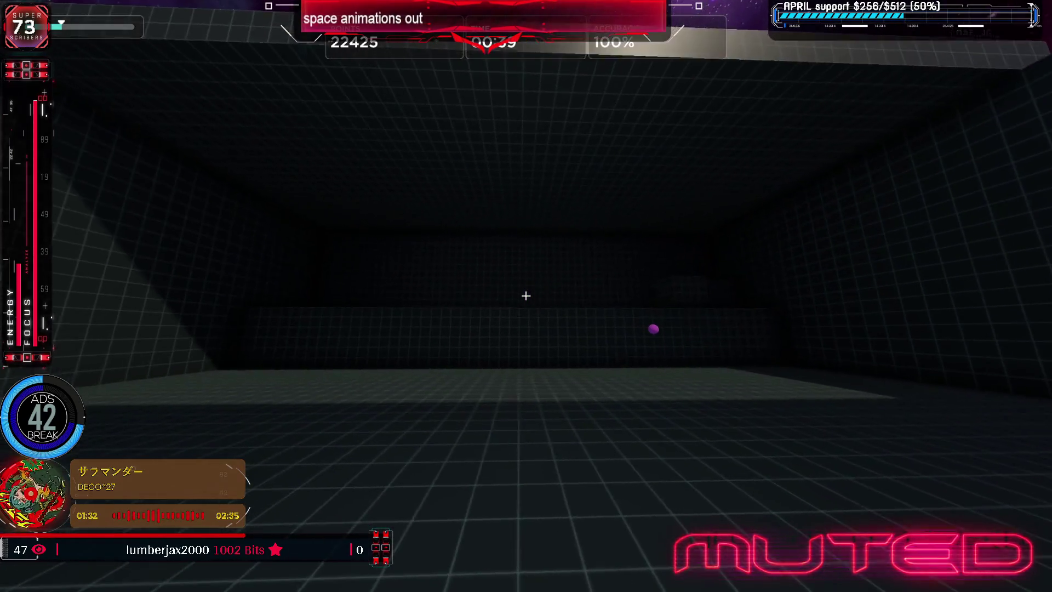
left_click(526, 295)
left_click(526, 295)
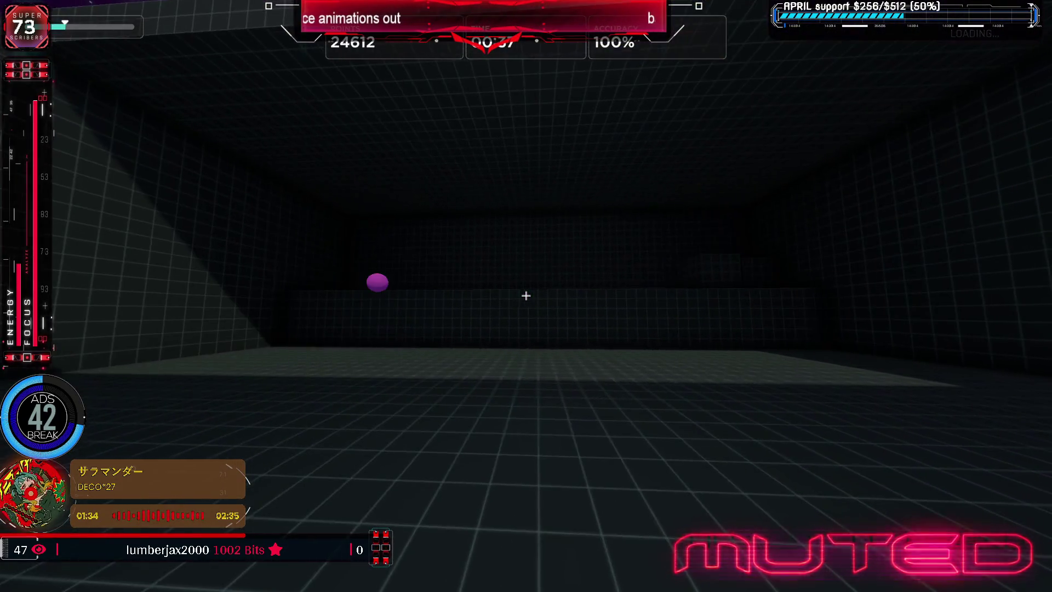
left_click(526, 295)
left_click(526, 295)
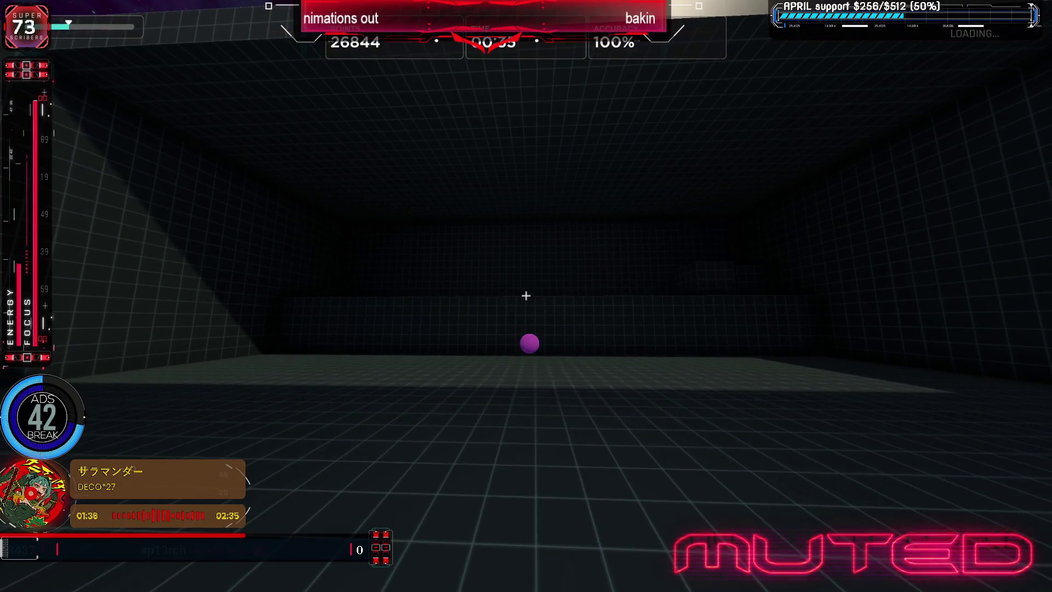
left_click(527, 295)
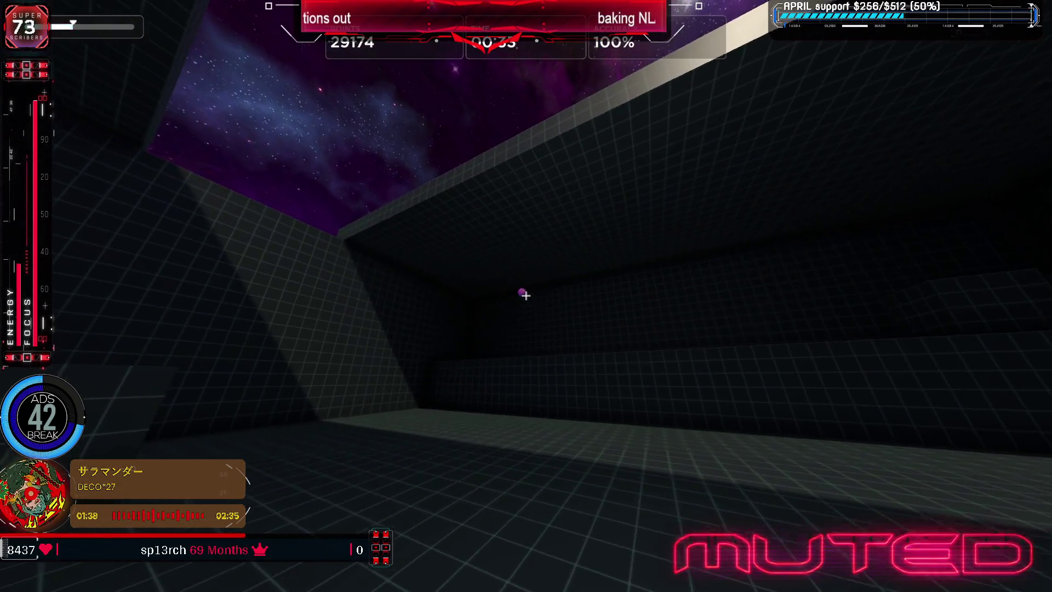
left_click(527, 295)
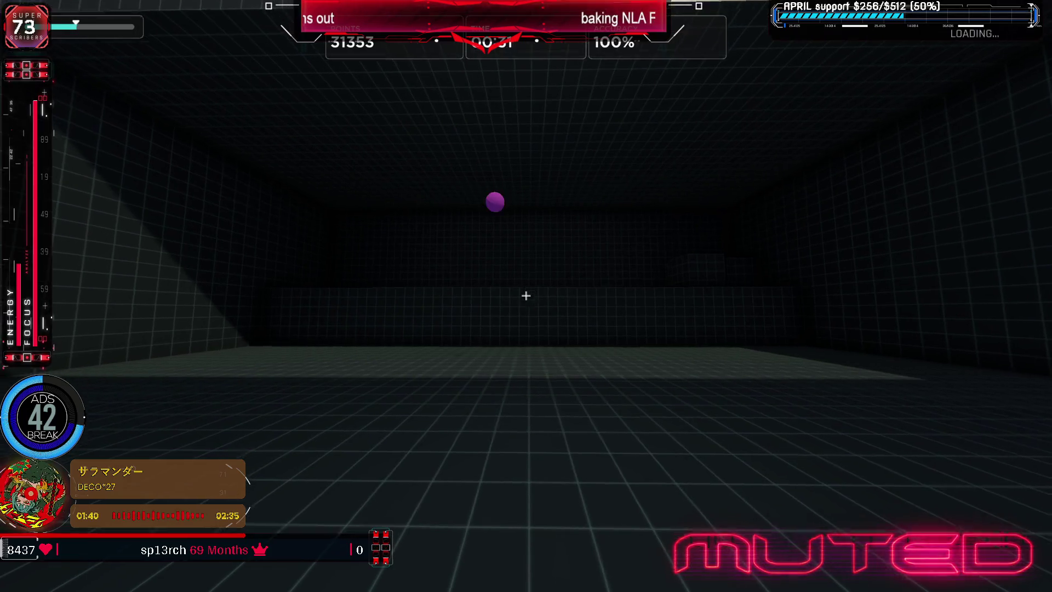
left_click(526, 296)
Keep shooting purple targets until the timer expires, finishing at 59,303 points
left_click(526, 295)
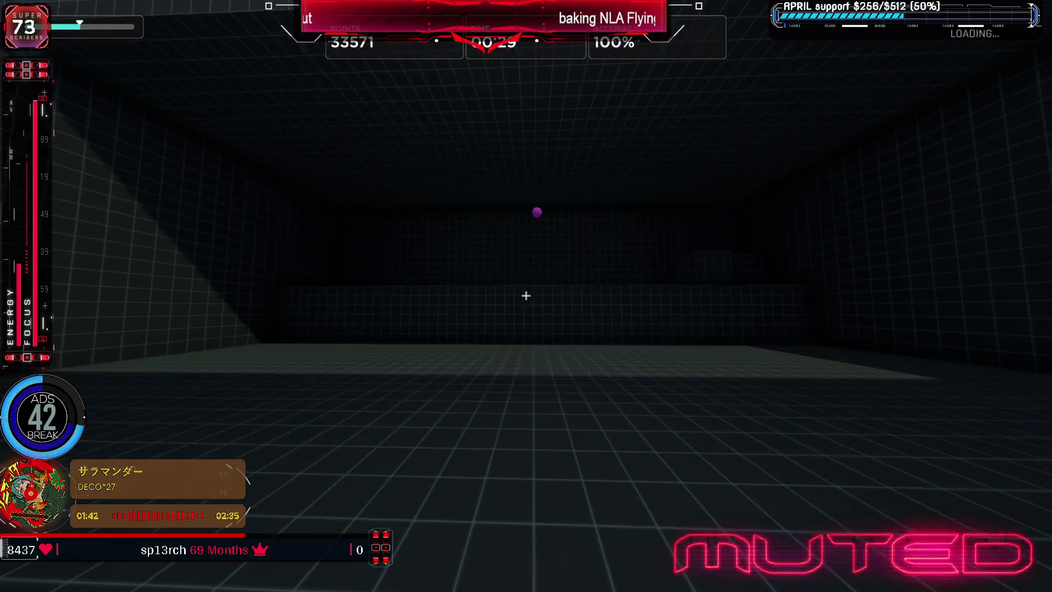
left_click(527, 296)
left_click(526, 295)
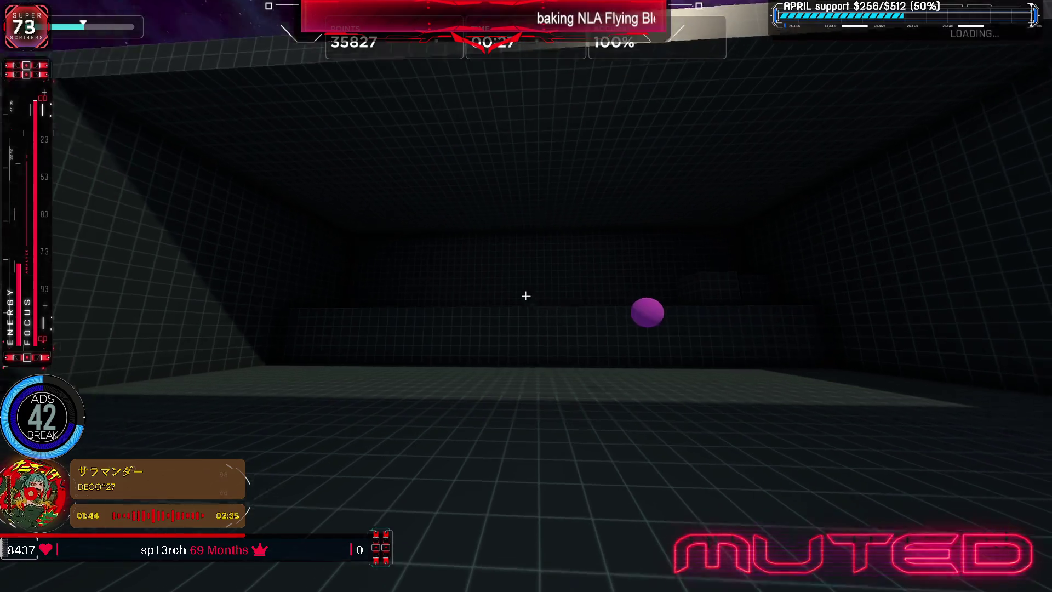
left_click(526, 295)
left_click(526, 296)
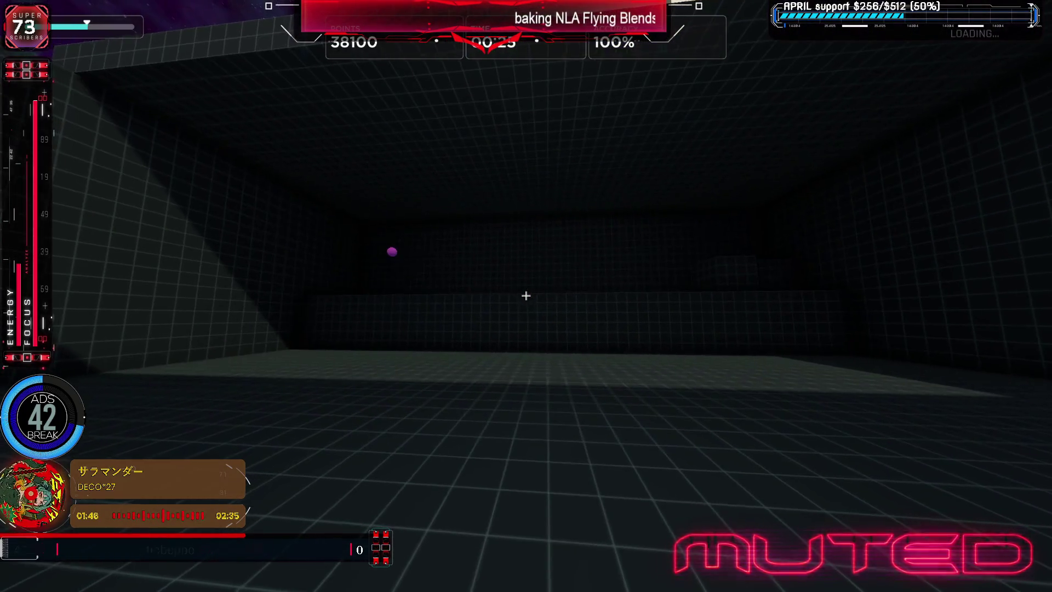
left_click(527, 295)
left_click(526, 295)
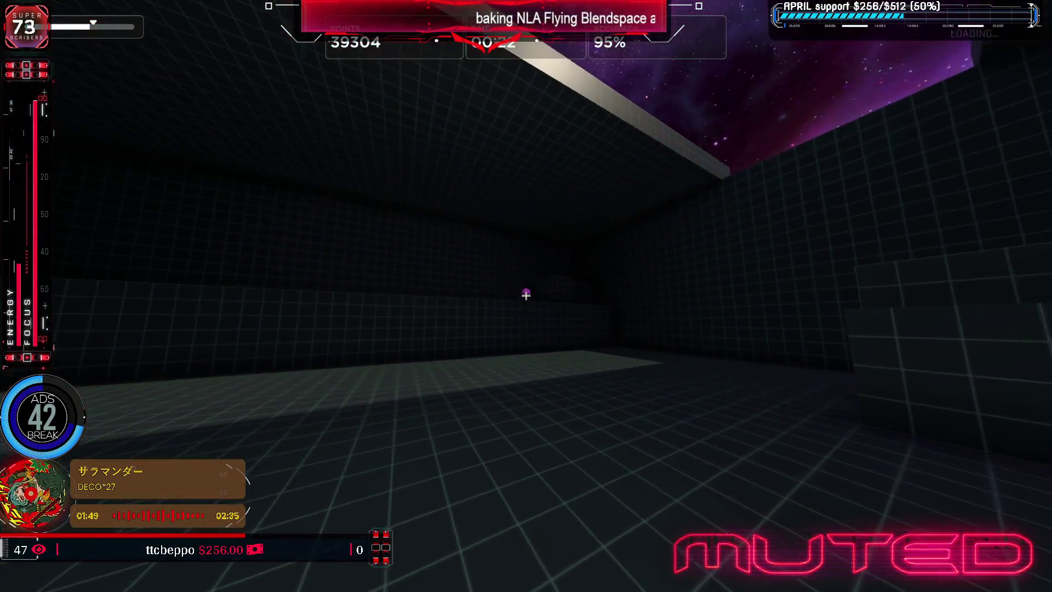
left_click(526, 295)
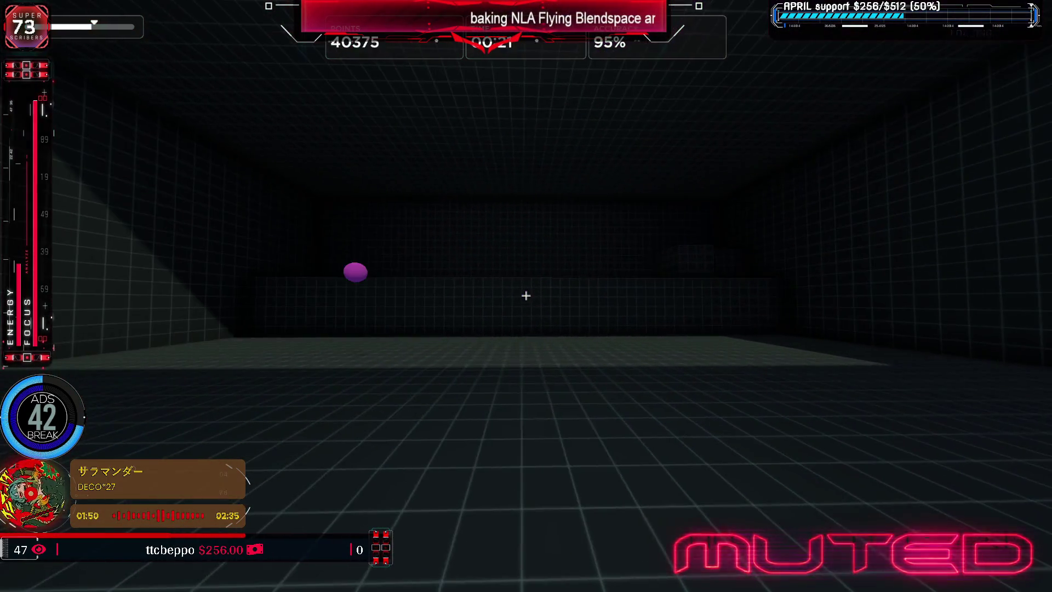
left_click(526, 295)
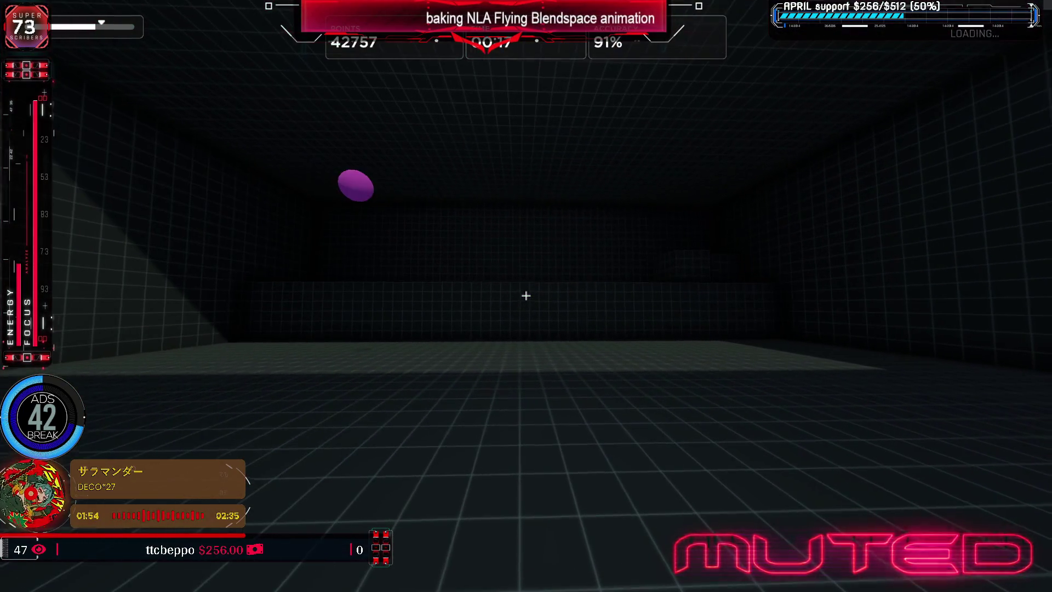
left_click(526, 296)
left_click(526, 295)
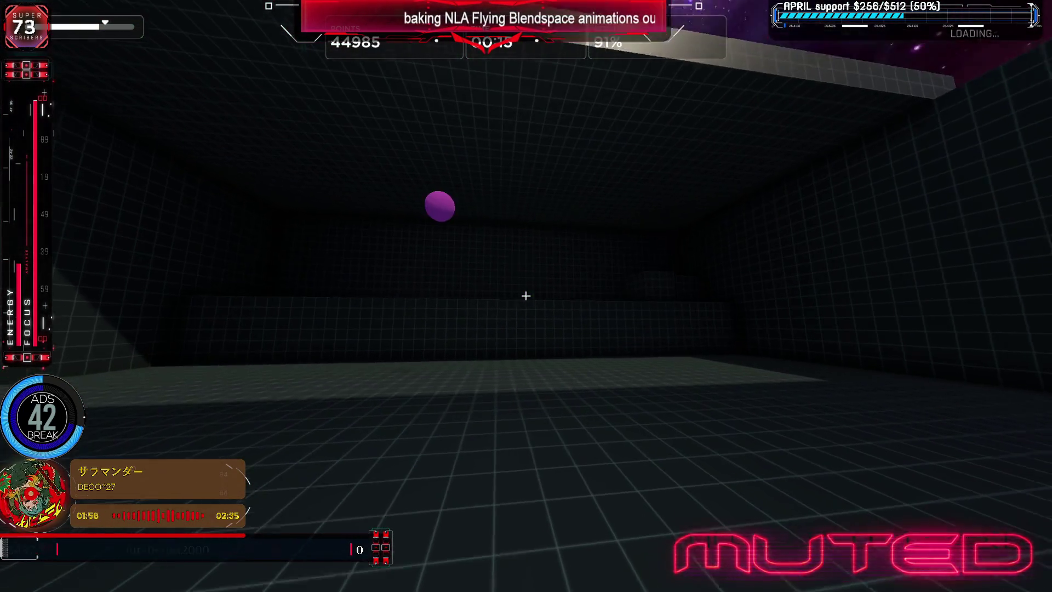
left_click(527, 296)
left_click(526, 295)
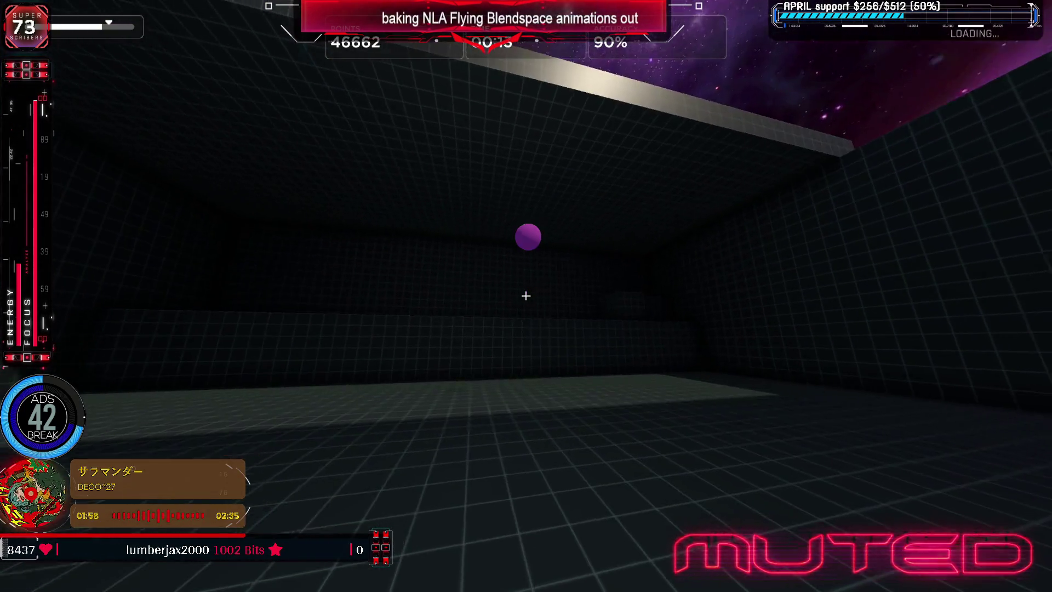
left_click(526, 295)
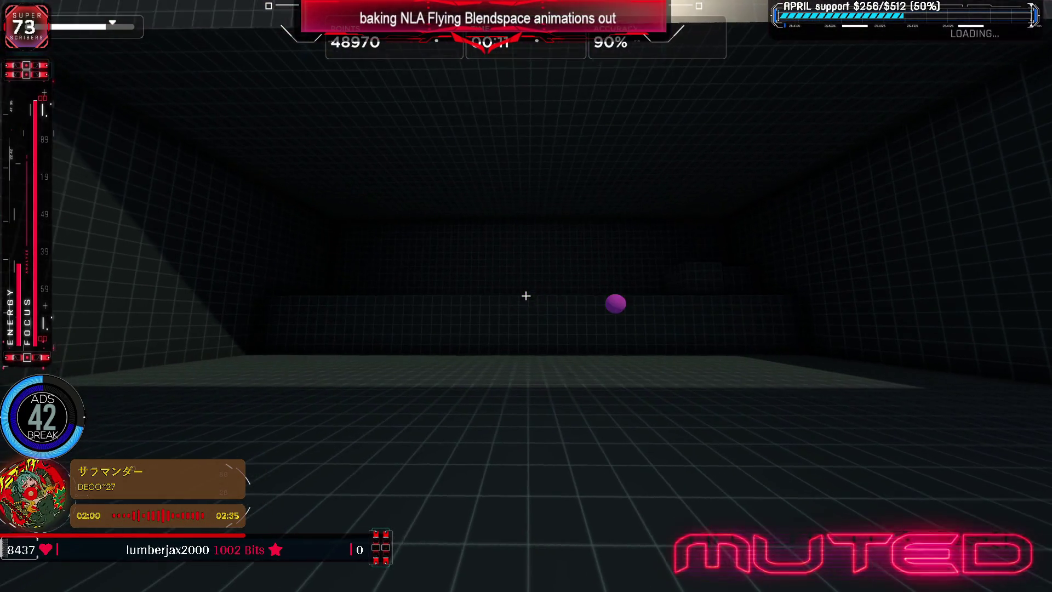
left_click(526, 295)
left_click(527, 295)
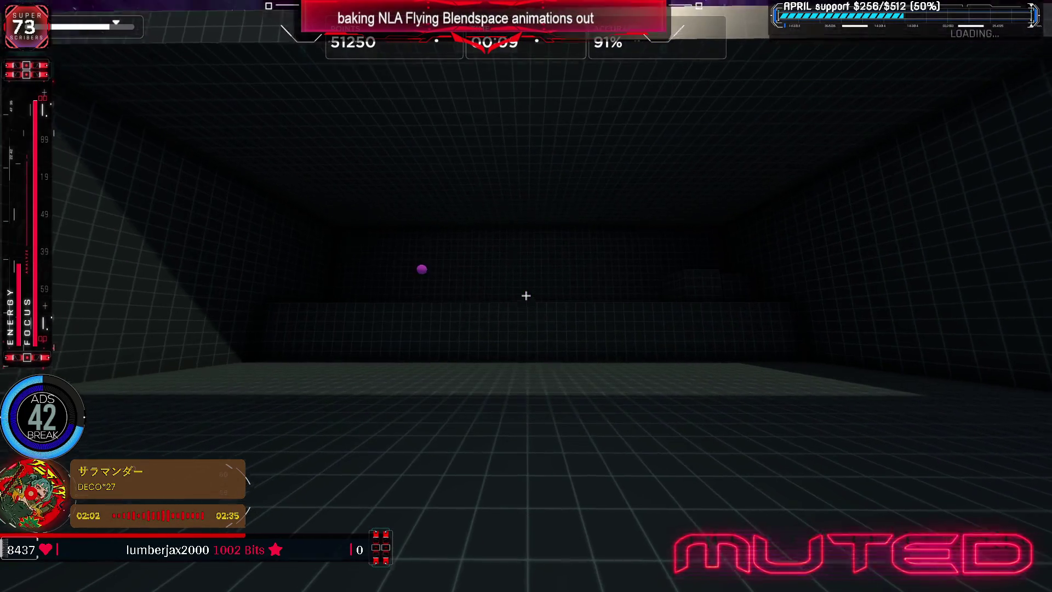
left_click(526, 295)
left_click(526, 295)
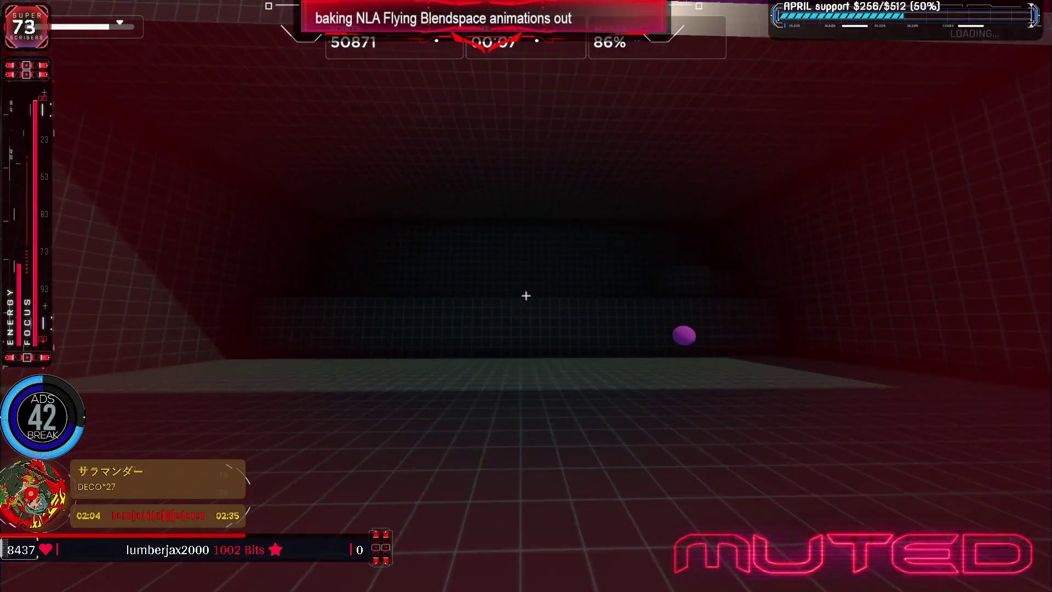
left_click(526, 296)
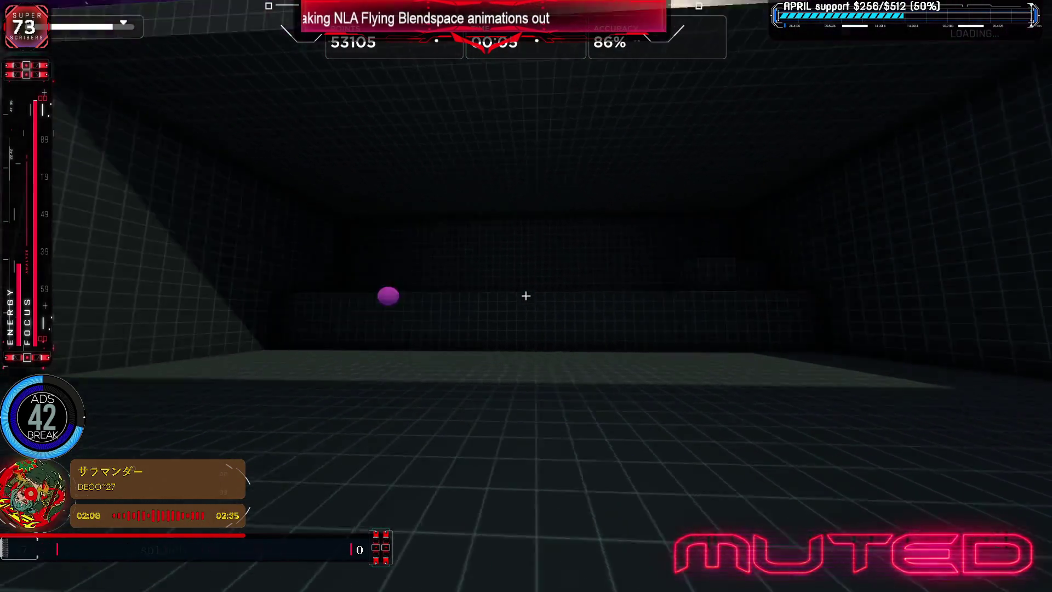
left_click(527, 295)
left_click(526, 295)
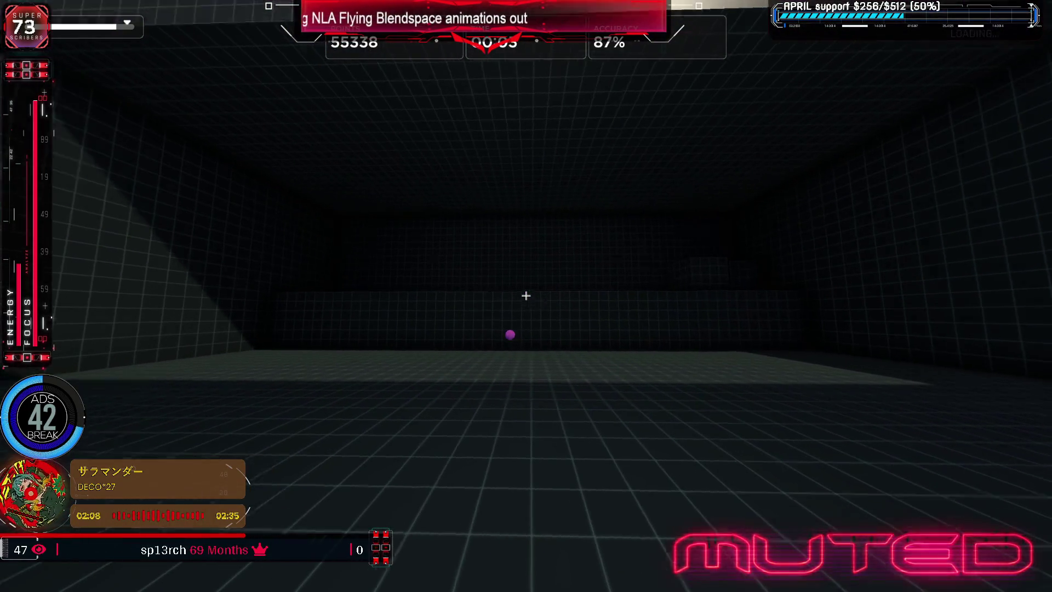
left_click(527, 295)
left_click(526, 295)
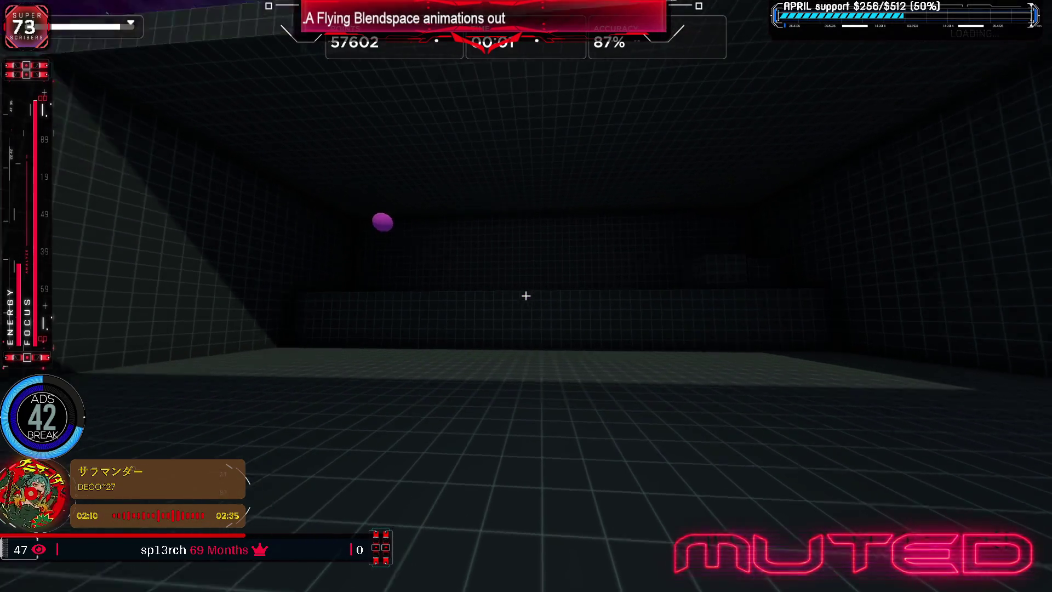
left_click(526, 295)
left_click(526, 295)
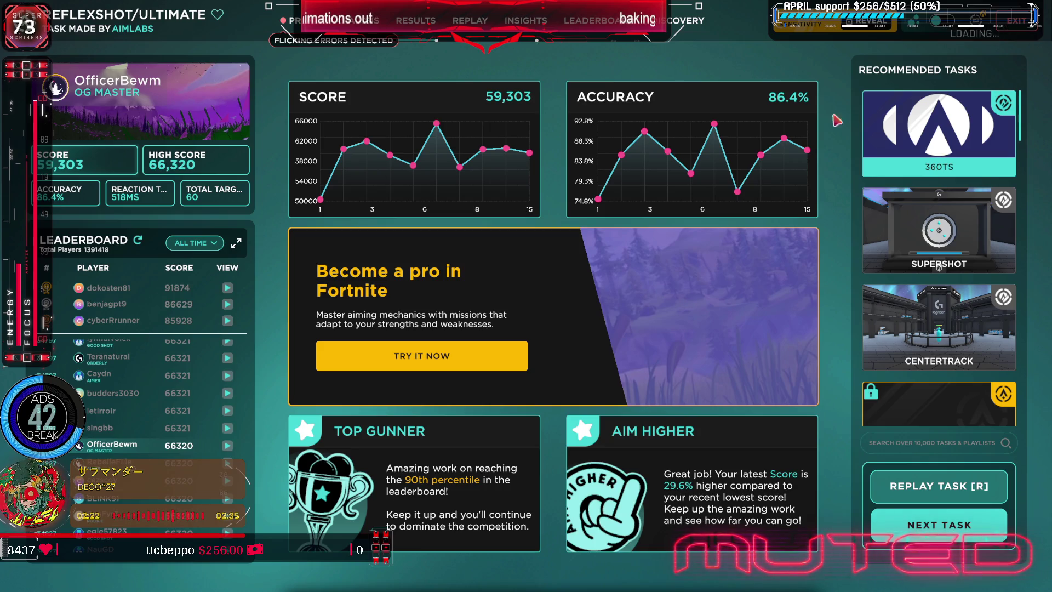
Leave the Reflexshot results and start the Motionshot task
key("Escape")
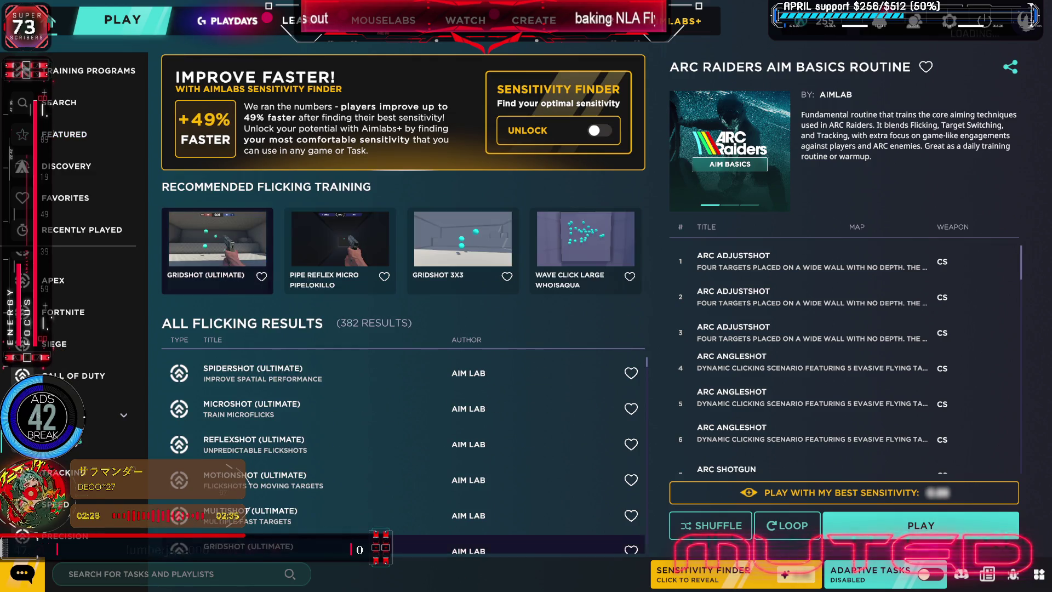
left_click(288, 473)
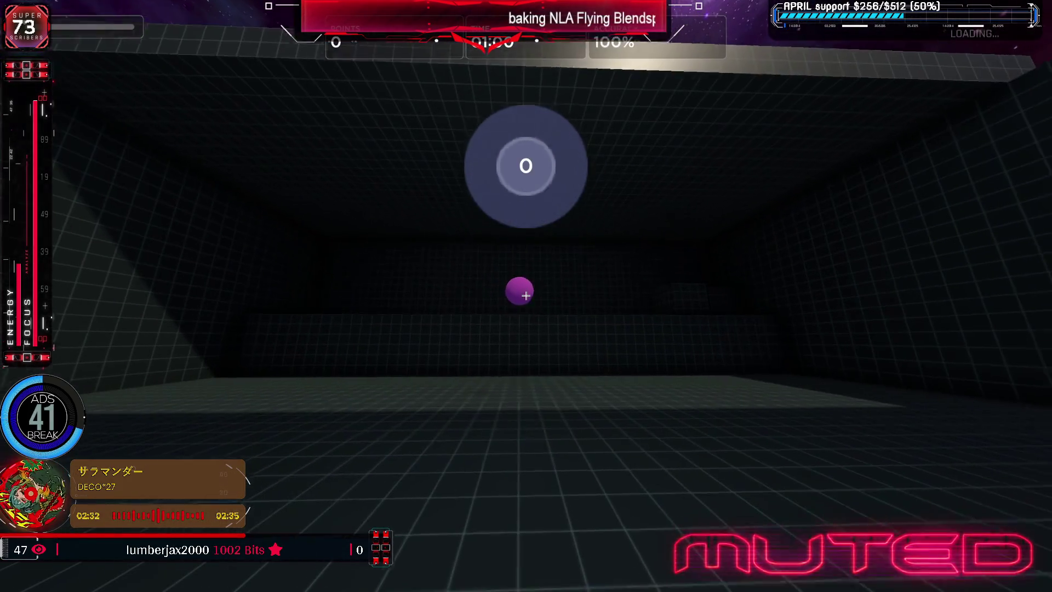
Track and shoot the moving purple targets, reaching 30,144 points at 61% accuracy
left_click(527, 295)
left_click(526, 295)
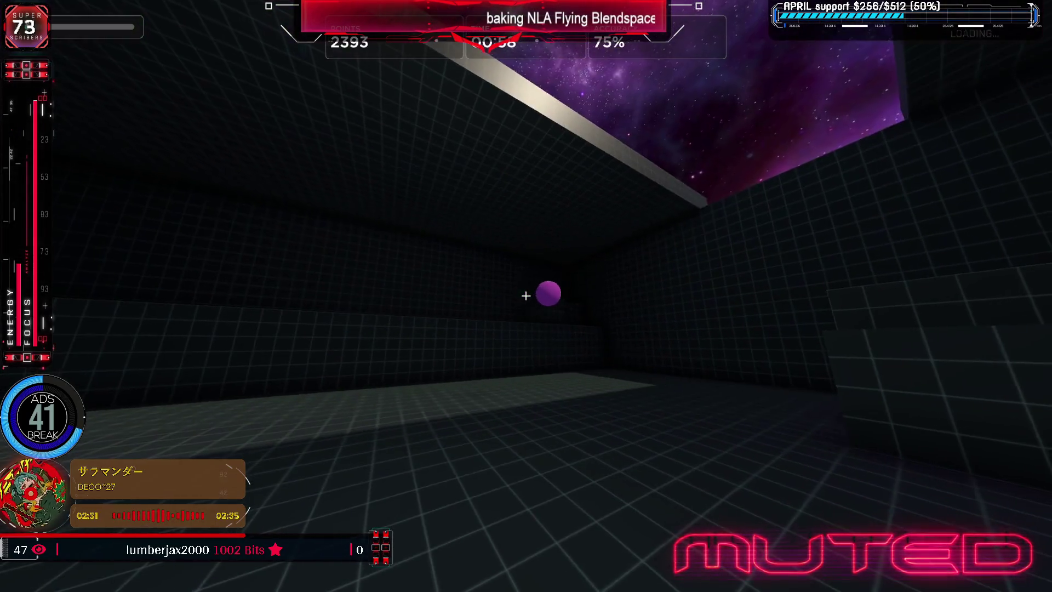
left_click(526, 295)
left_click(526, 295)
left_click(526, 295)
left_click(526, 296)
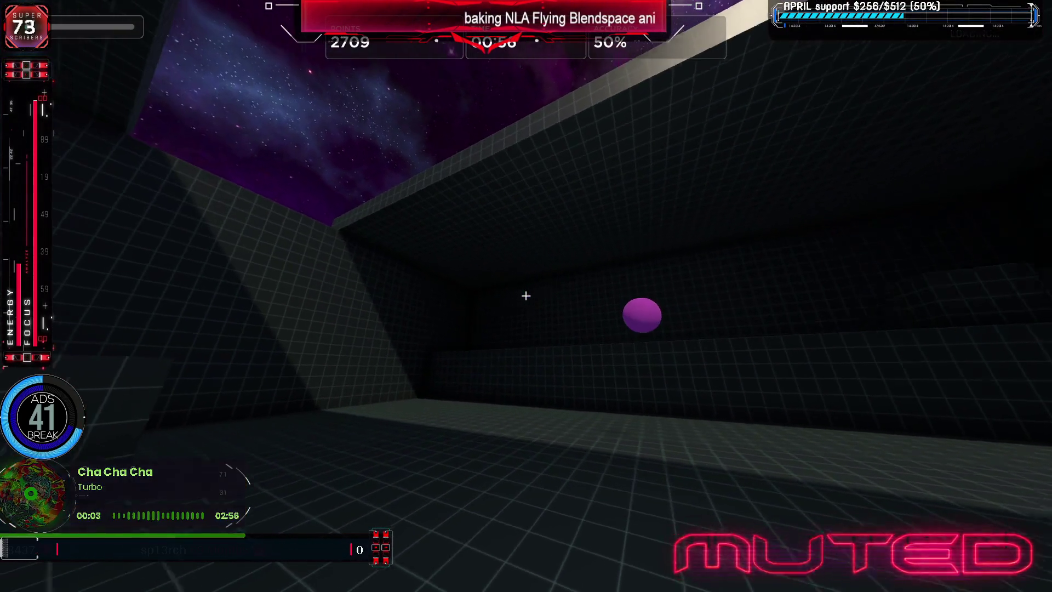
left_click(527, 295)
left_click(526, 295)
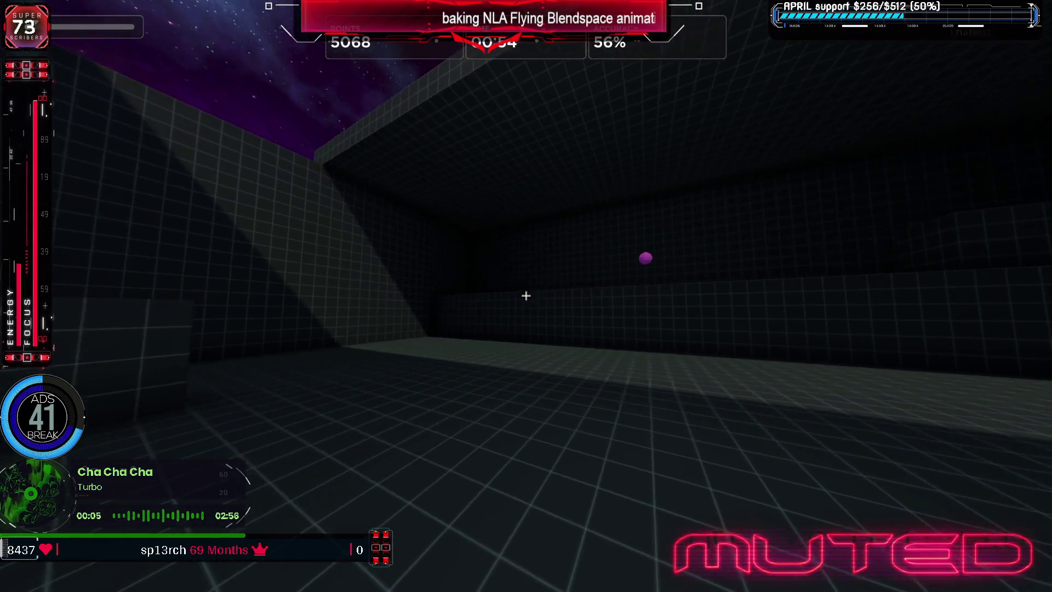
left_click(527, 295)
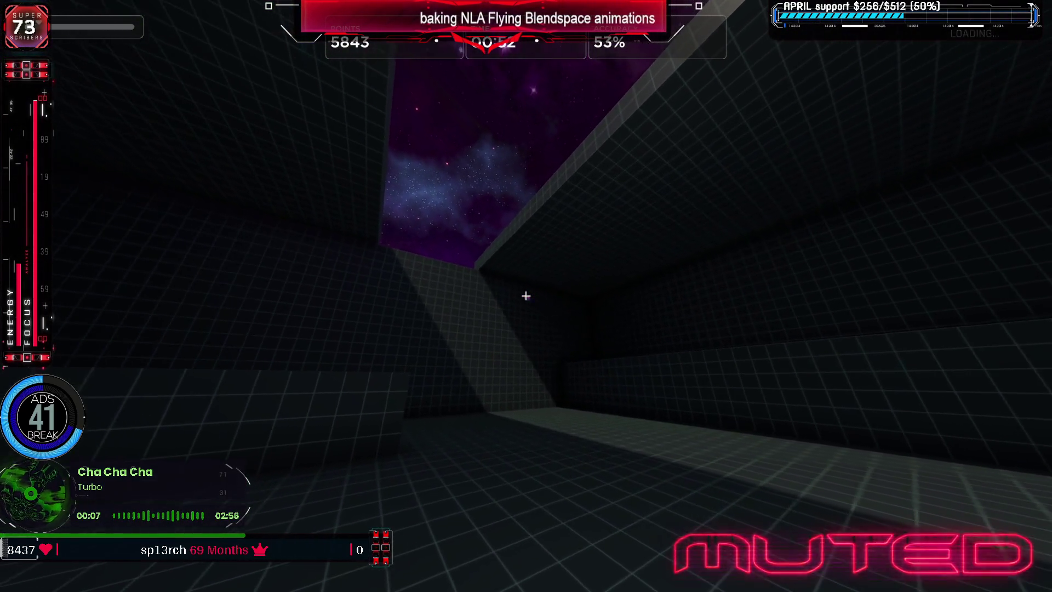
left_click(527, 296)
left_click(527, 296)
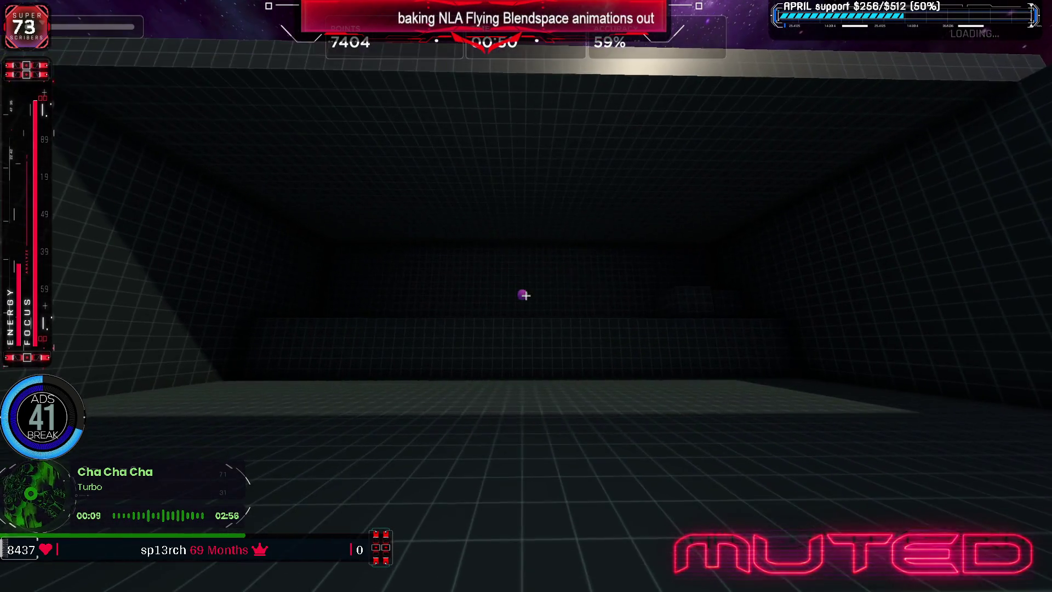
left_click(526, 295)
left_click(526, 295)
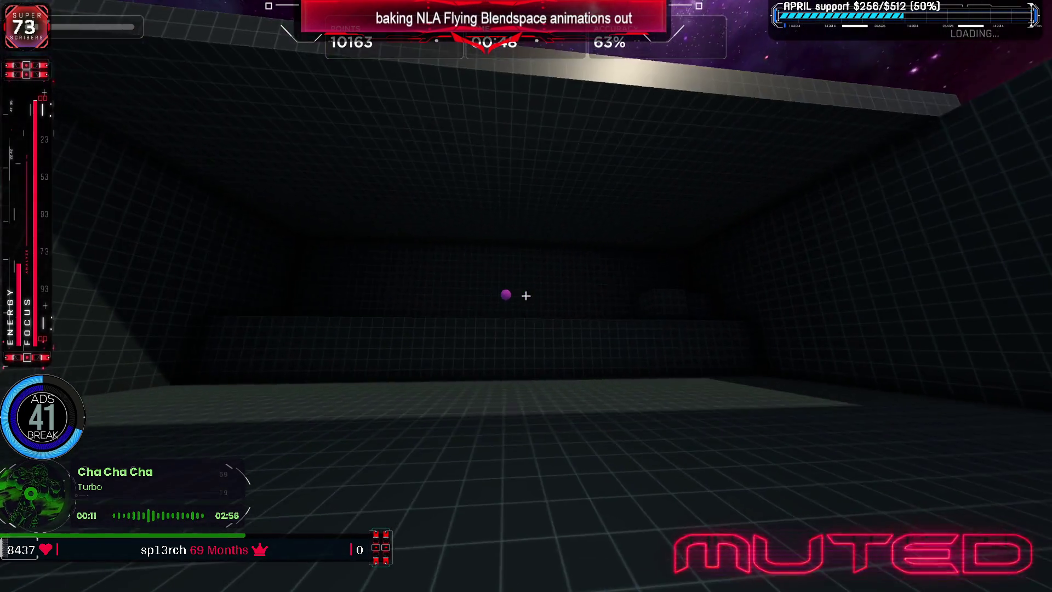
left_click(526, 295)
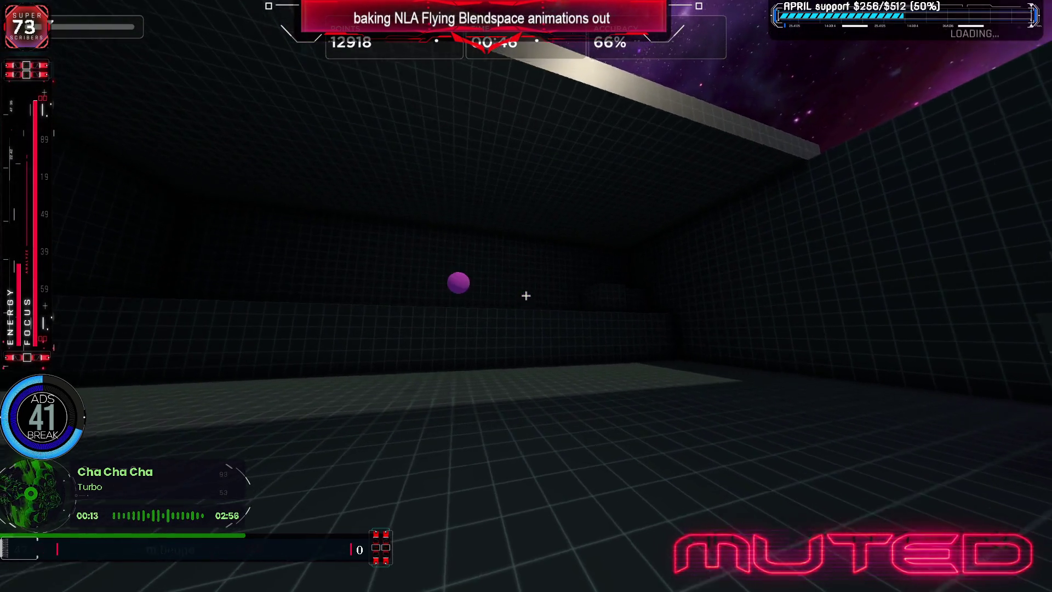
left_click(526, 295)
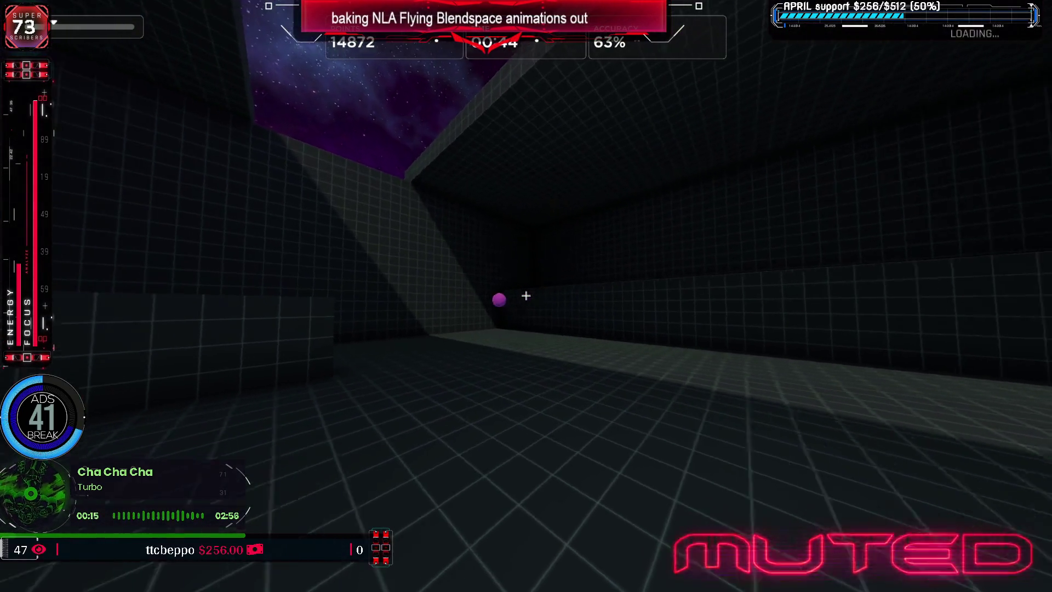
left_click(526, 295)
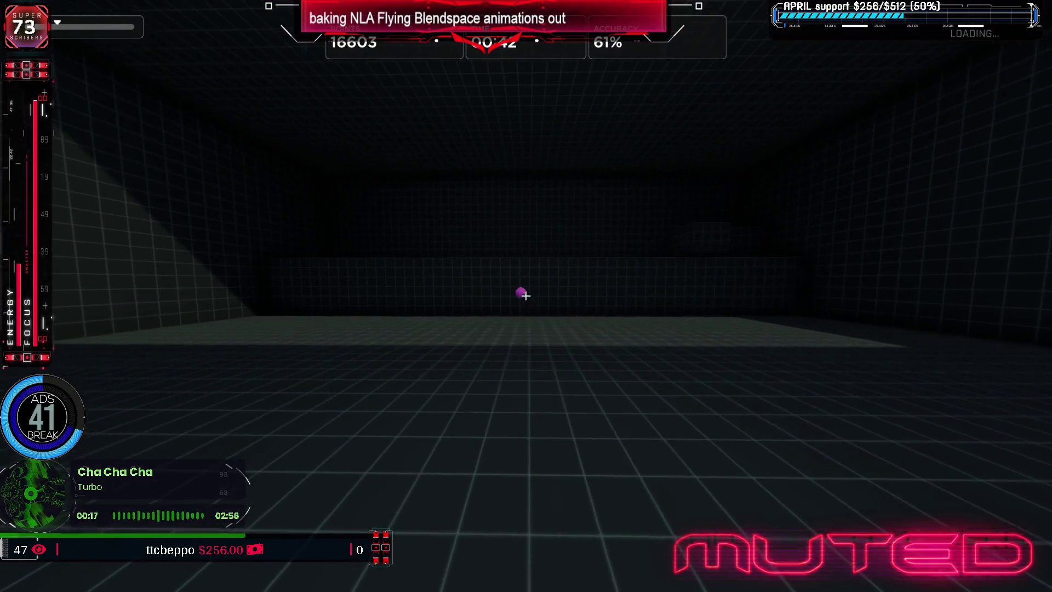
left_click(527, 295)
left_click(526, 296)
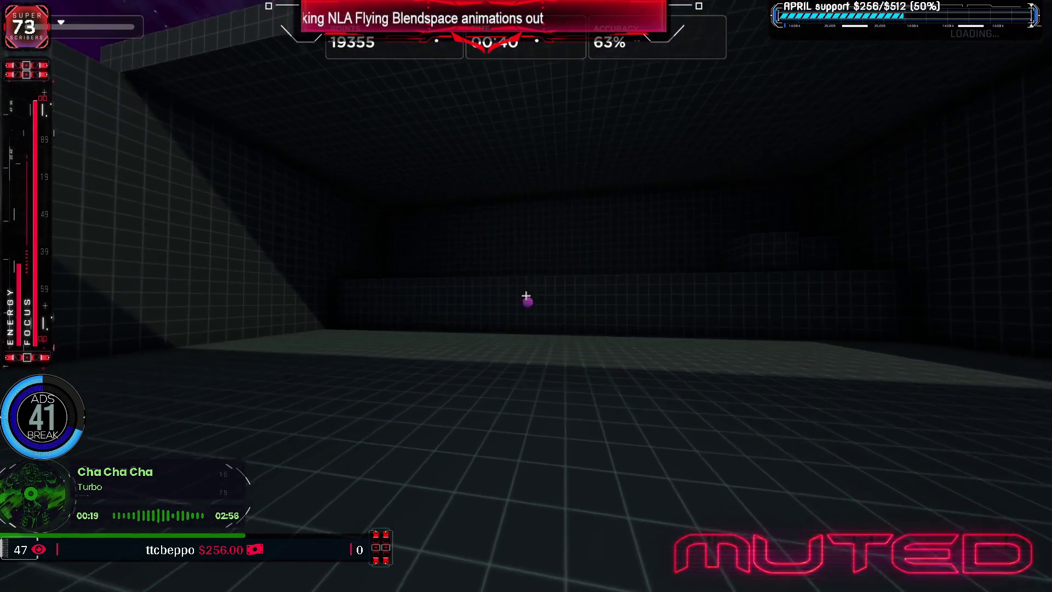
left_click(526, 295)
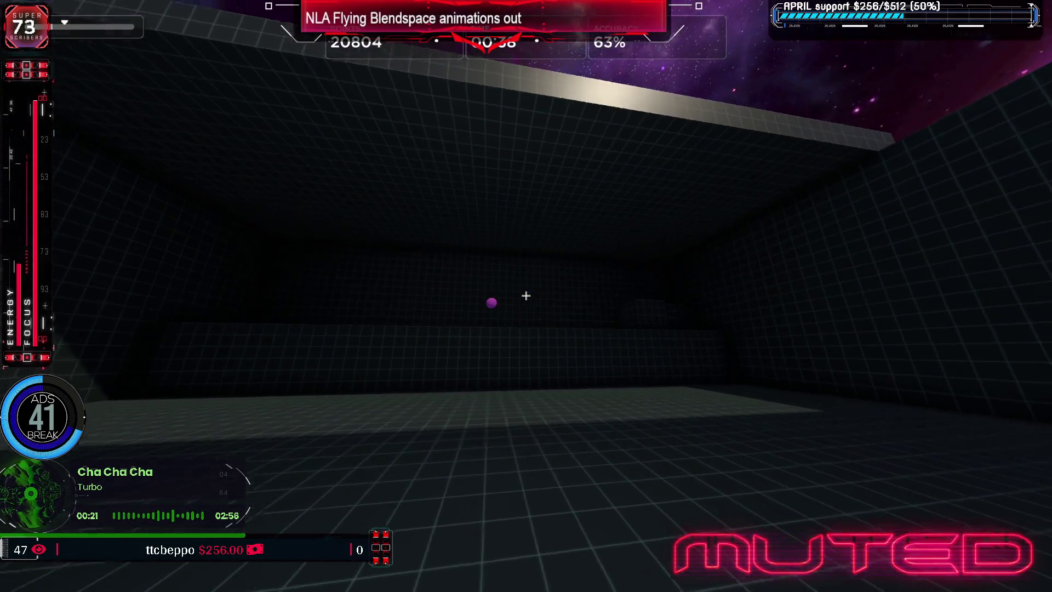
left_click(527, 295)
left_click(527, 295)
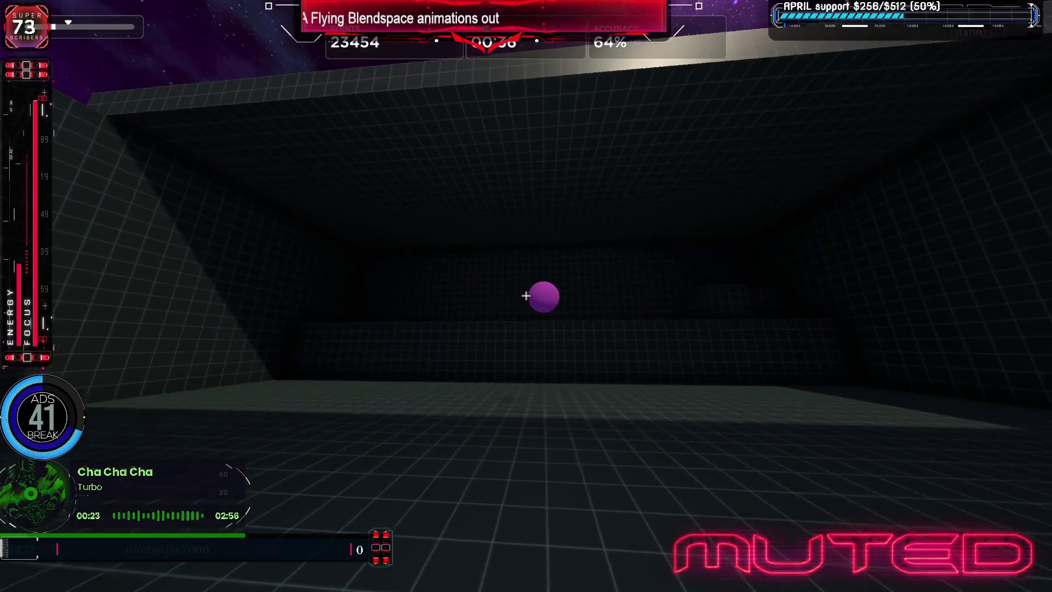
left_click(526, 295)
left_click(527, 295)
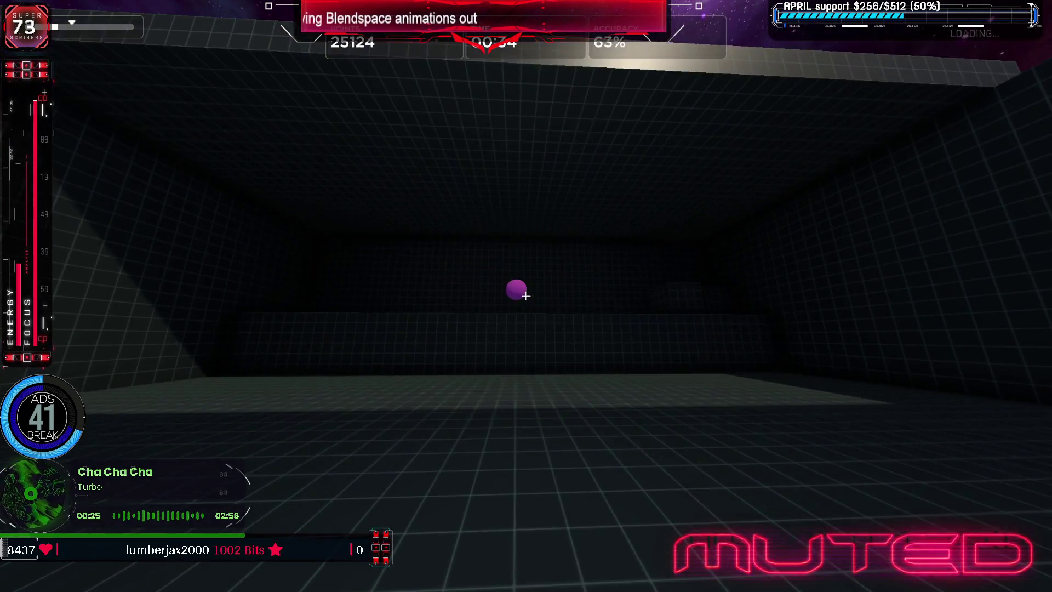
left_click(526, 296)
left_click(526, 295)
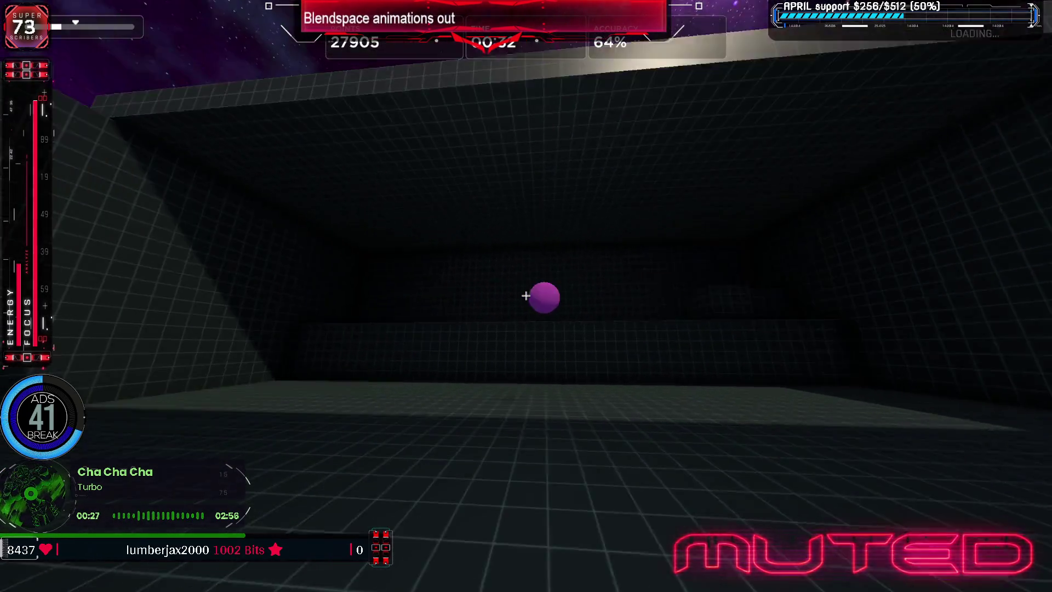
left_click(526, 295)
left_click(526, 295)
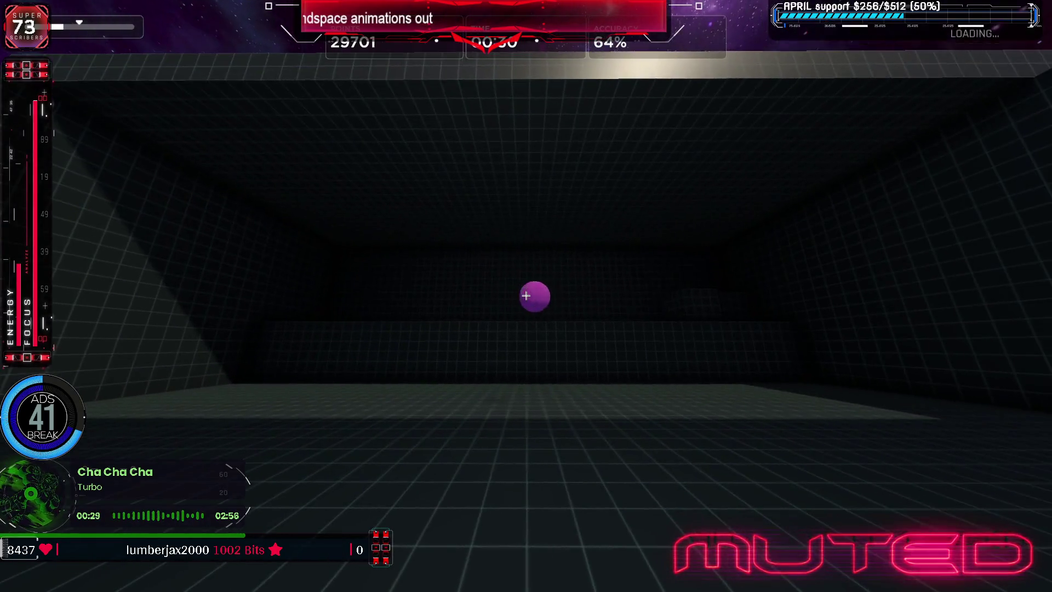
left_click(527, 295)
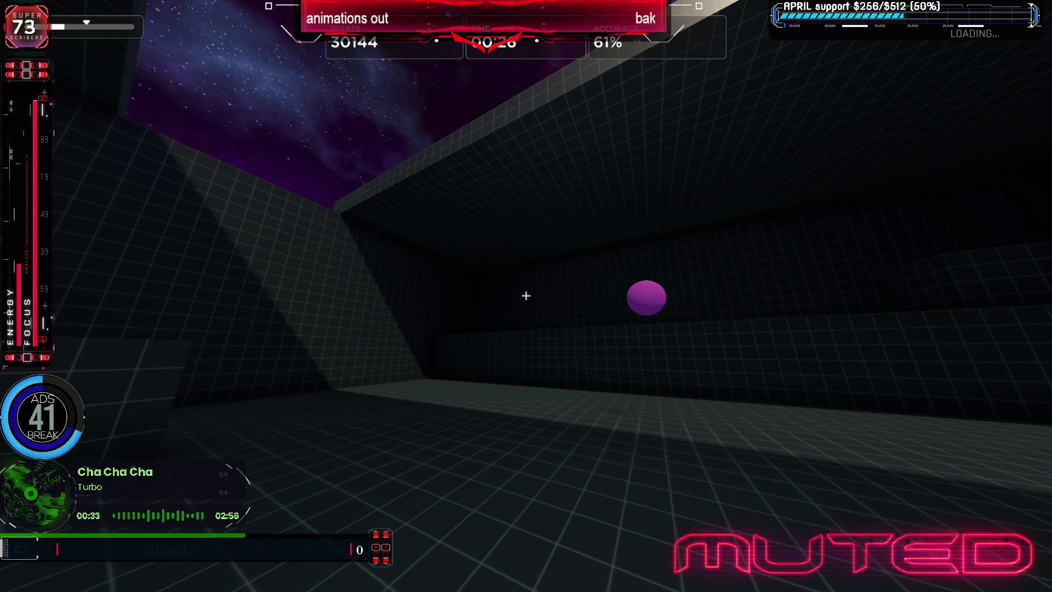
Pause the Motionshot run and request exiting to the main menu
key("Escape")
left_click(556, 488)
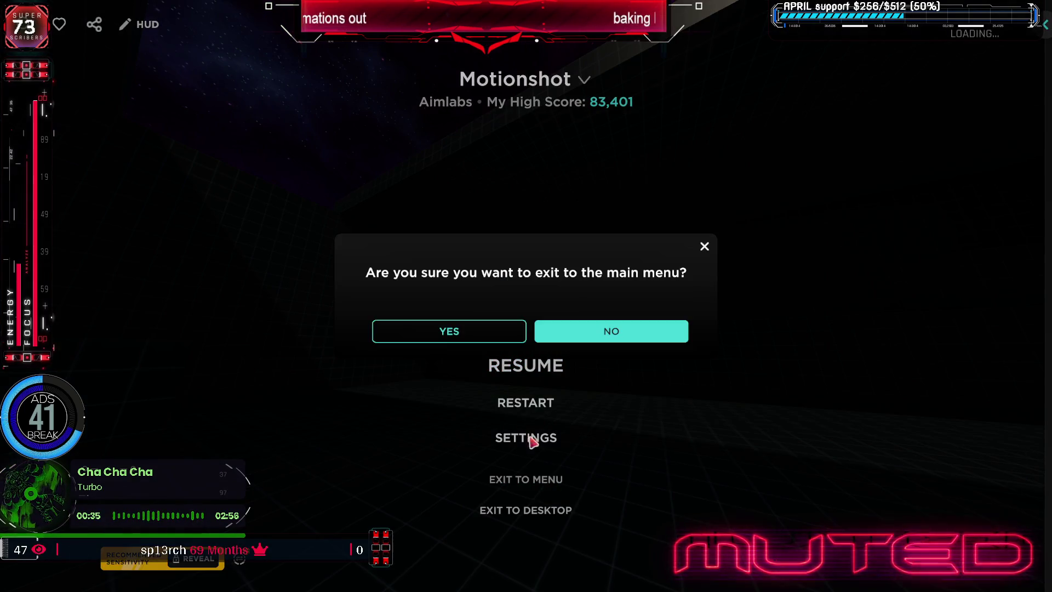
Return to the Aim Lab main menu and launch a Gridshot round from the flicking tasks
left_click(484, 334)
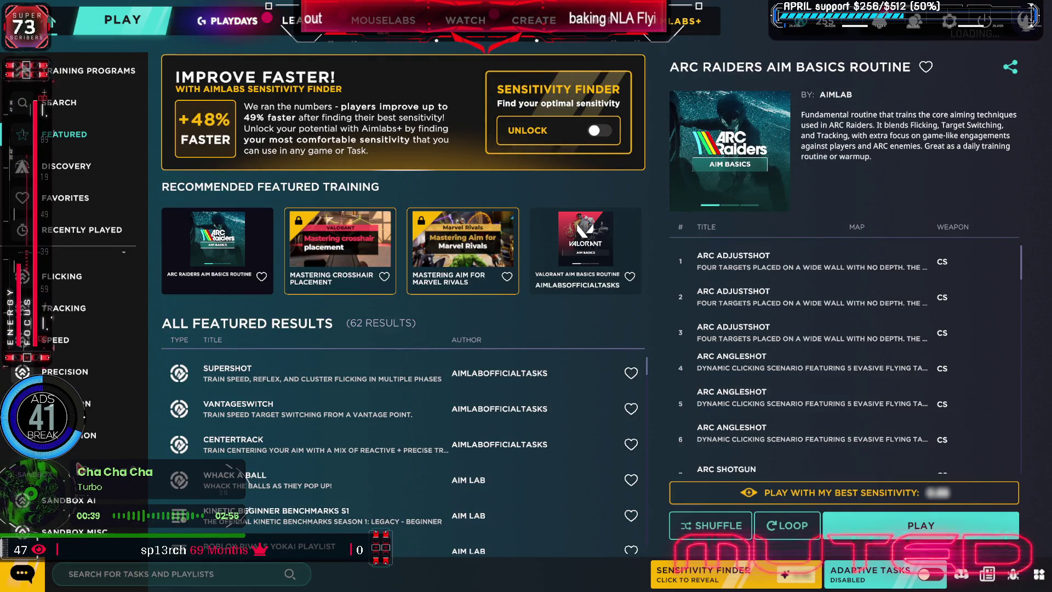
left_click(60, 341)
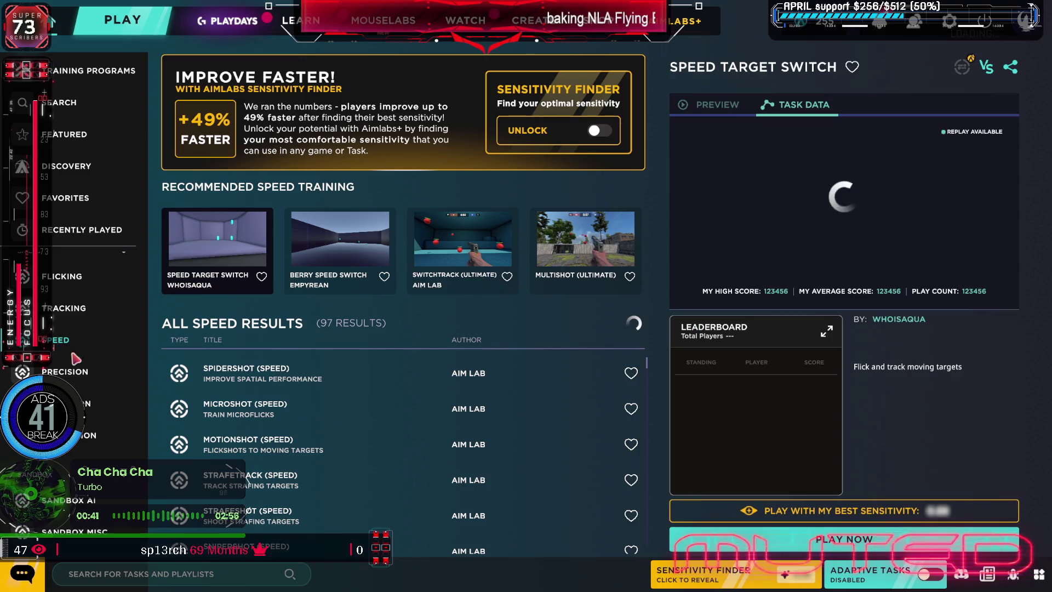
left_click(73, 280)
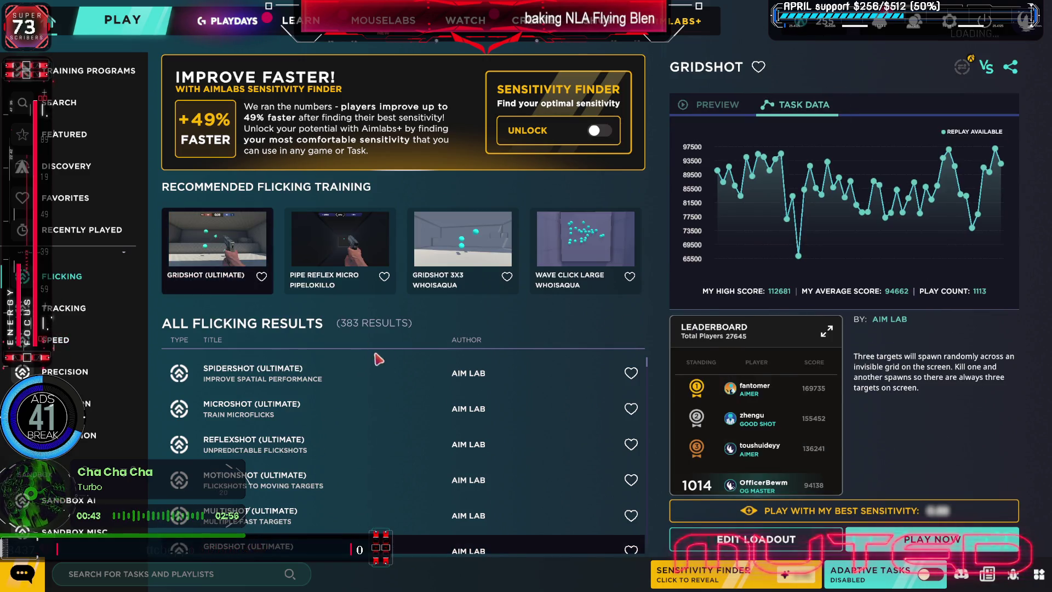
left_click(932, 539)
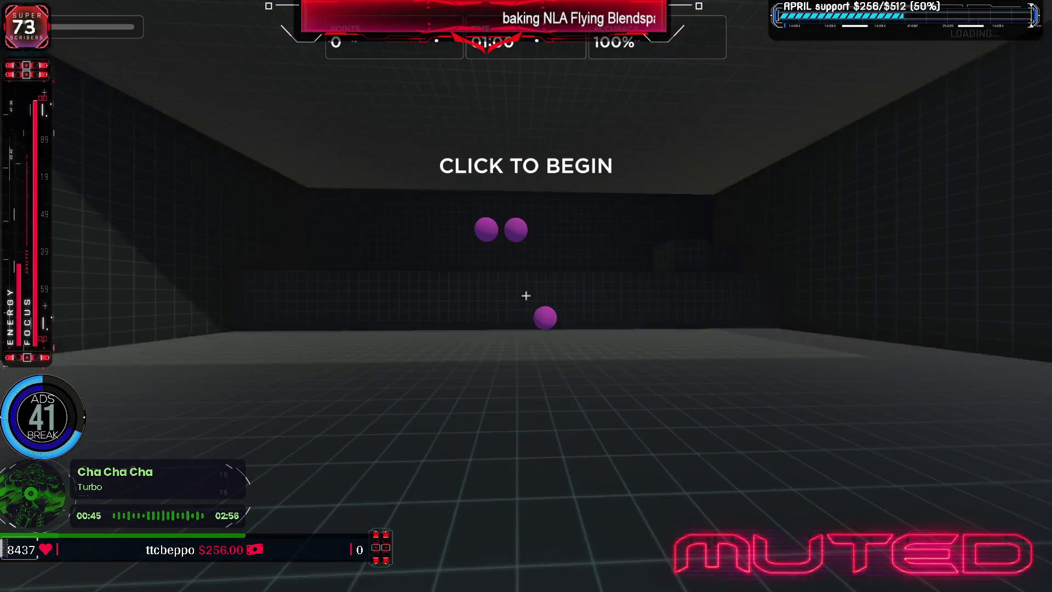
left_click(526, 295)
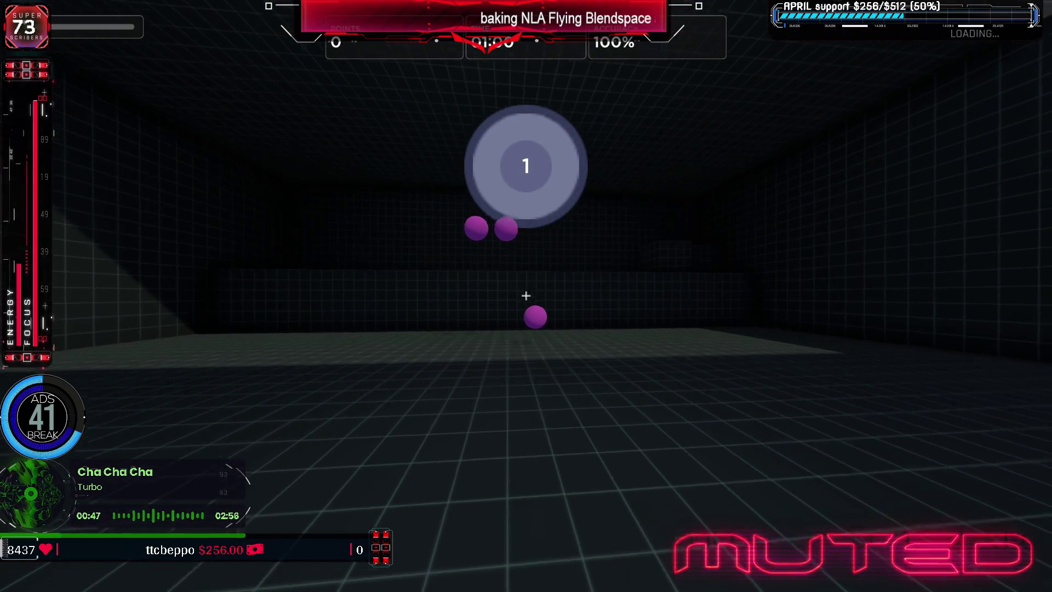
Shoot the purple target spheres through the first half of the Gridshot round
left_click(527, 295)
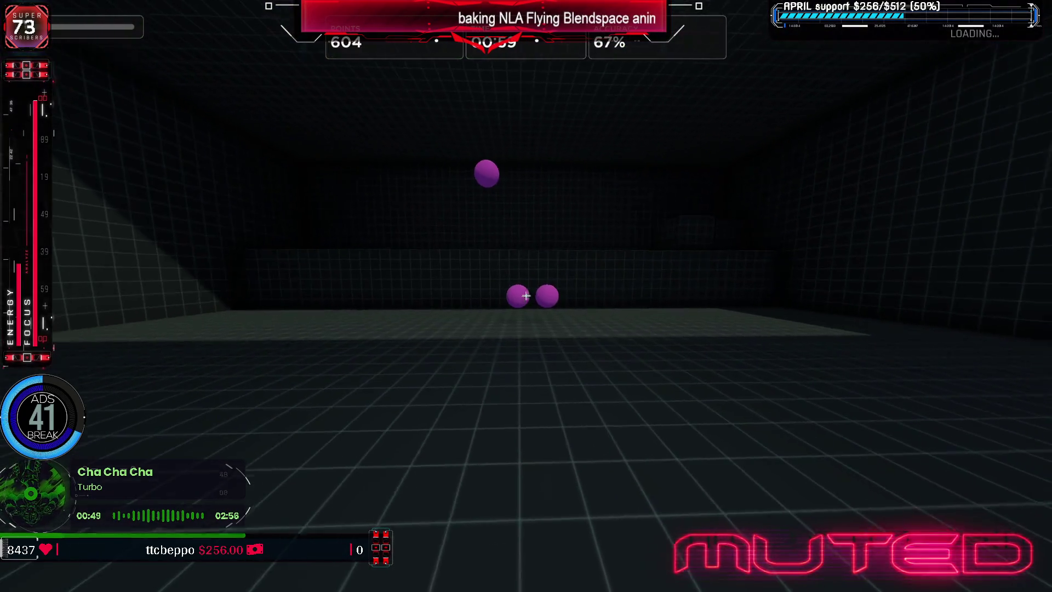
left_click(526, 296)
left_click(526, 296)
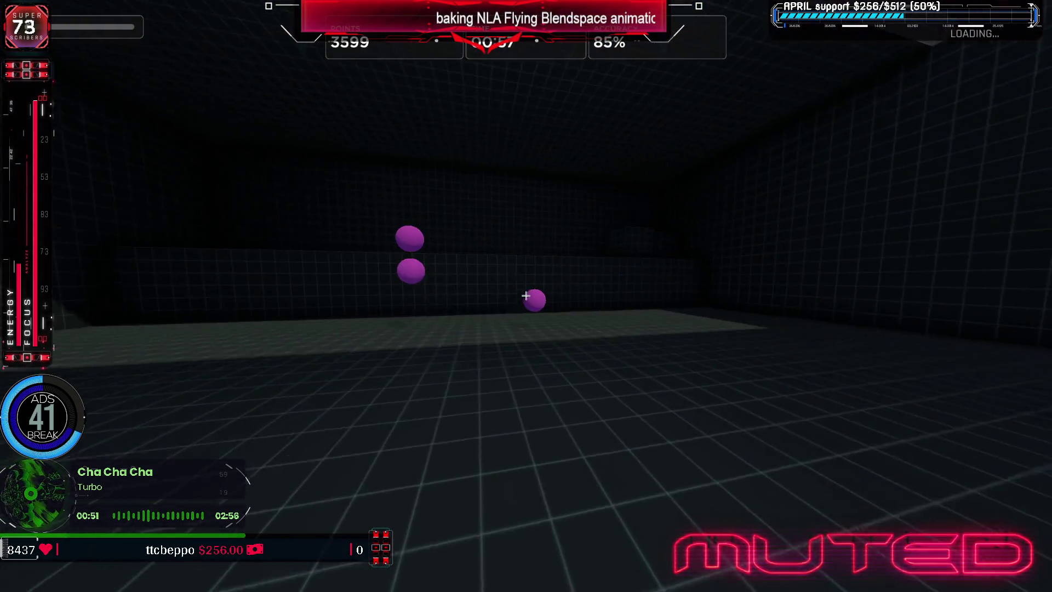
left_click(527, 295)
left_click(527, 295)
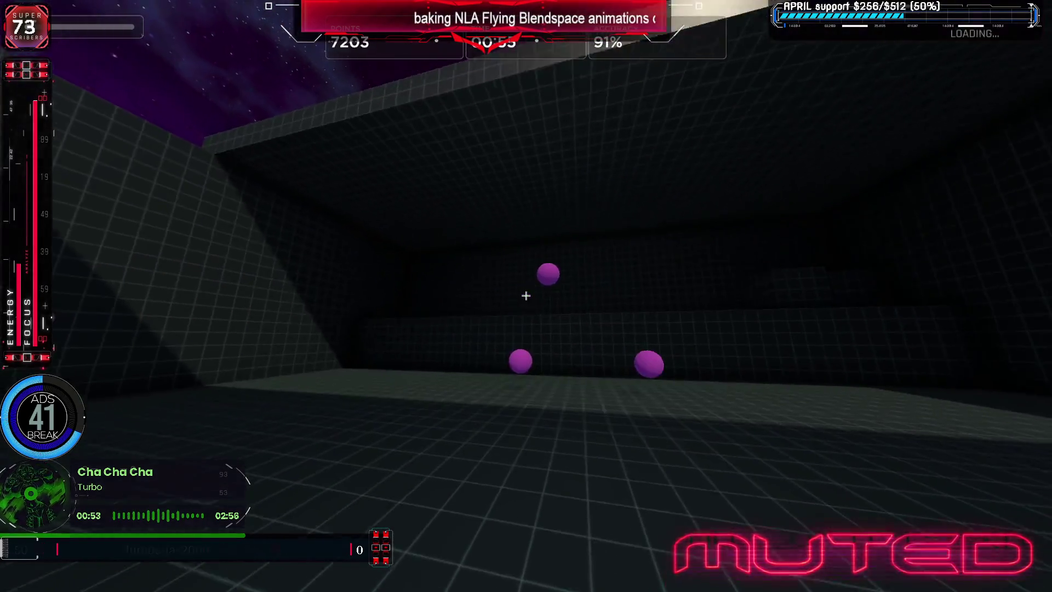
left_click(526, 295)
left_click(526, 296)
left_click(526, 296)
left_click(526, 296)
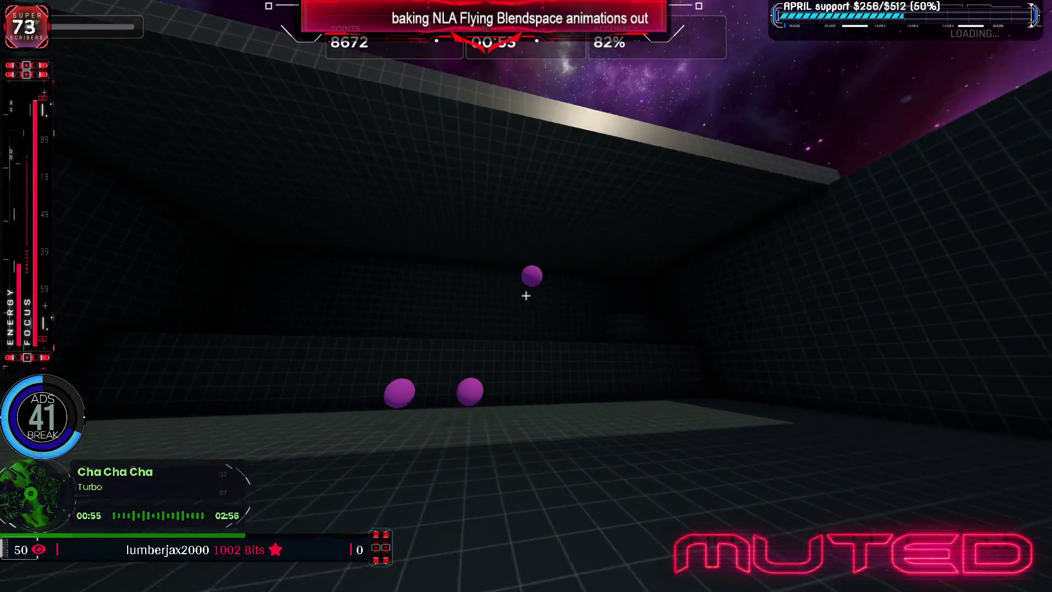
left_click(526, 295)
left_click(526, 296)
left_click(526, 295)
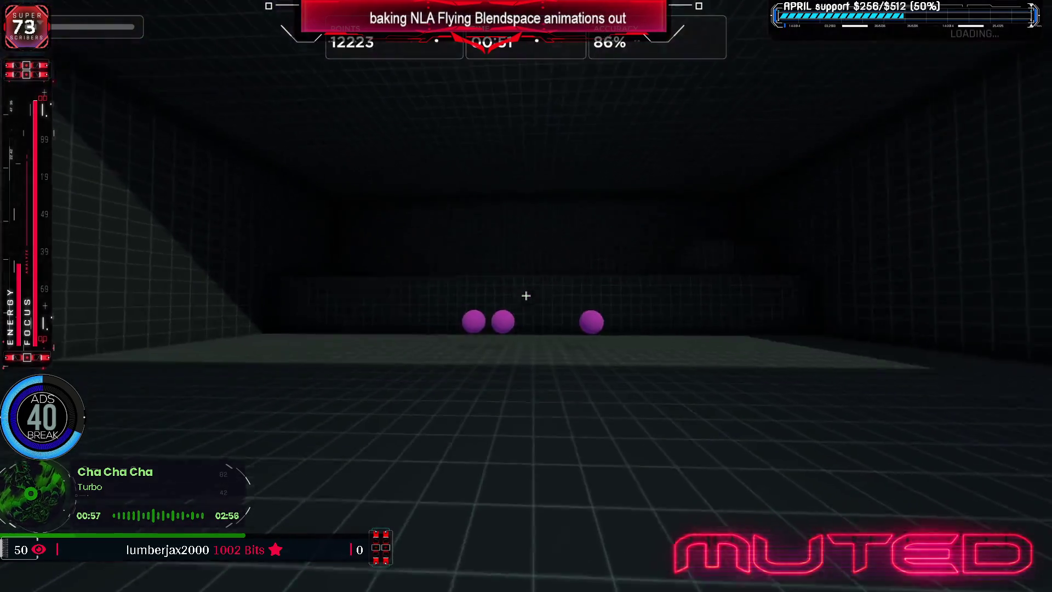
left_click(527, 295)
left_click(526, 295)
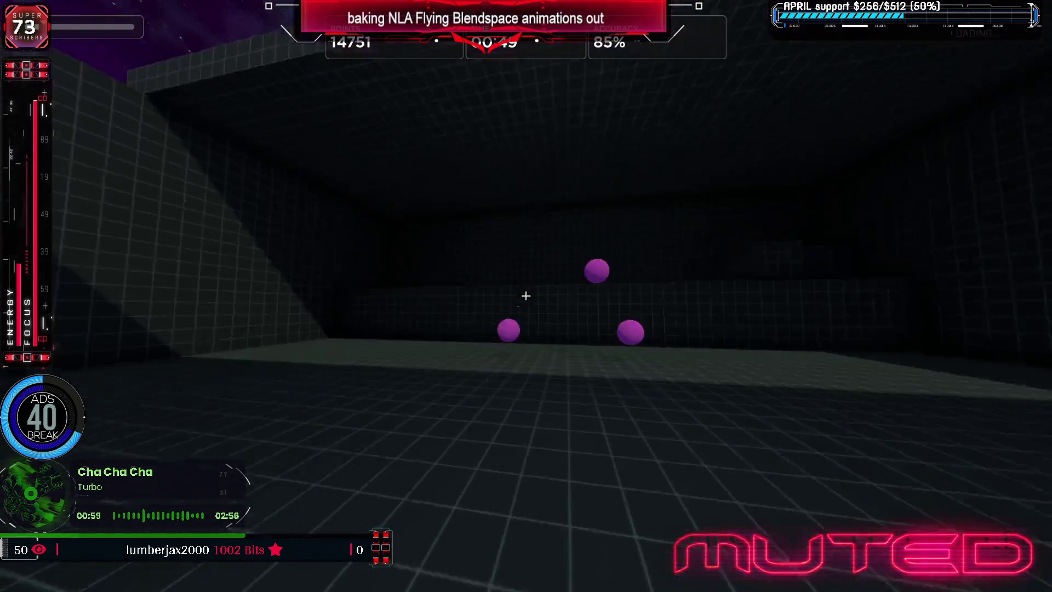
left_click(526, 295)
left_click(526, 296)
left_click(526, 295)
left_click(526, 295)
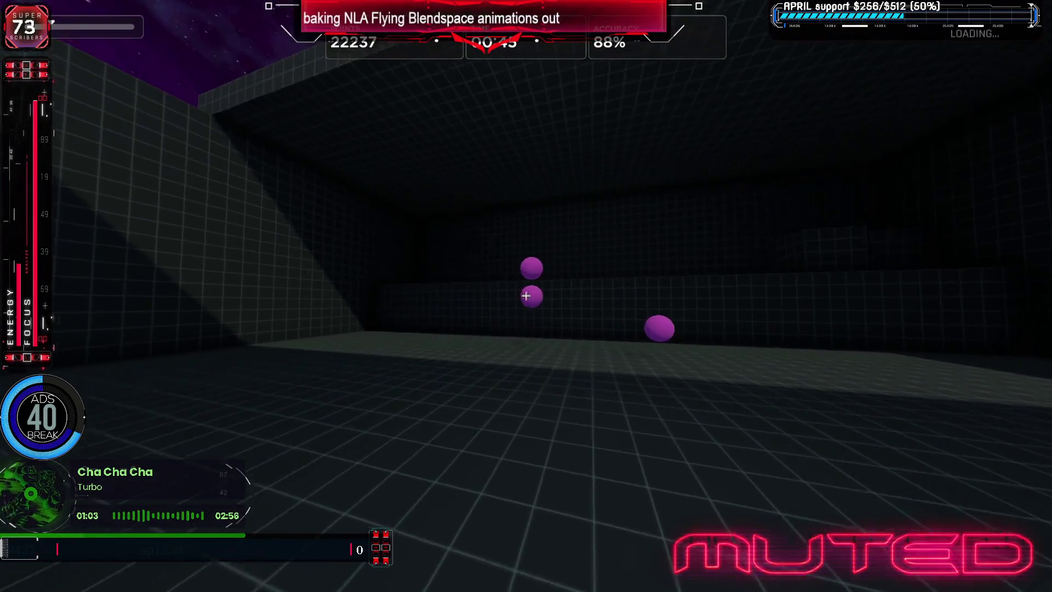
left_click(526, 295)
left_click(526, 295)
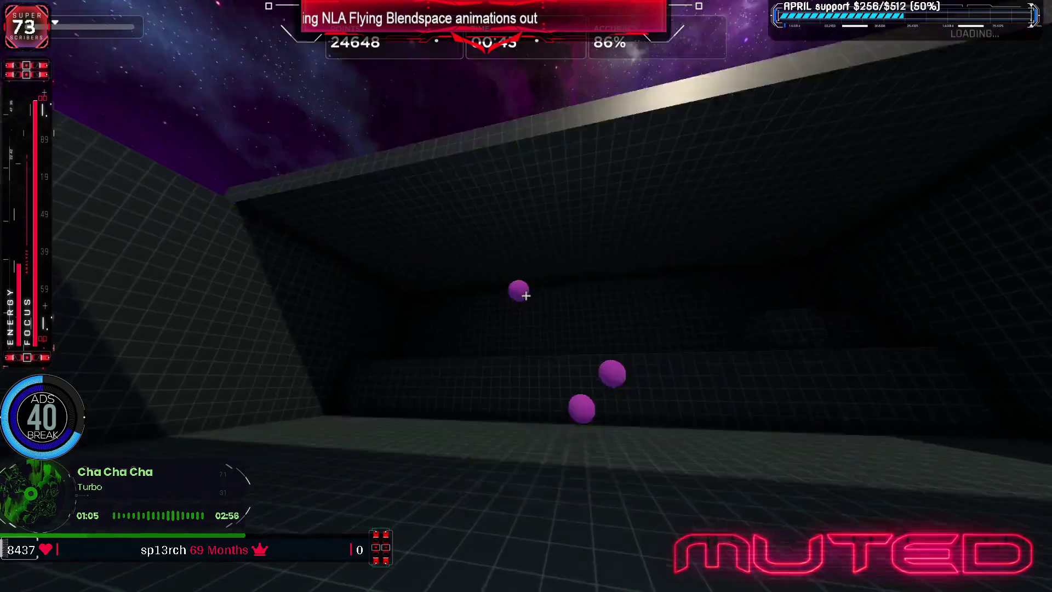
left_click(526, 295)
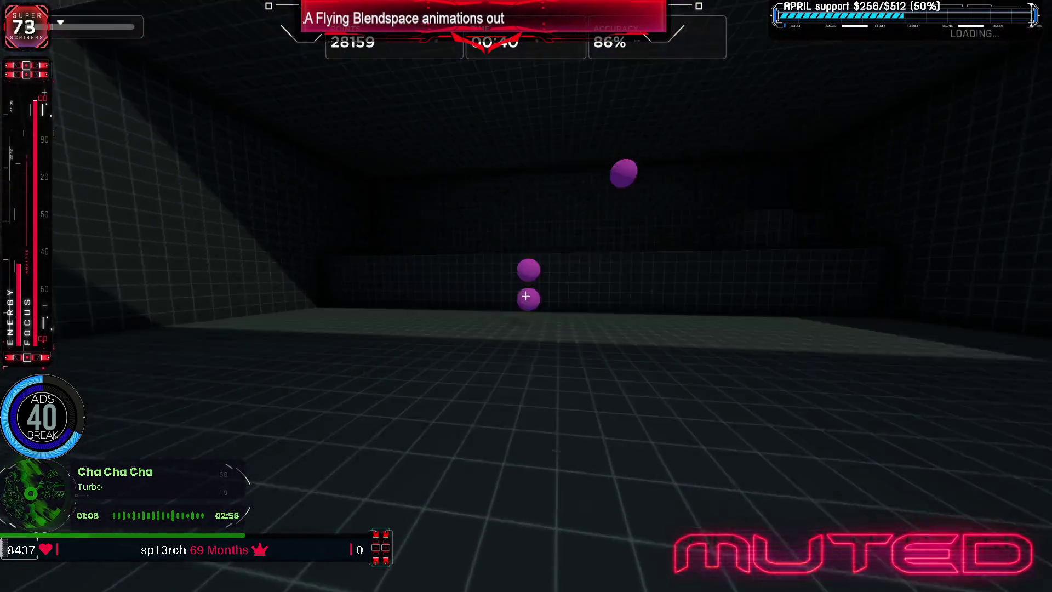
left_click(526, 295)
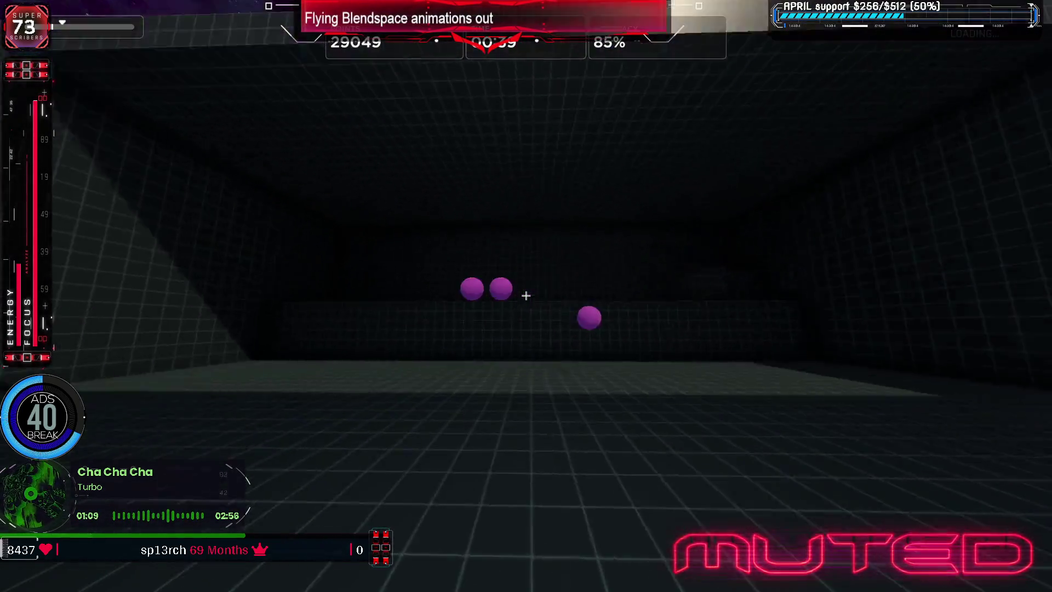
left_click(526, 296)
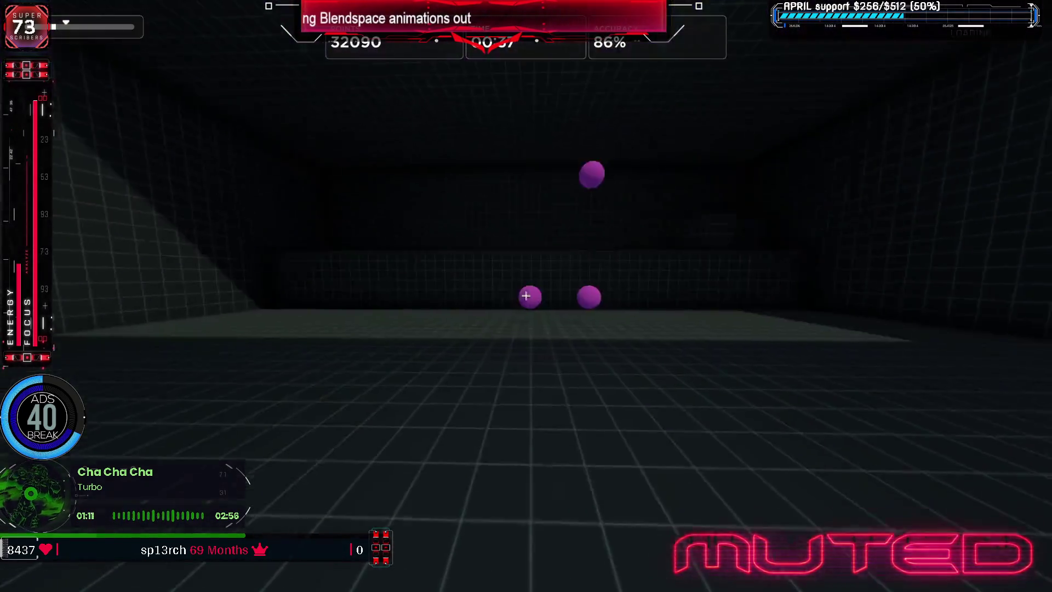
left_click(526, 296)
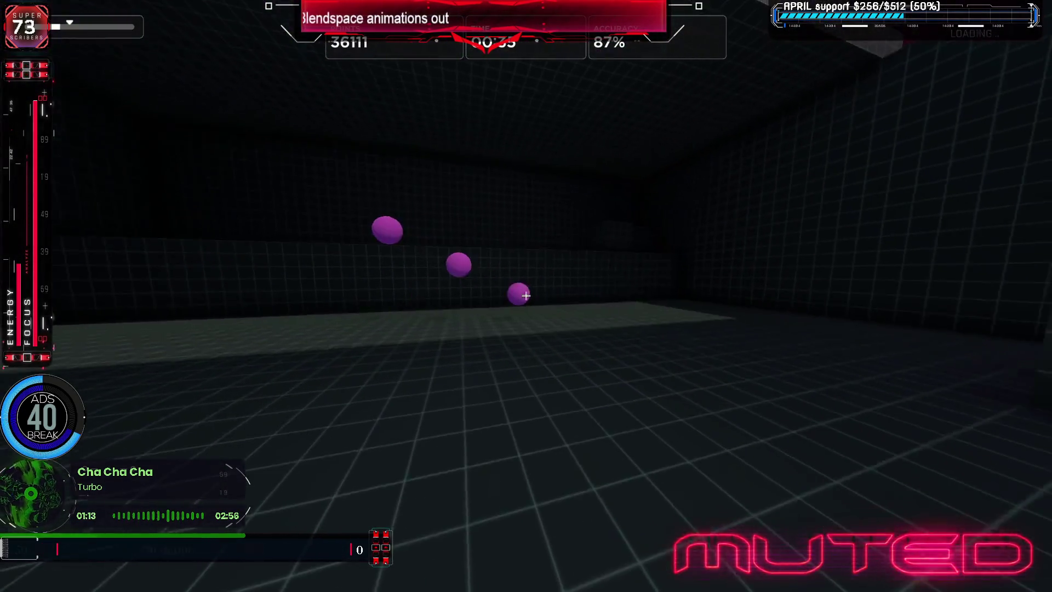
left_click(526, 295)
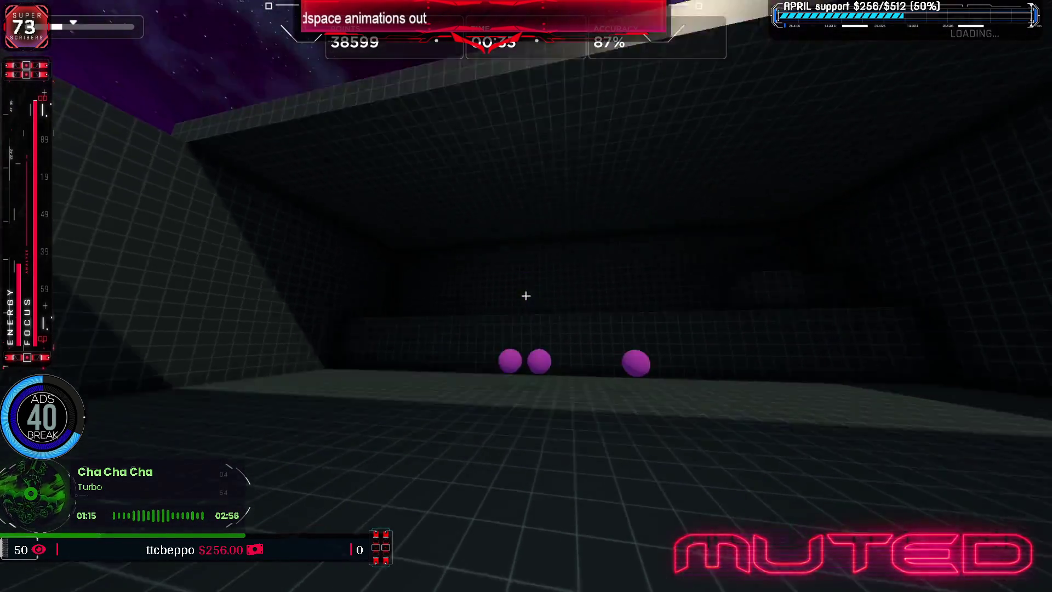
Keep shooting targets until the timer ends with a score of 86,201 at 86.1% accuracy
left_click(527, 295)
left_click(526, 295)
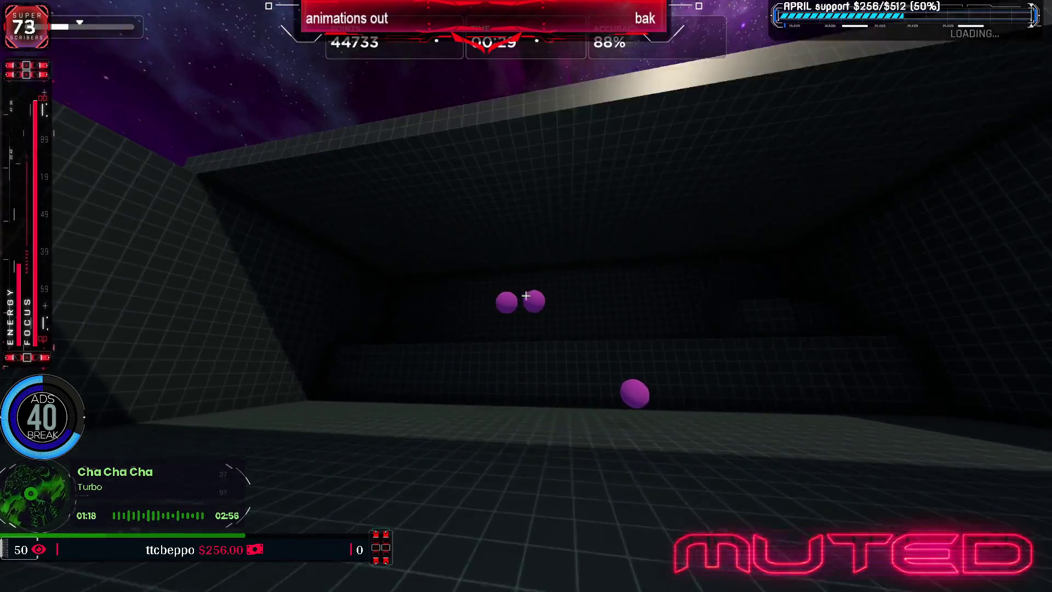
left_click(526, 295)
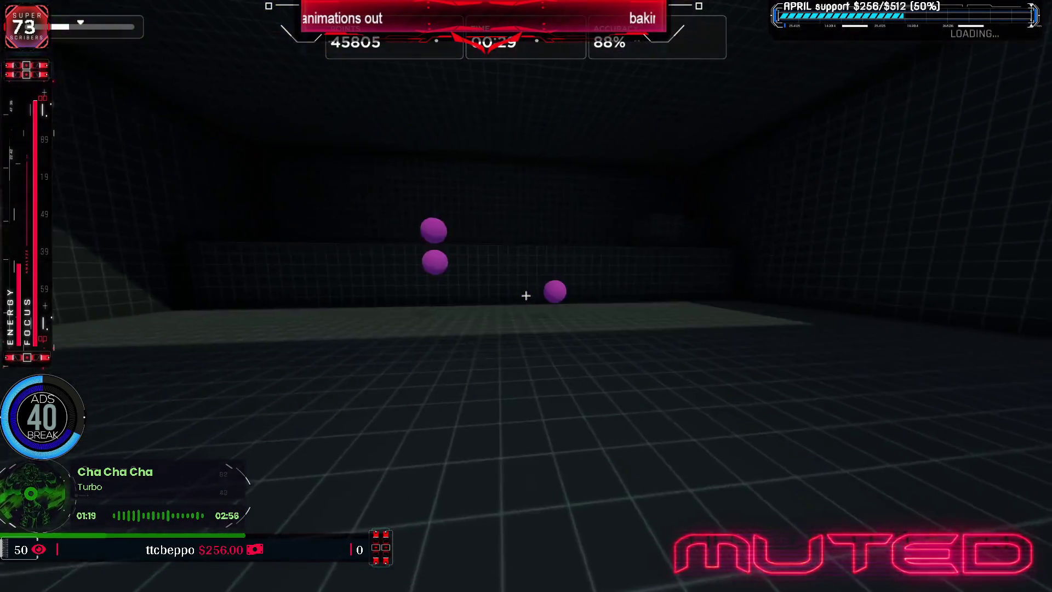
left_click(526, 295)
left_click(526, 295)
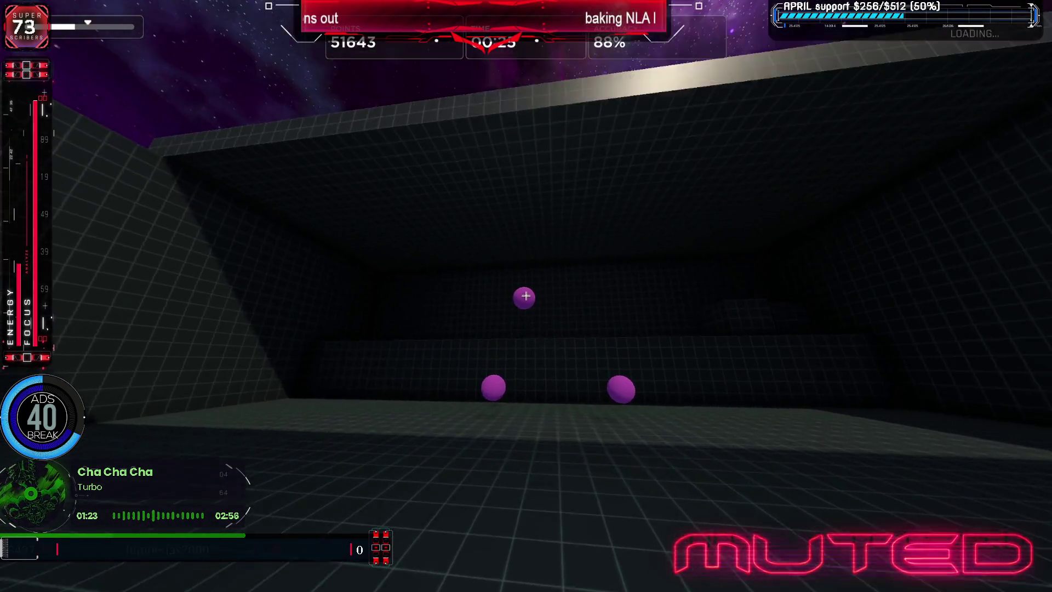
left_click(526, 295)
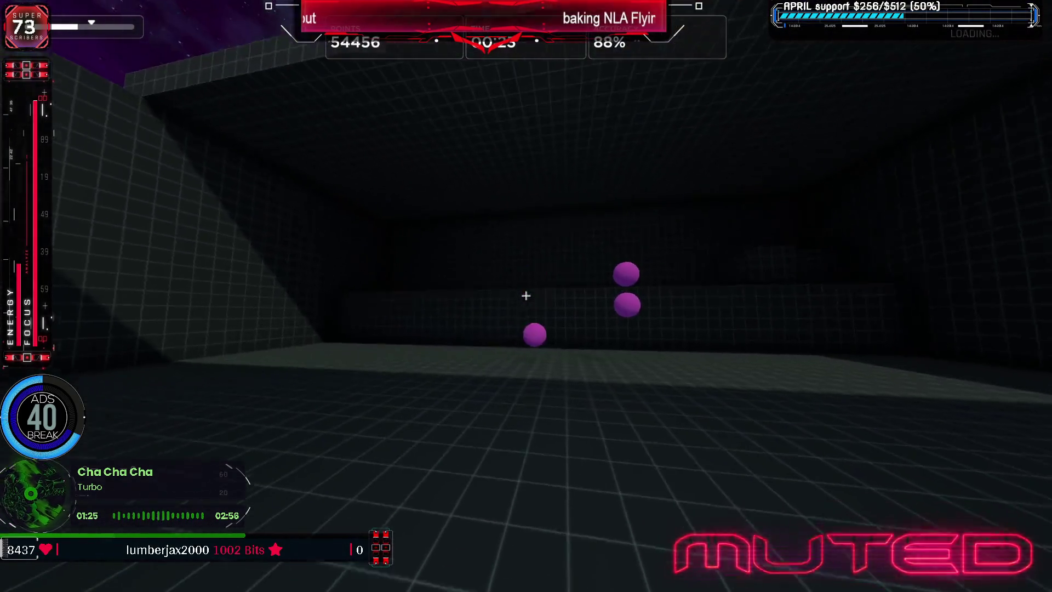
left_click(526, 295)
left_click(527, 296)
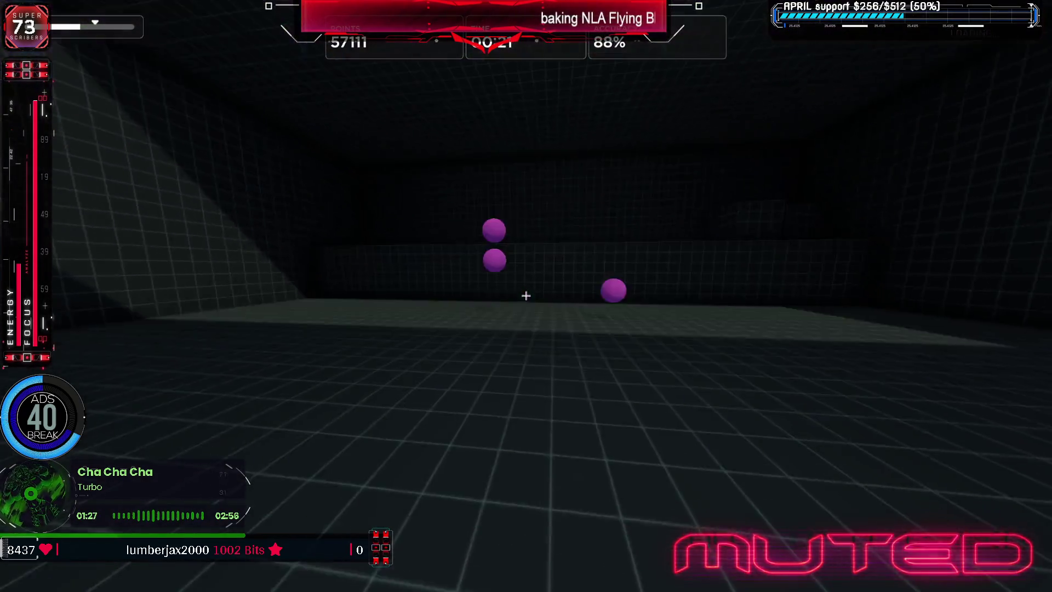
left_click(526, 295)
left_click(526, 295)
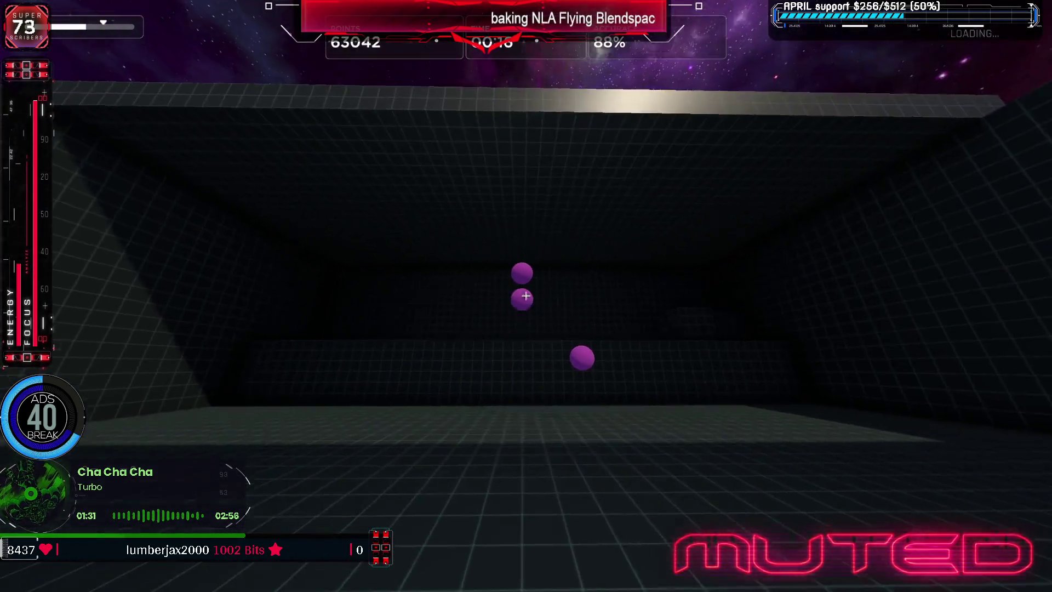
left_click(526, 295)
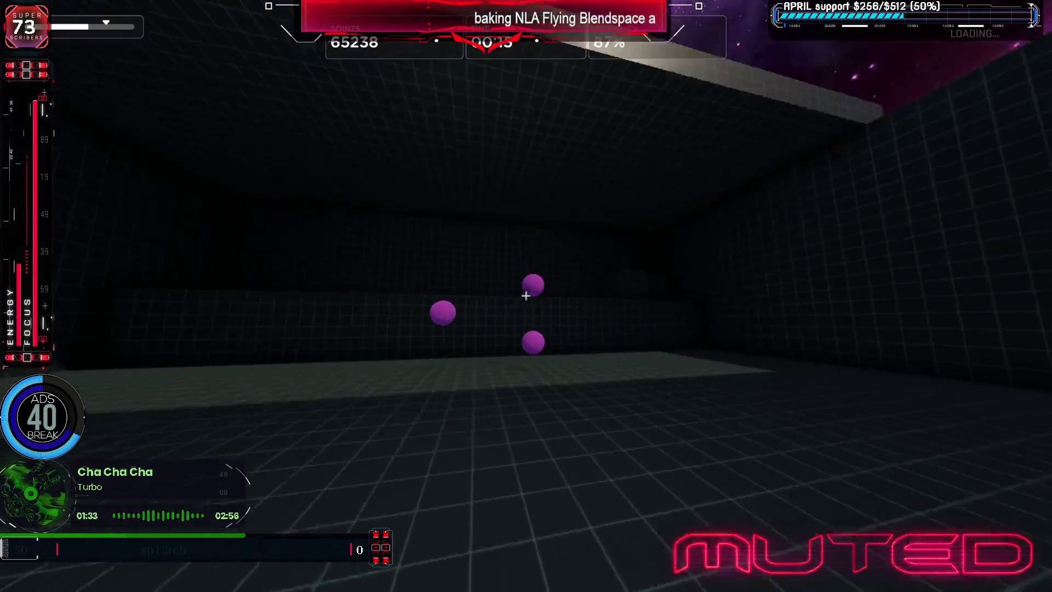
left_click(526, 295)
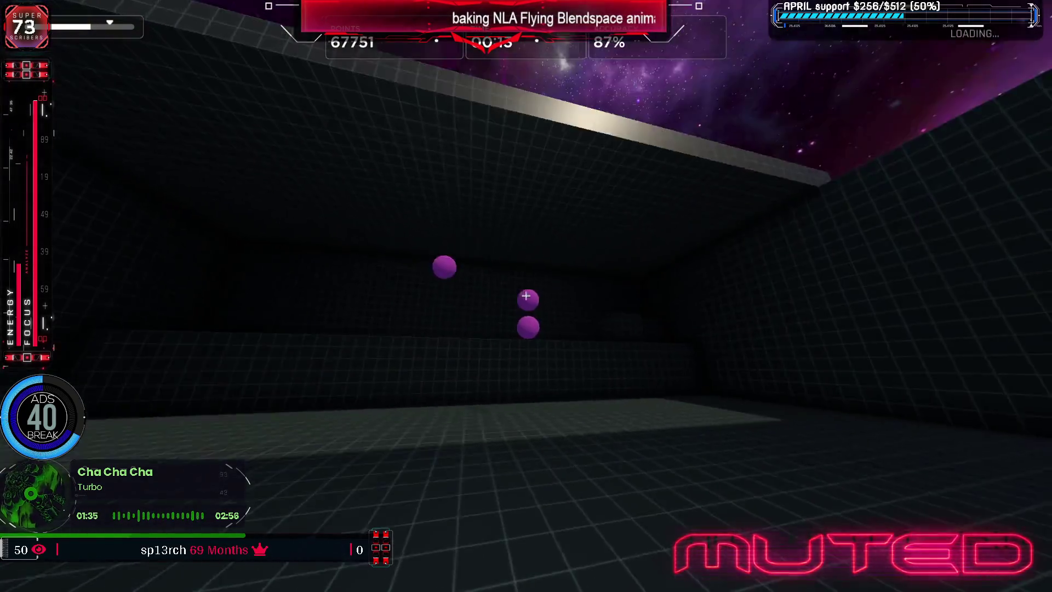
left_click(527, 295)
left_click(526, 295)
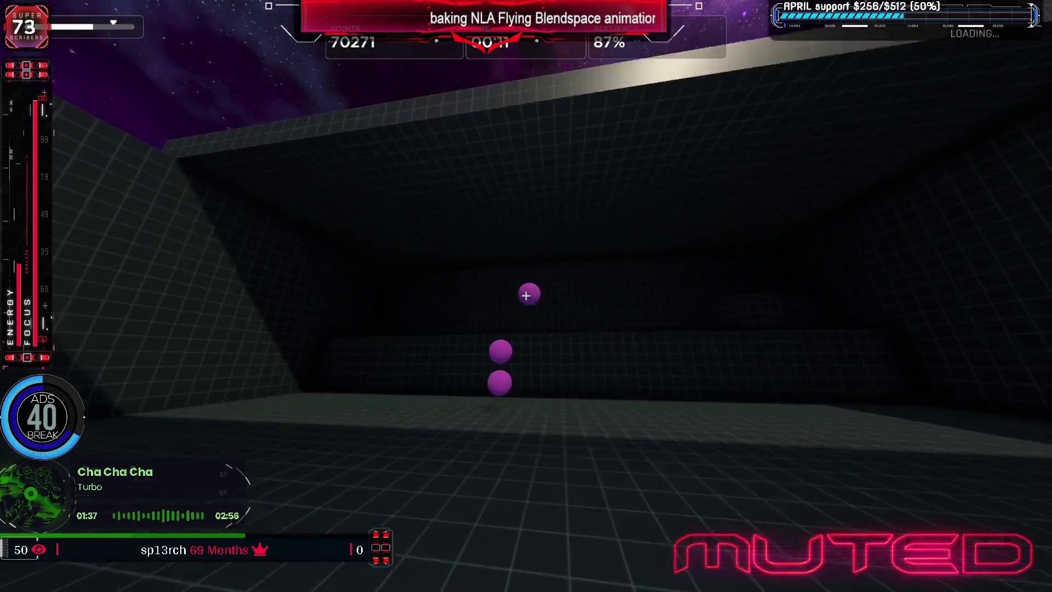
left_click(526, 295)
left_click(526, 295)
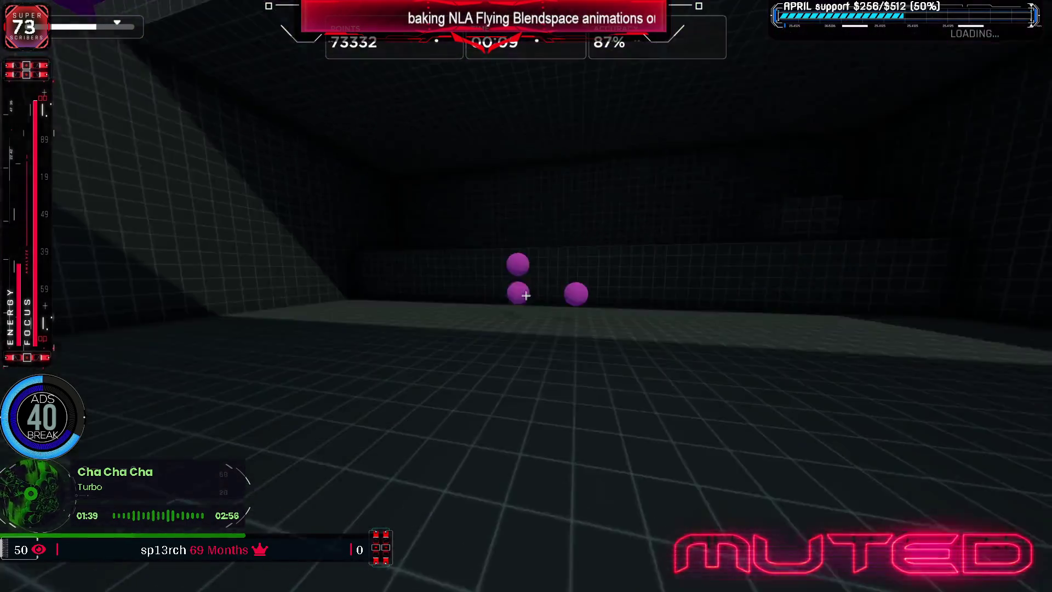
left_click(526, 296)
left_click(526, 296)
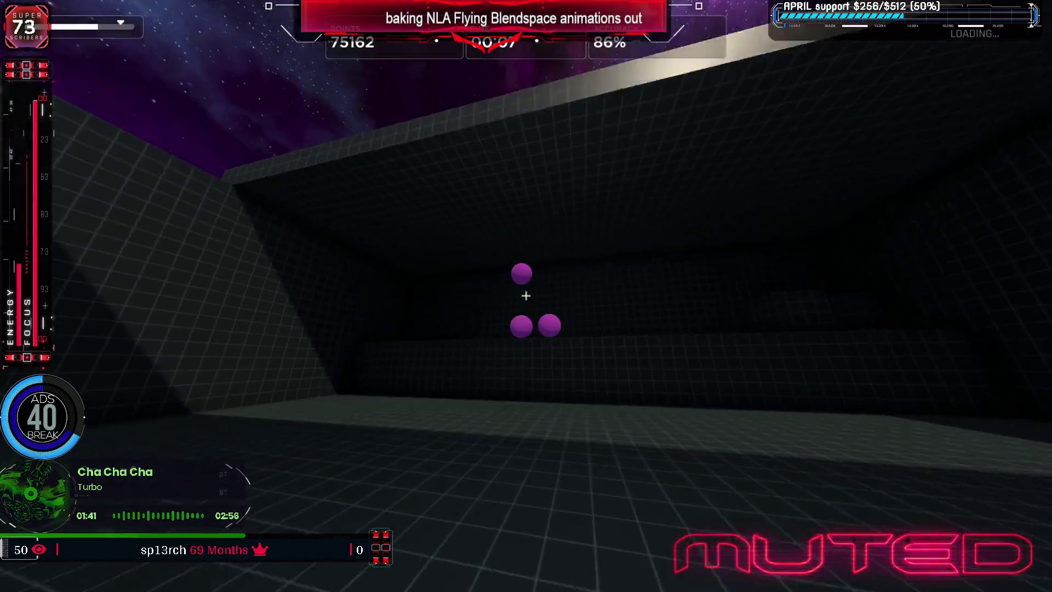
left_click(526, 296)
left_click(526, 296)
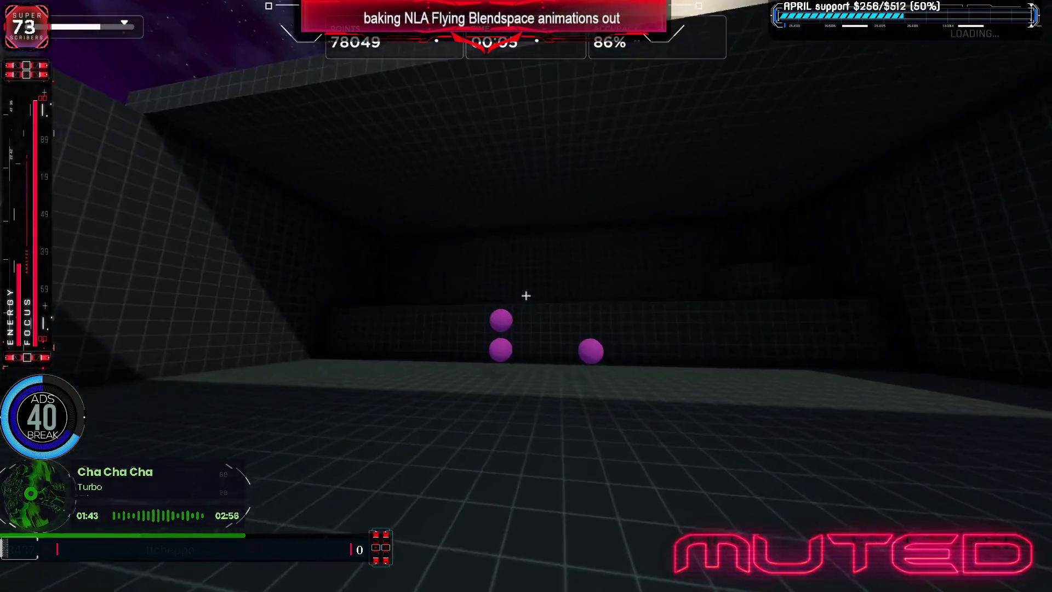
left_click(526, 294)
left_click(526, 295)
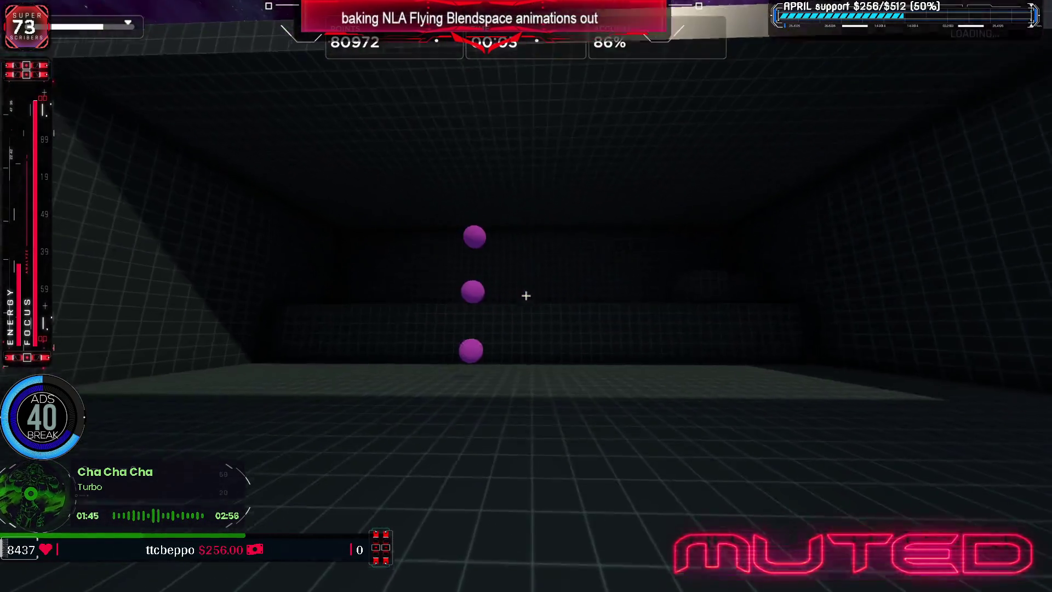
left_click(526, 296)
left_click(526, 295)
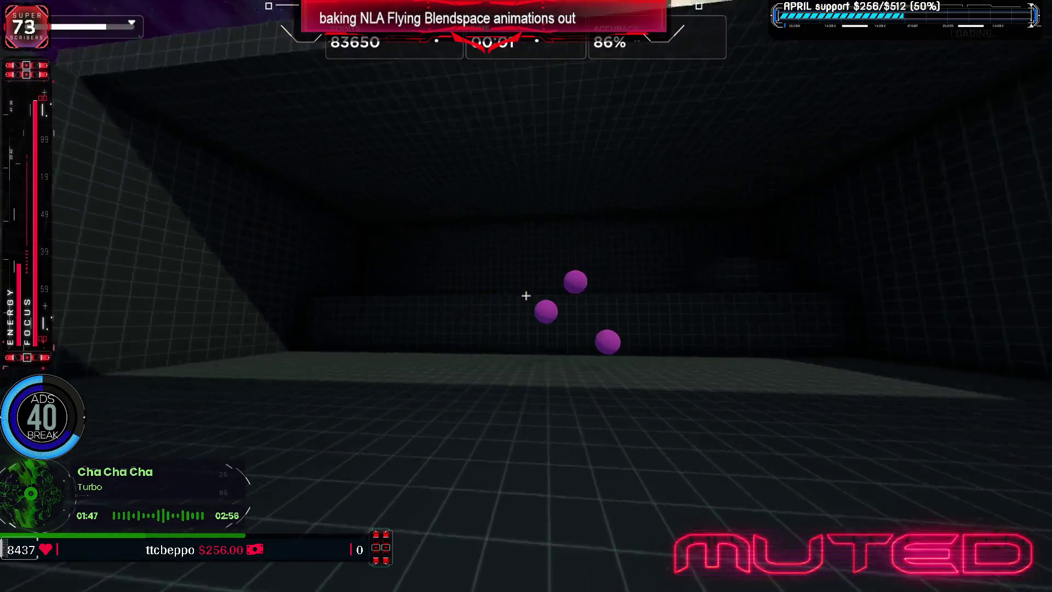
left_click(527, 295)
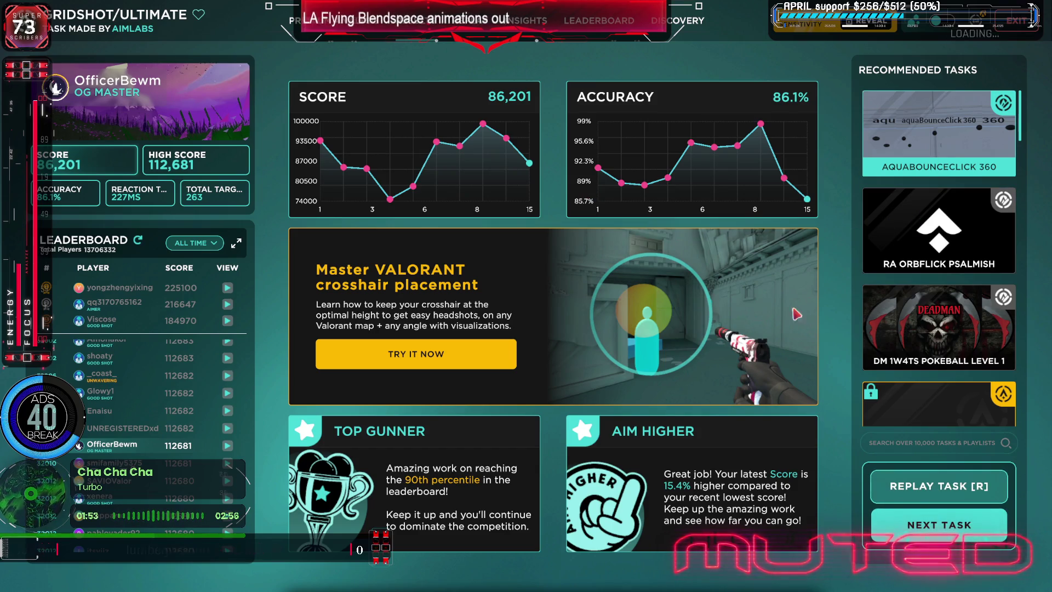
Leave the results for the lobby and quit Aim Lab completely
key("Escape")
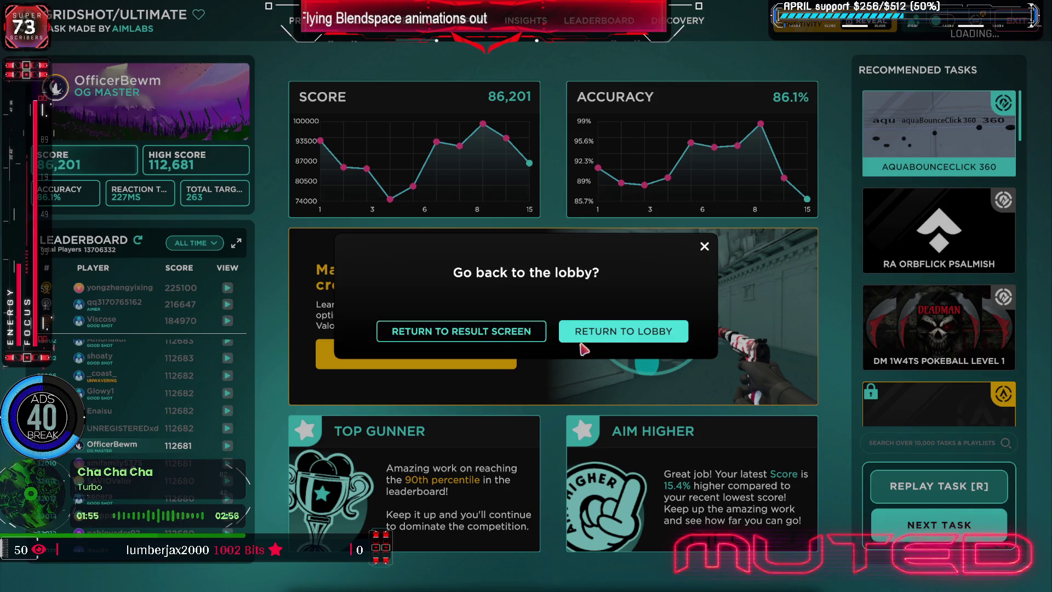
key("Escape")
key("Escape")
left_click(637, 336)
key("Escape")
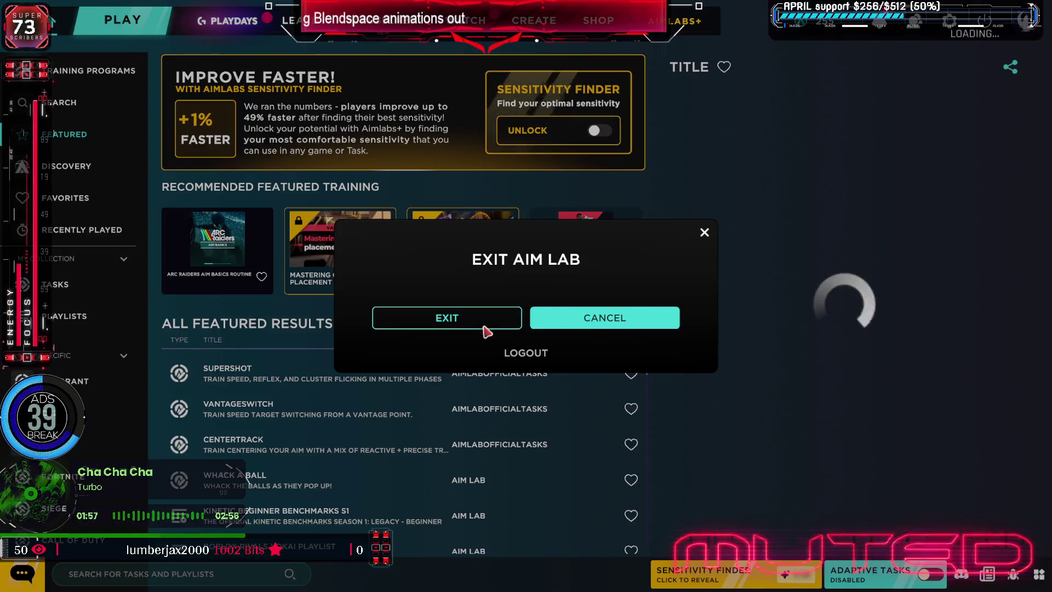
left_click(440, 323)
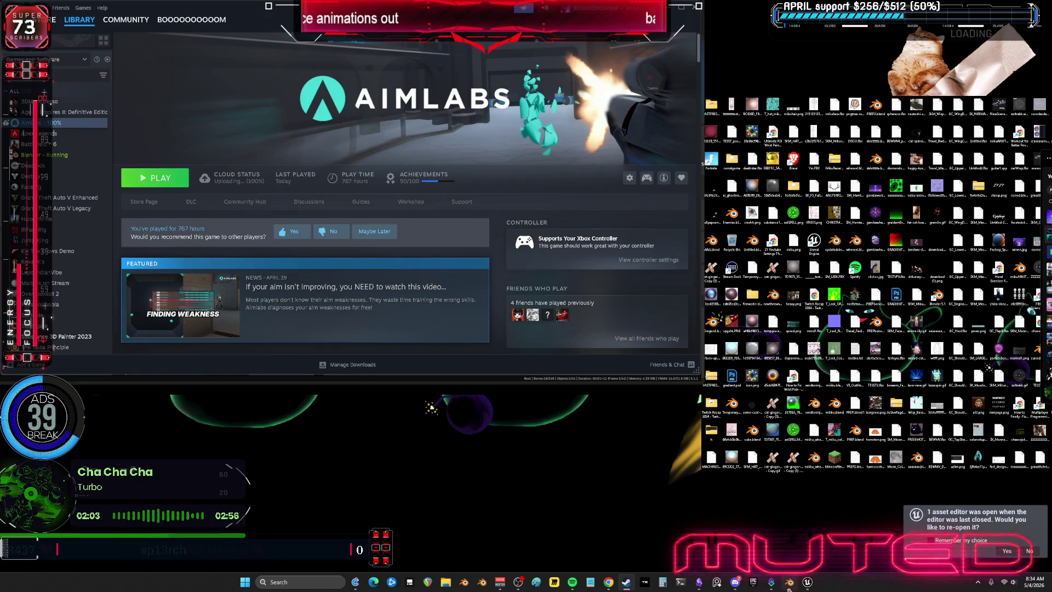
Switch back through Blender to the to-do chart whiteboard with the pivot cards
key("alt+Tab")
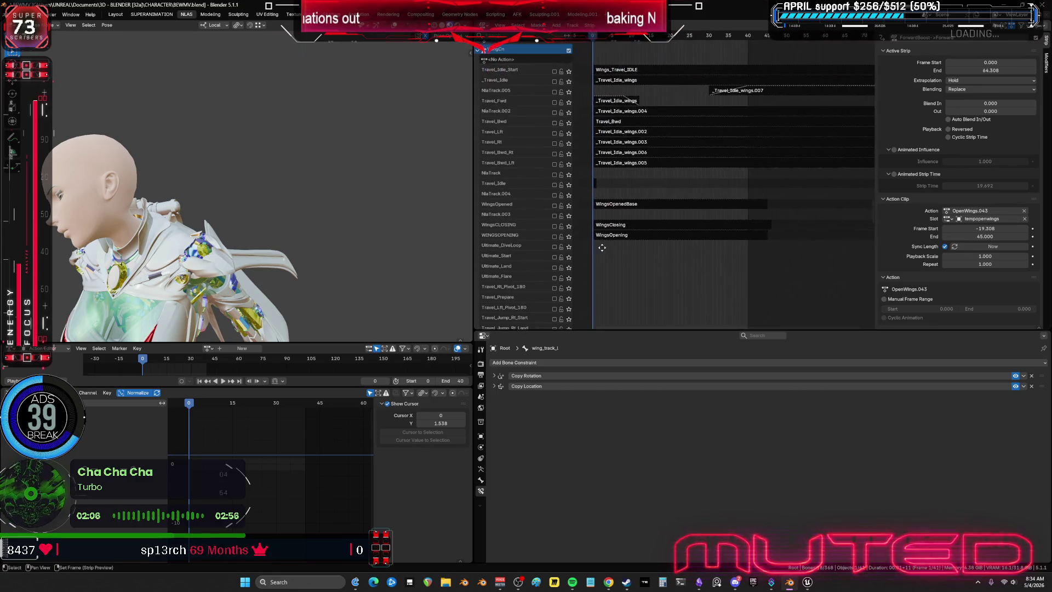
middle_click_drag(738, 102, 581, 247)
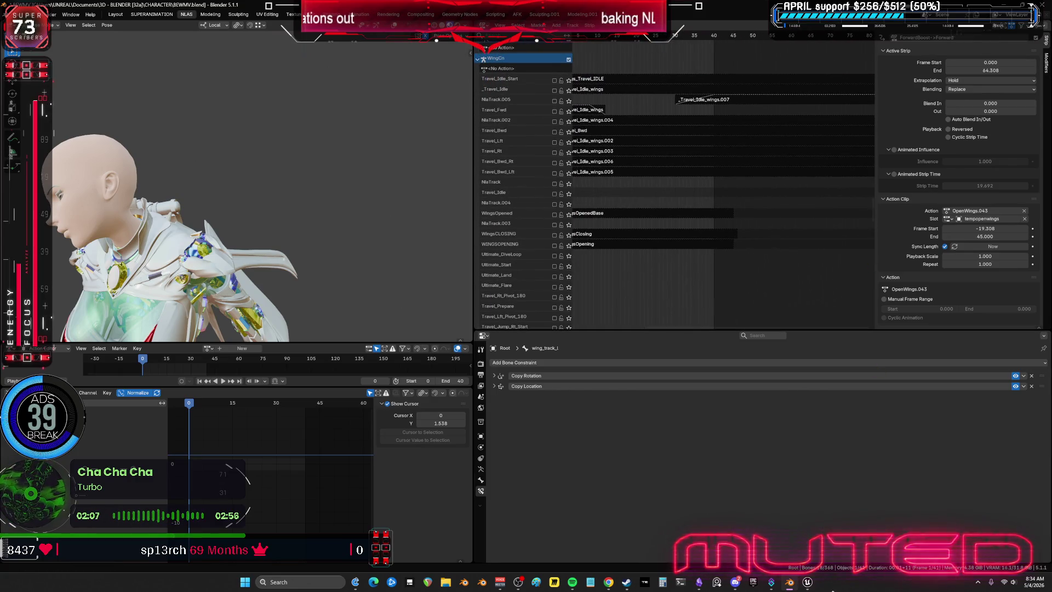
left_click(697, 582)
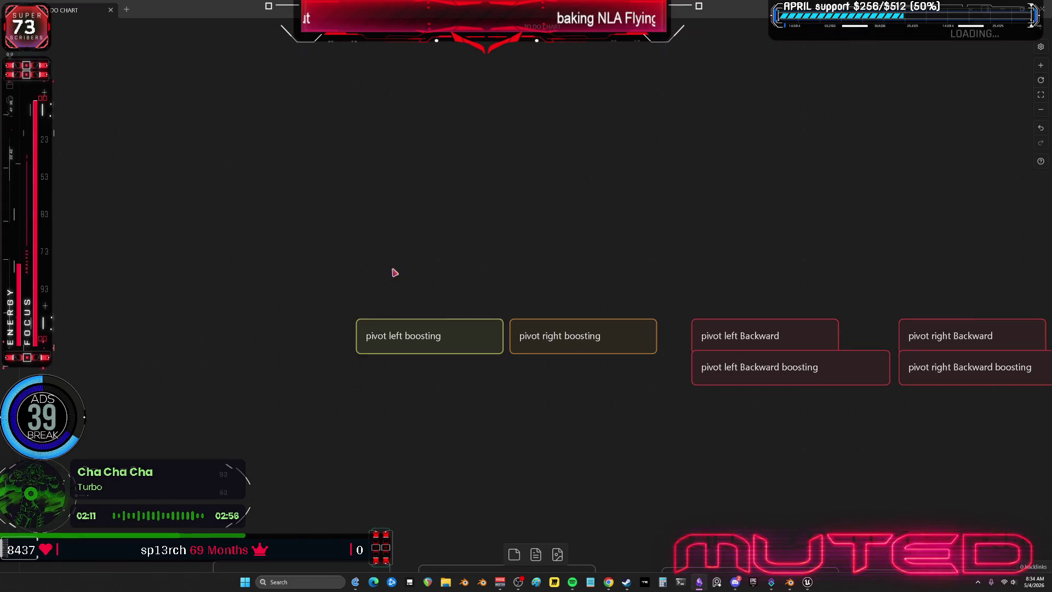
Nudge the pivot left boosting card slightly left and select the pivot right boosting card
left_click(405, 338)
left_click_drag(437, 409, 403, 474)
left_click_drag(404, 342, 393, 342)
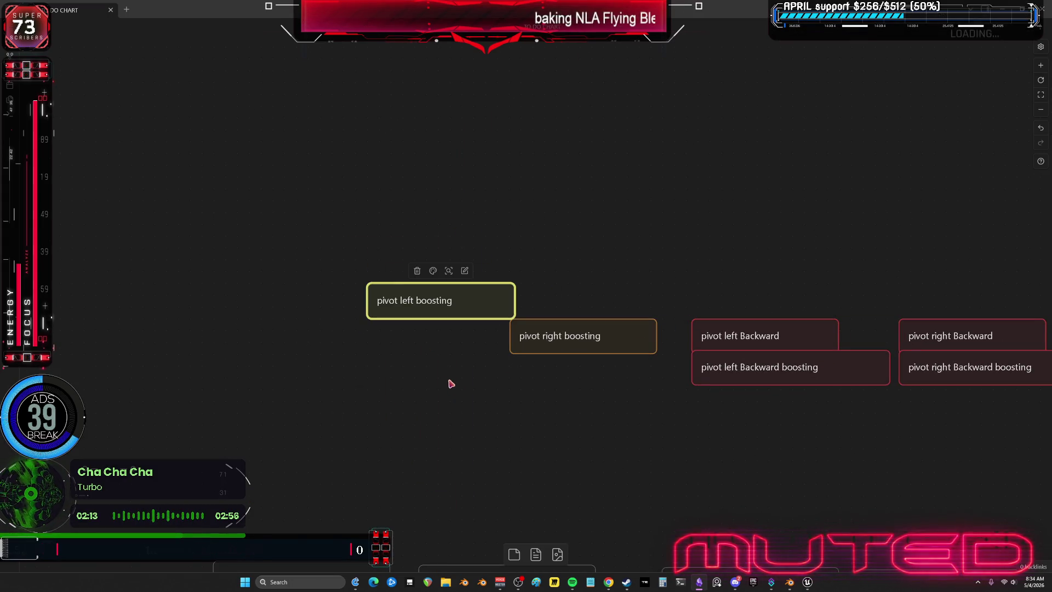
left_click_drag(498, 414, 470, 395)
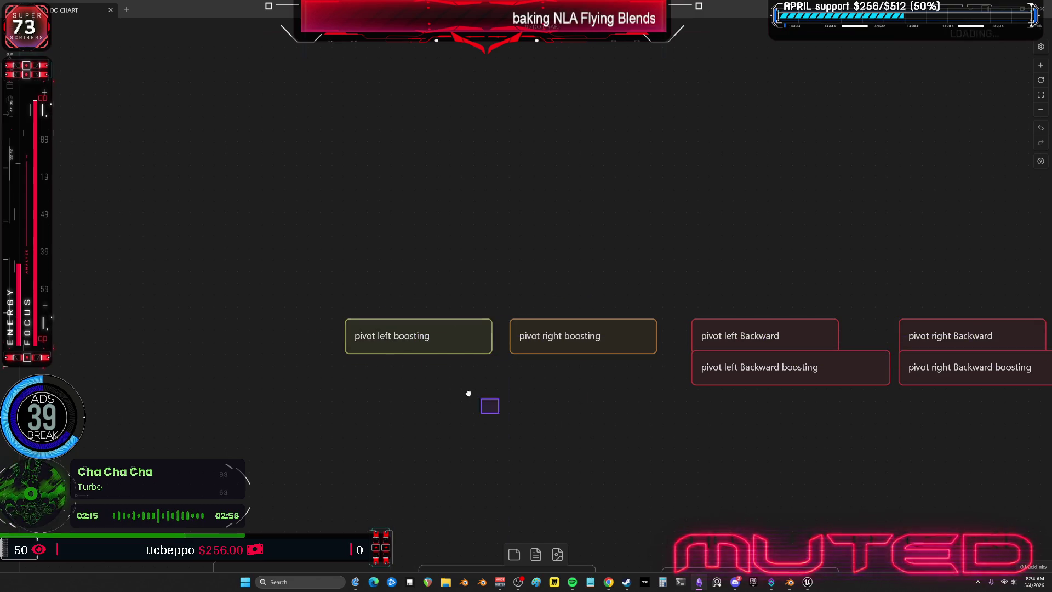
left_click_drag(499, 210, 587, 438)
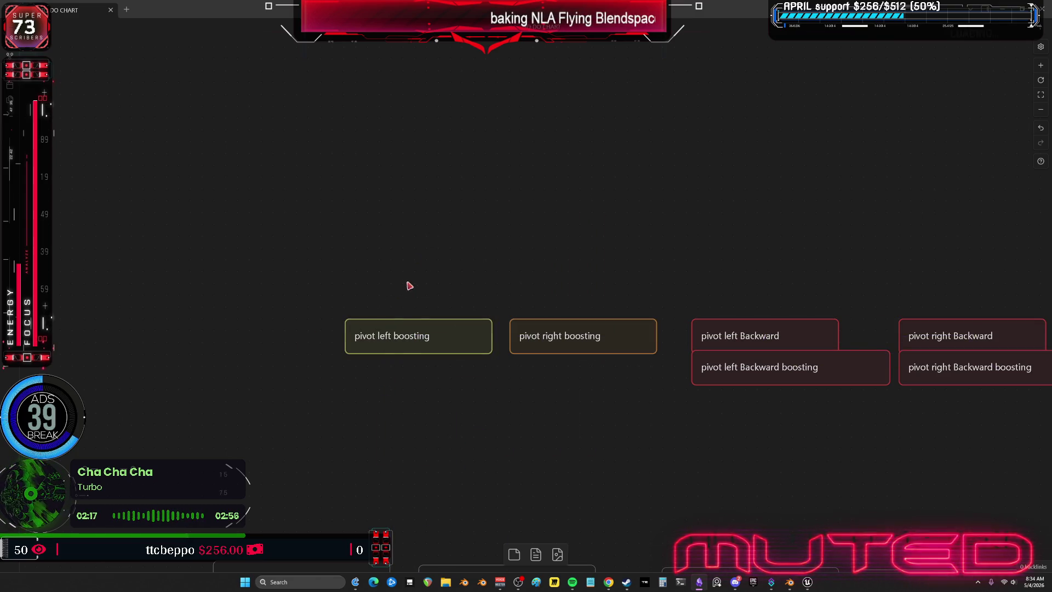
left_click(428, 337)
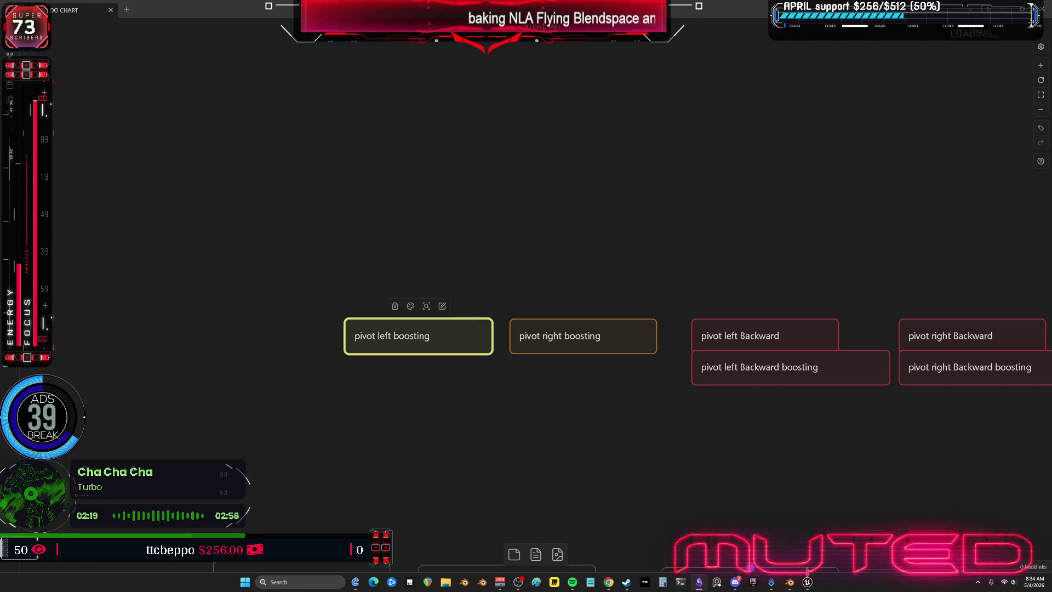
mouse_move(807, 582)
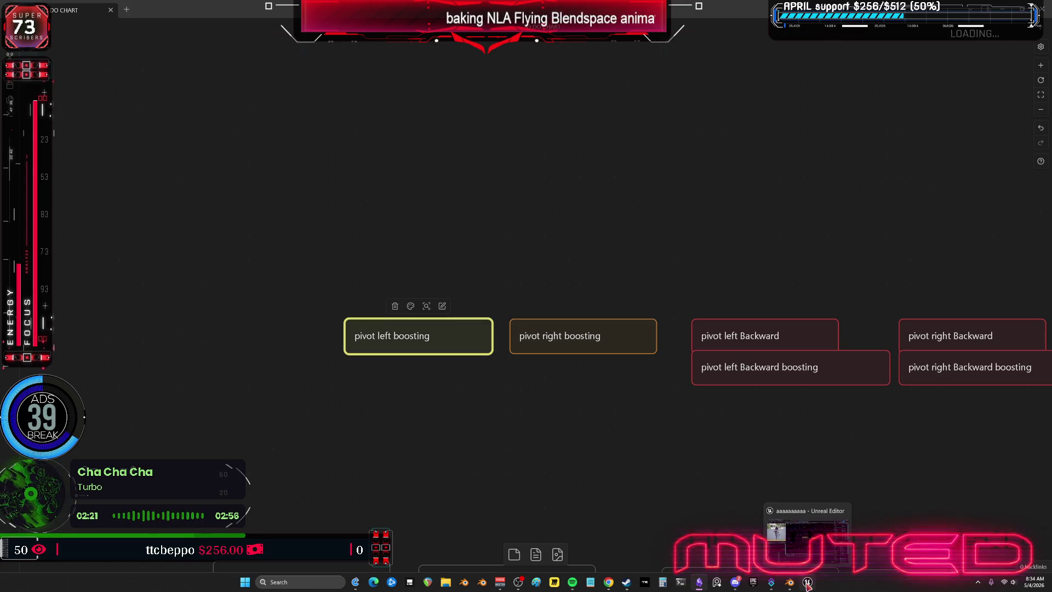
Return to Blender's NLA workspace showing the Engines and Ultimate tracks
left_click(789, 583)
middle_click_drag(594, 177, 720, 232)
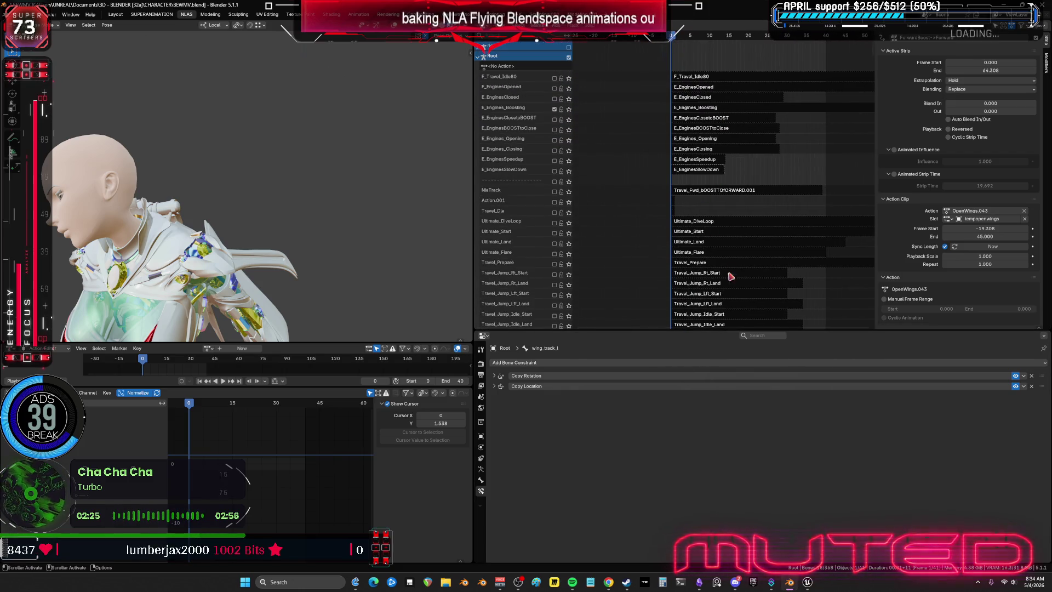
Play the animation and mute the ForwardBoost->Forward NLA track
middle_click_drag(730, 276, 721, 159)
middle_click_drag(361, 210, 206, 217)
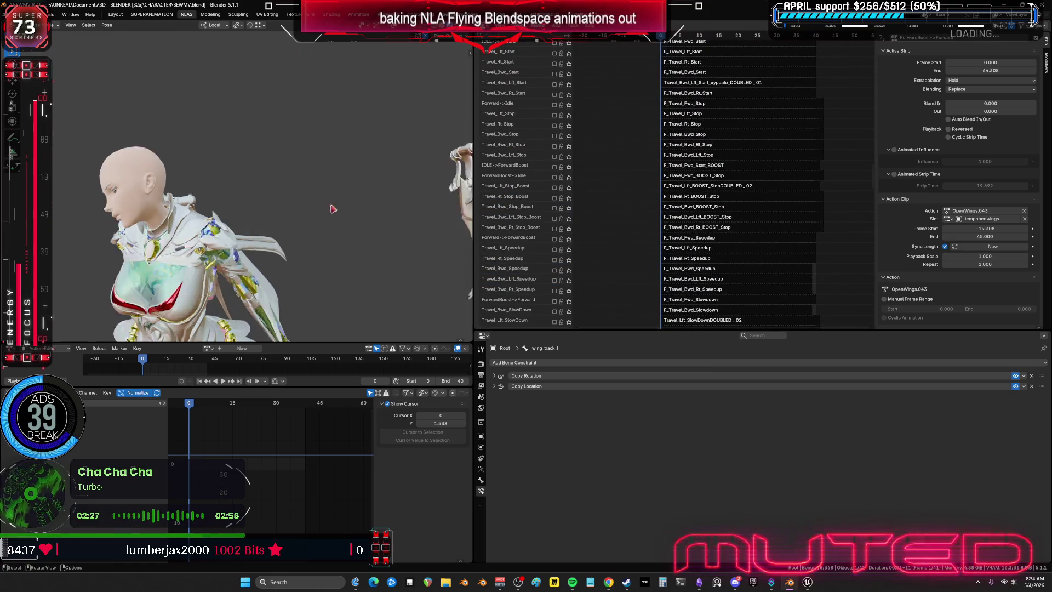
scroll(206, 217, "down", 20, "alt")
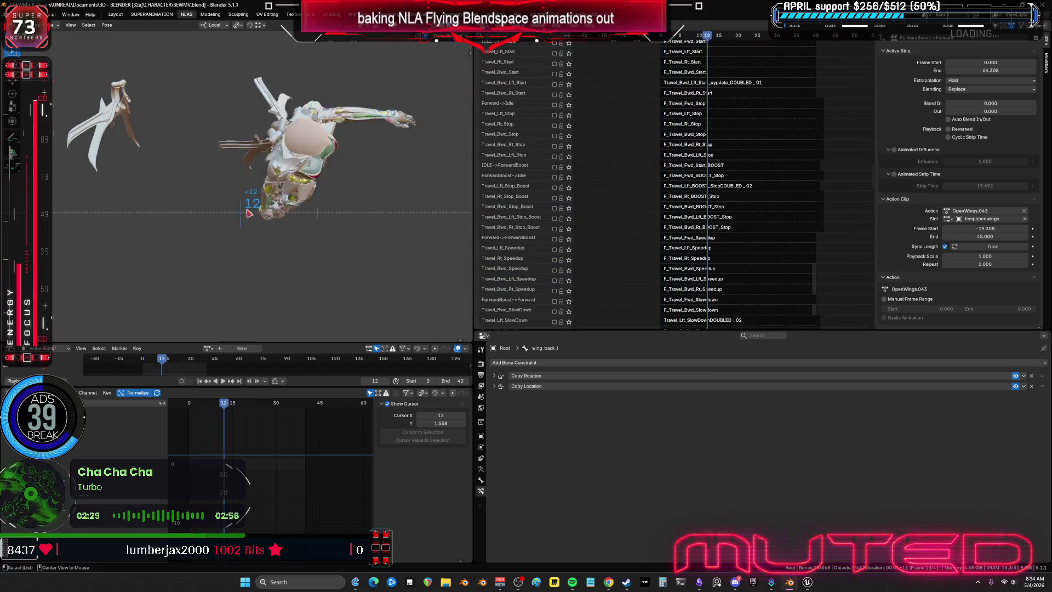
scroll(199, 219, "up", 20, "alt")
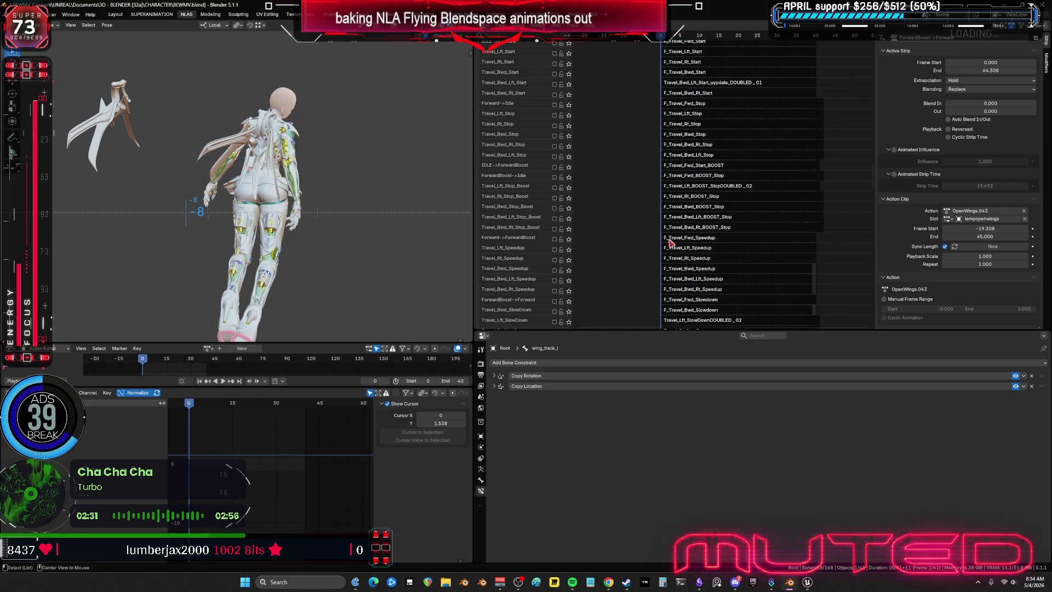
middle_click_drag(657, 123, 684, 294)
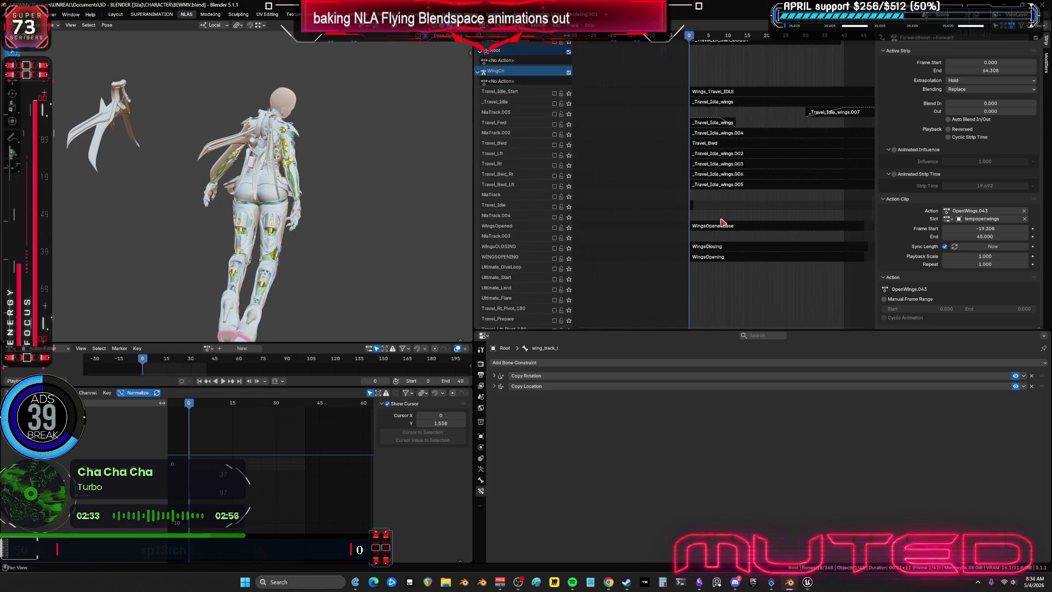
mouse_move(727, 241)
middle_mouse_down()
mouse_move(741, 142)
mouse_move(700, 316)
mouse_move(717, 230)
mouse_move(712, 306)
middle_mouse_up()
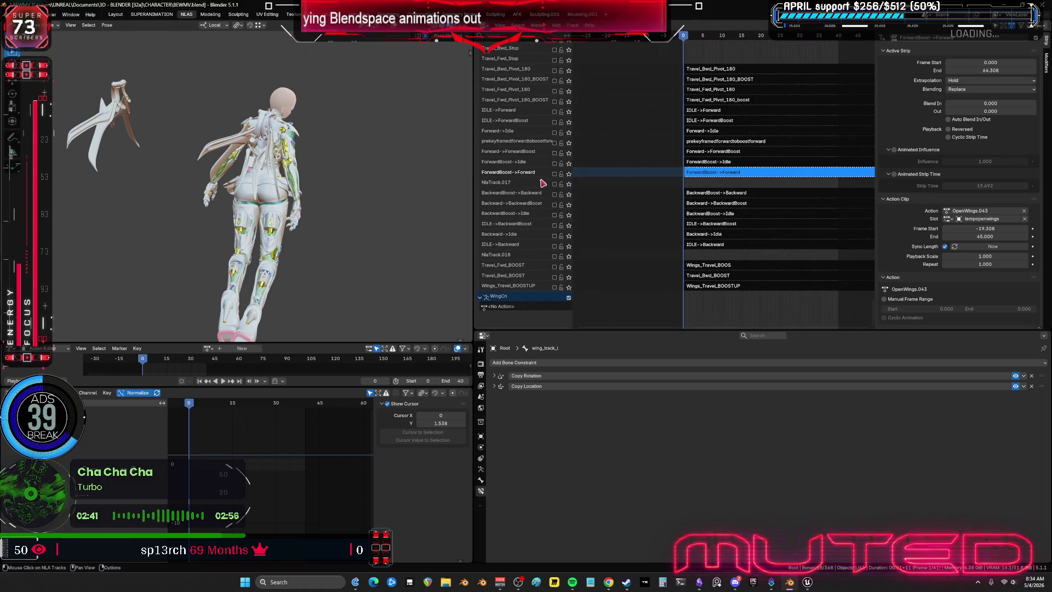
key("space")
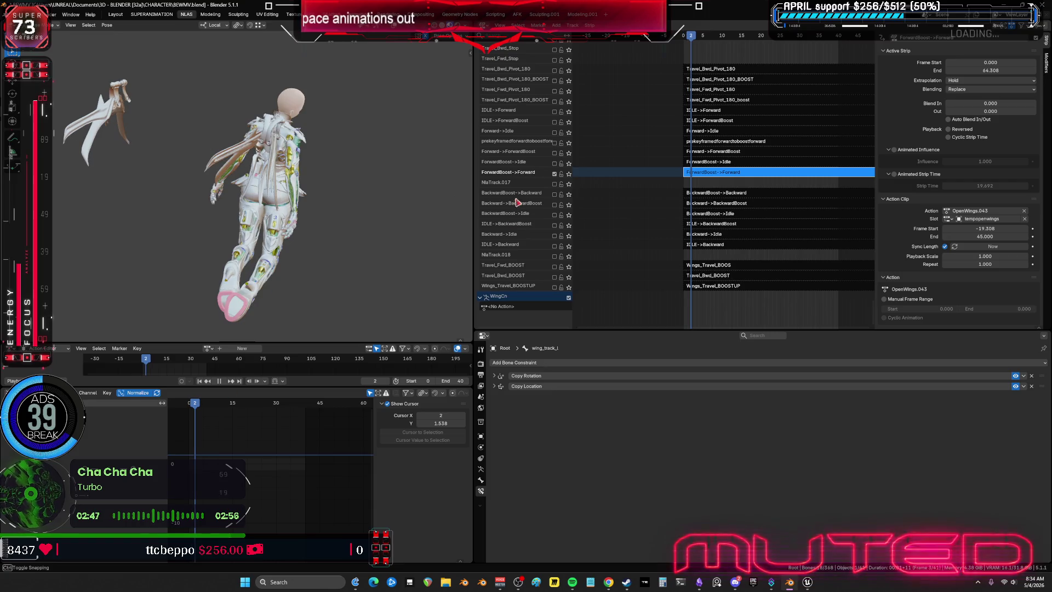
left_click(555, 173)
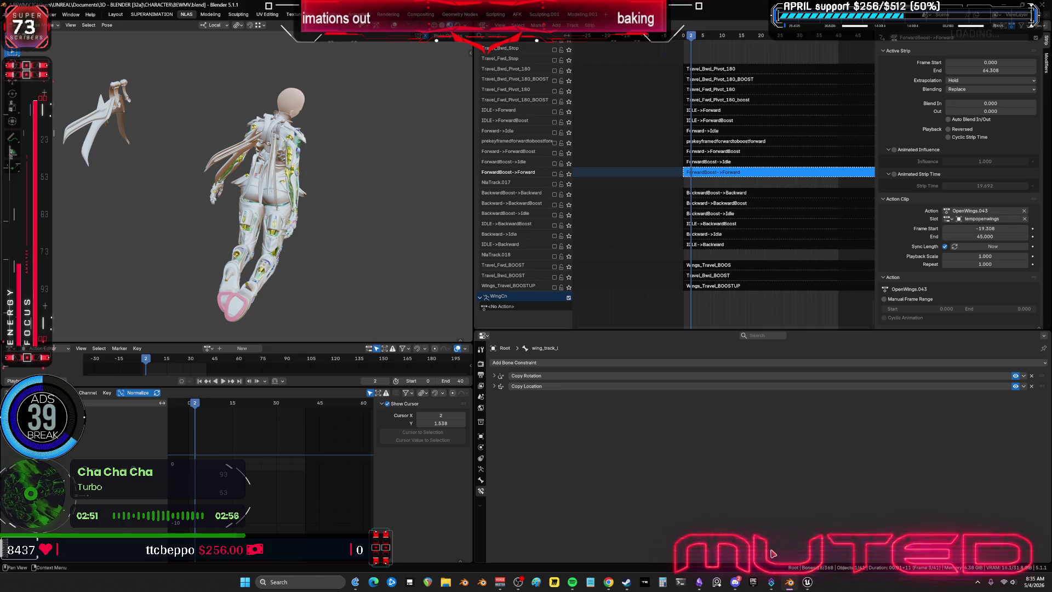
Glance at the to-do chart and come back to Blender
left_click(711, 582)
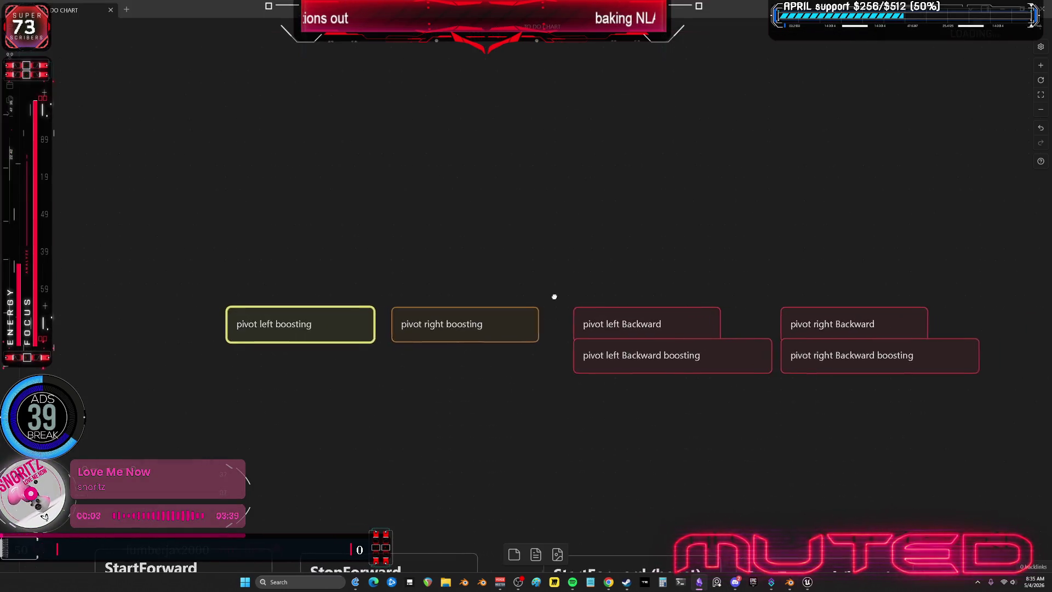
key("alt+Tab")
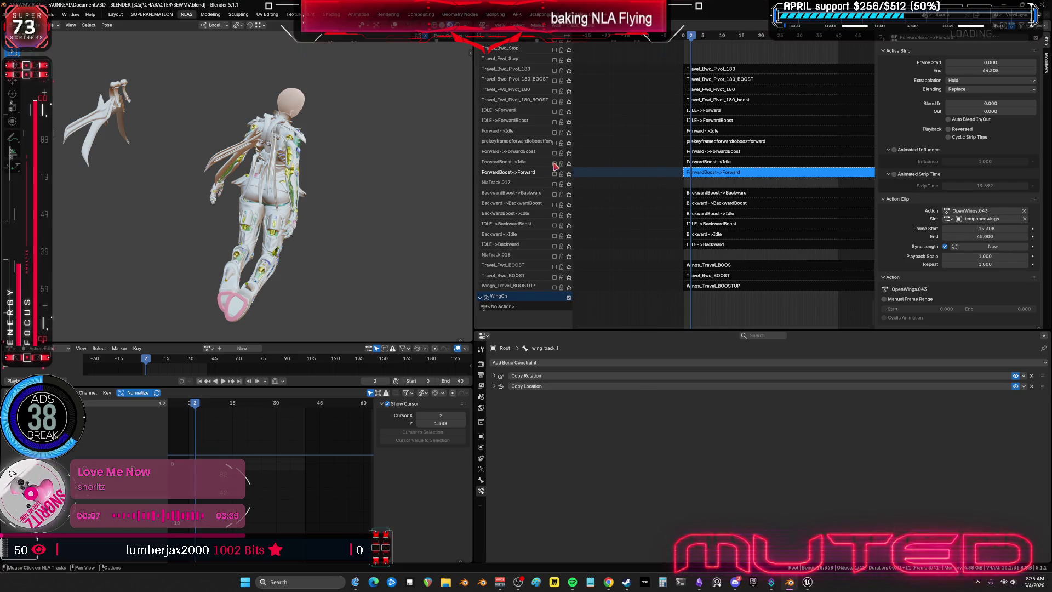
Play, stop, reset to frame 1 and scrub forward to check the flying motion
key("space")
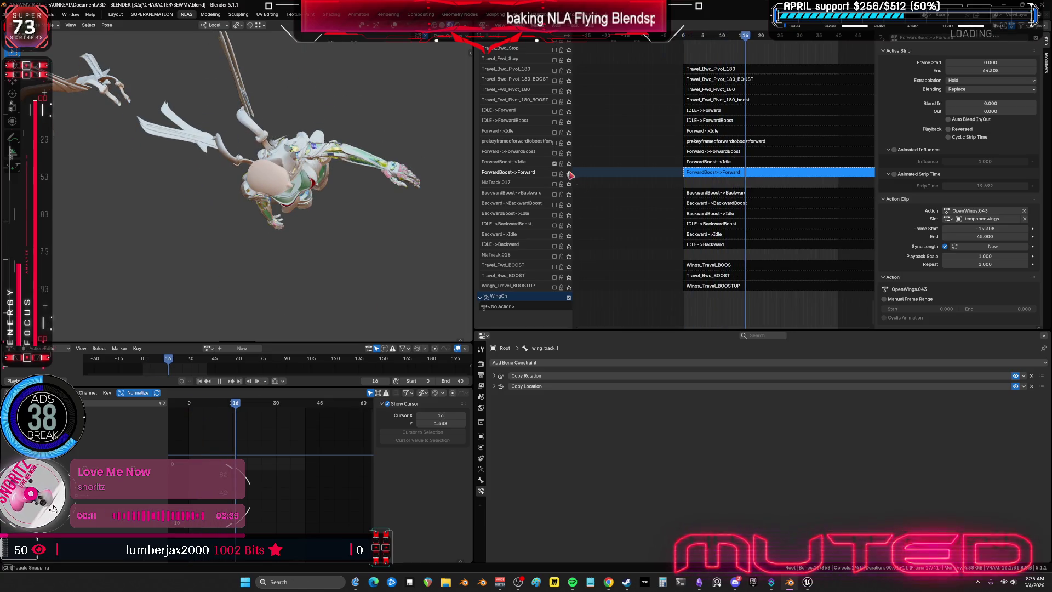
key("space")
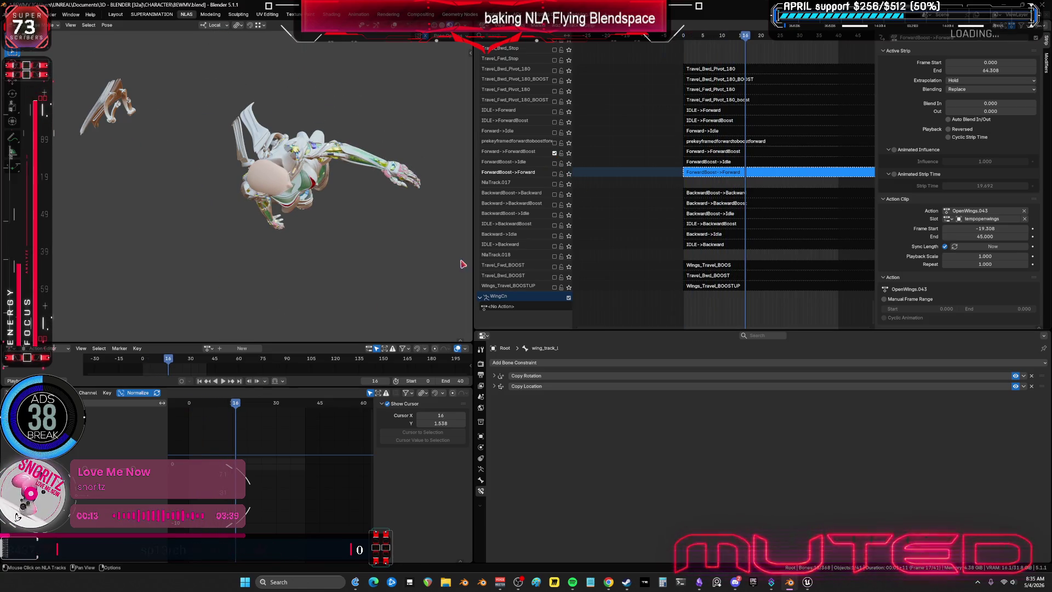
left_click(194, 404)
mouse_move(196, 409)
left_mouse_down()
mouse_move(296, 426)
mouse_move(241, 430)
left_mouse_up()
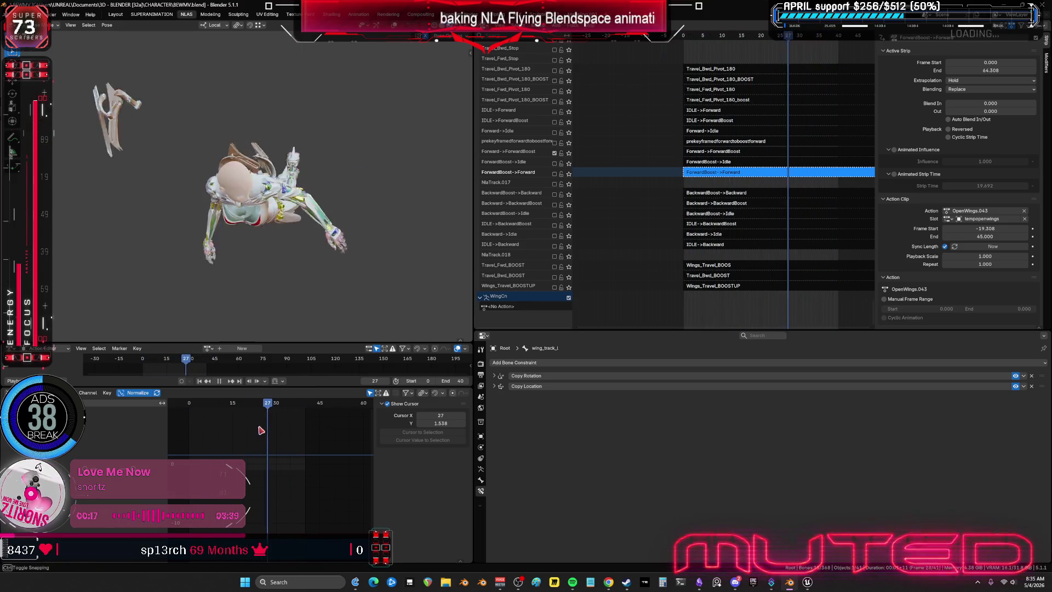
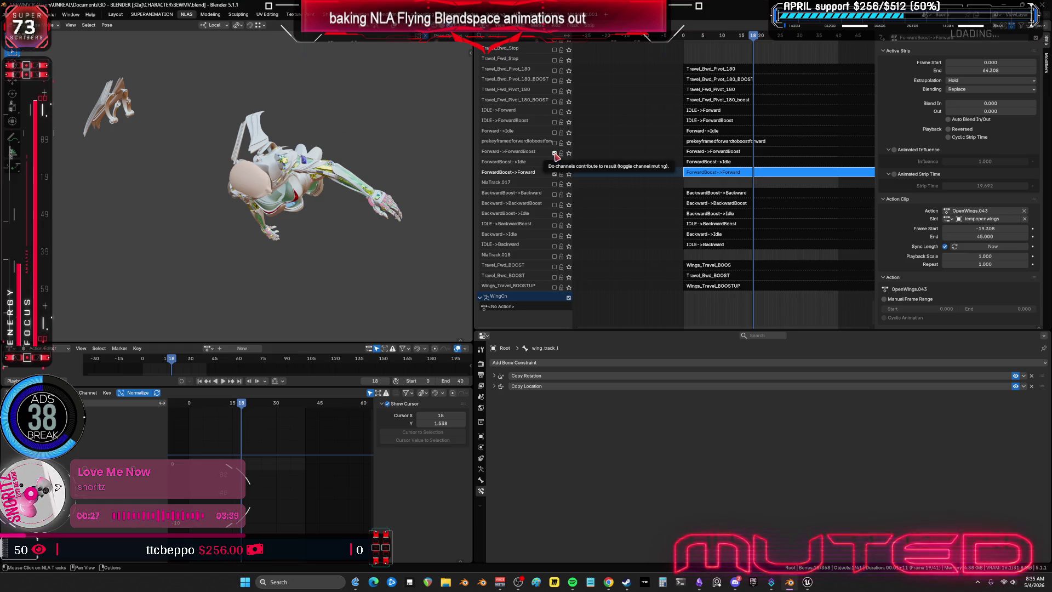
Mute the ForwardBoost track, preview the flight, and select the Travel_Lft_Pivot_180_BOOST strip
left_click(555, 152)
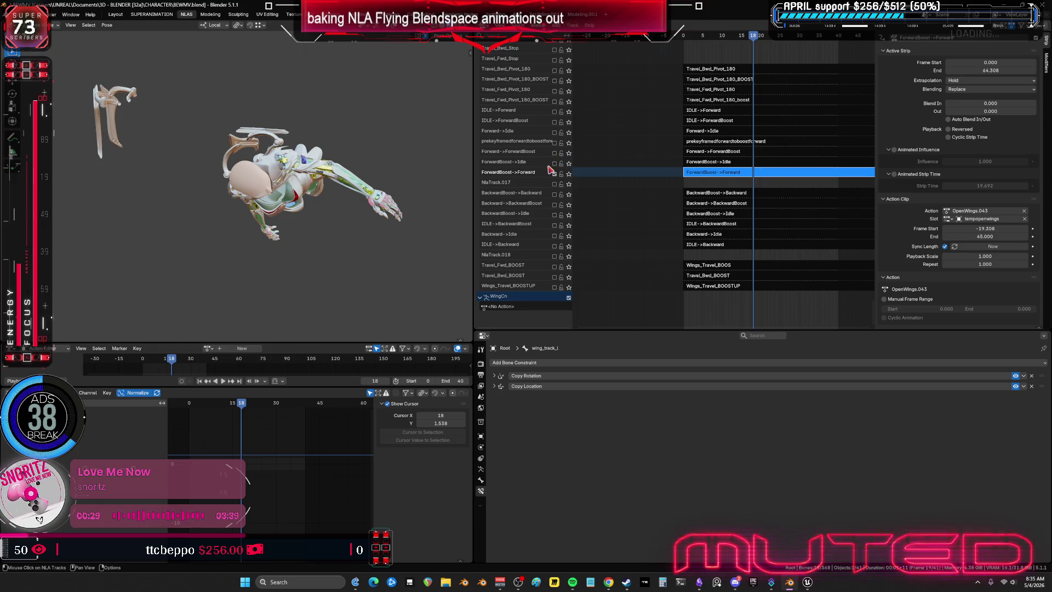
key("space")
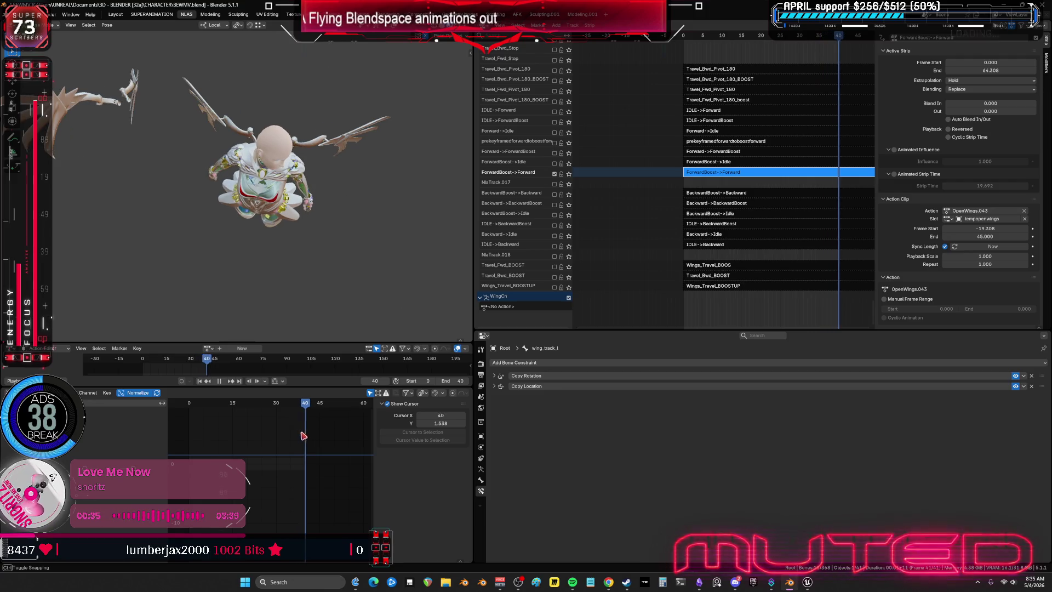
mouse_move(750, 165)
middle_mouse_down()
mouse_move(737, 288)
mouse_move(716, 174)
mouse_move(712, 195)
middle_mouse_up()
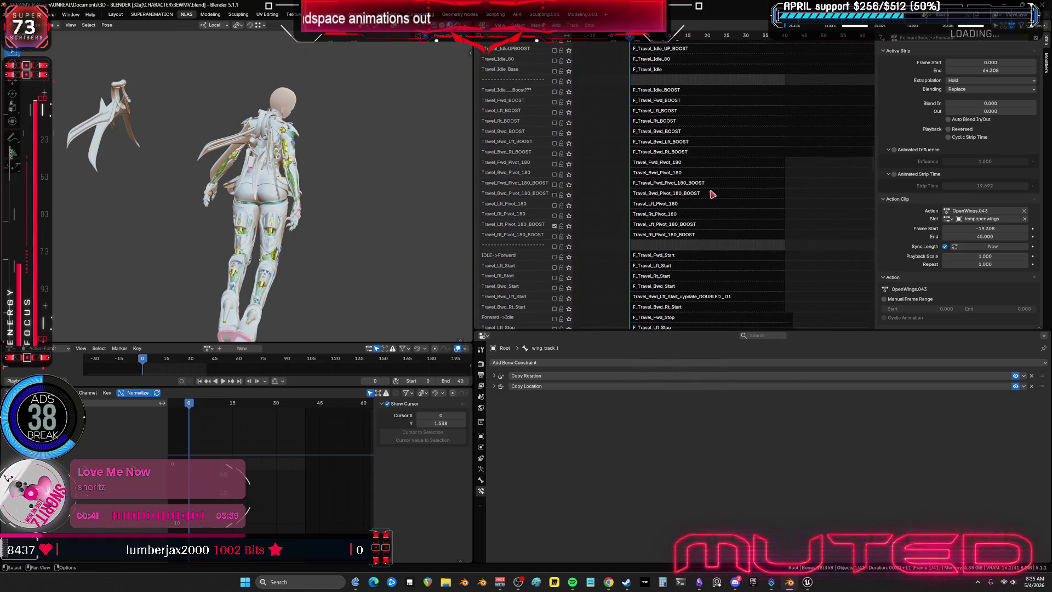
left_click(697, 223)
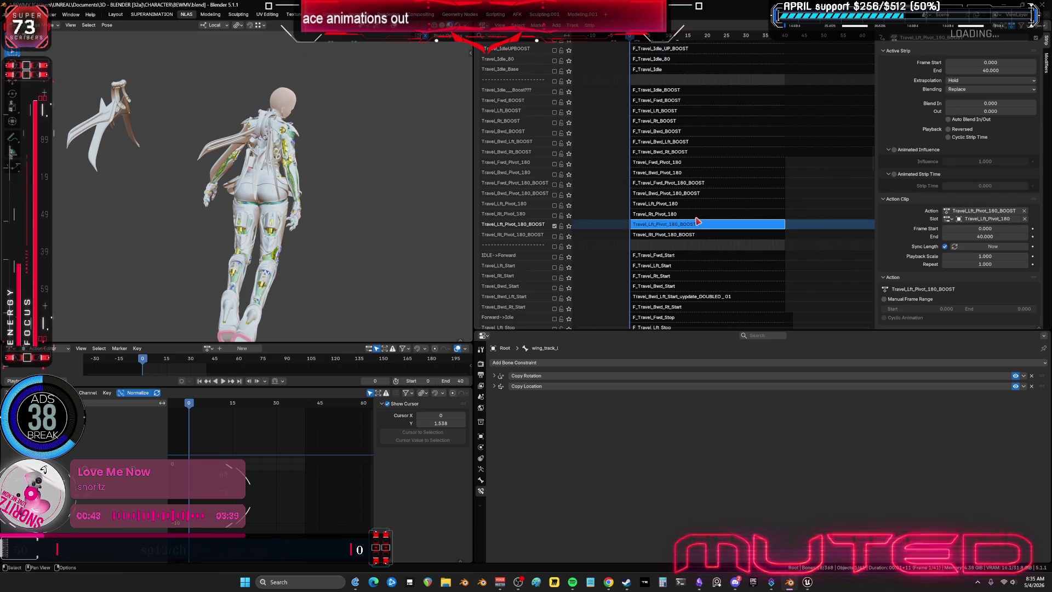
Enter tweak mode on Travel_Lft_Pivot_180_BOOST and show the armature's bone collections, viewing the wings
key("Tab")
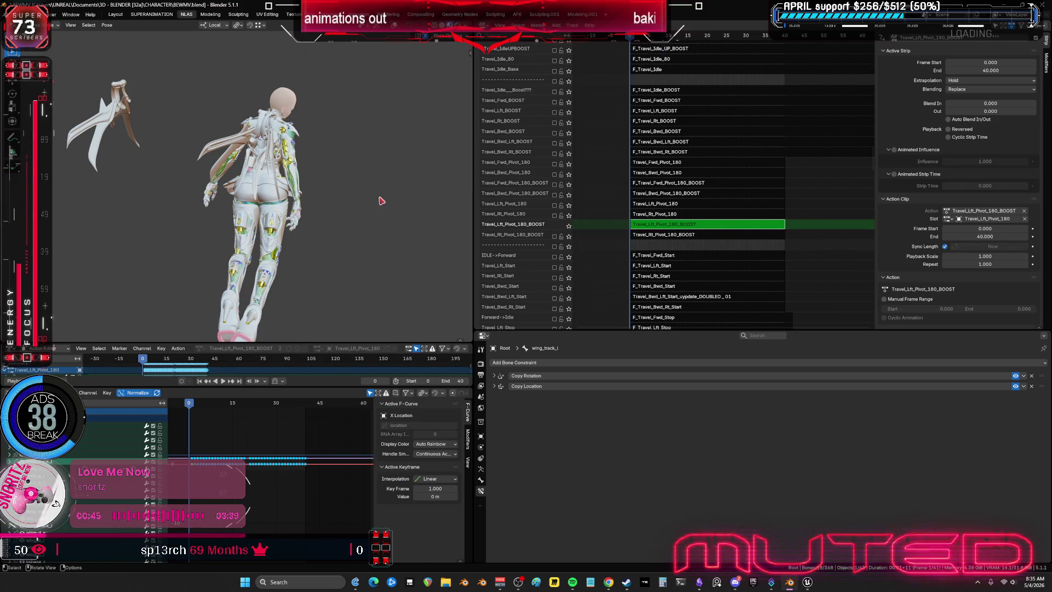
middle_click_drag(382, 200, 324, 164)
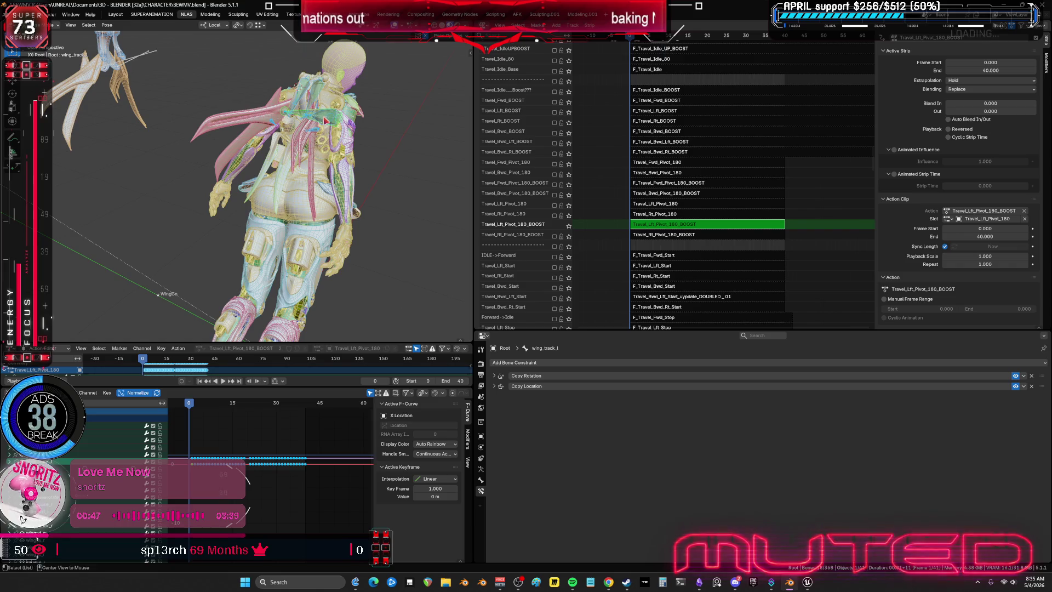
left_click_drag(495, 376, 495, 385)
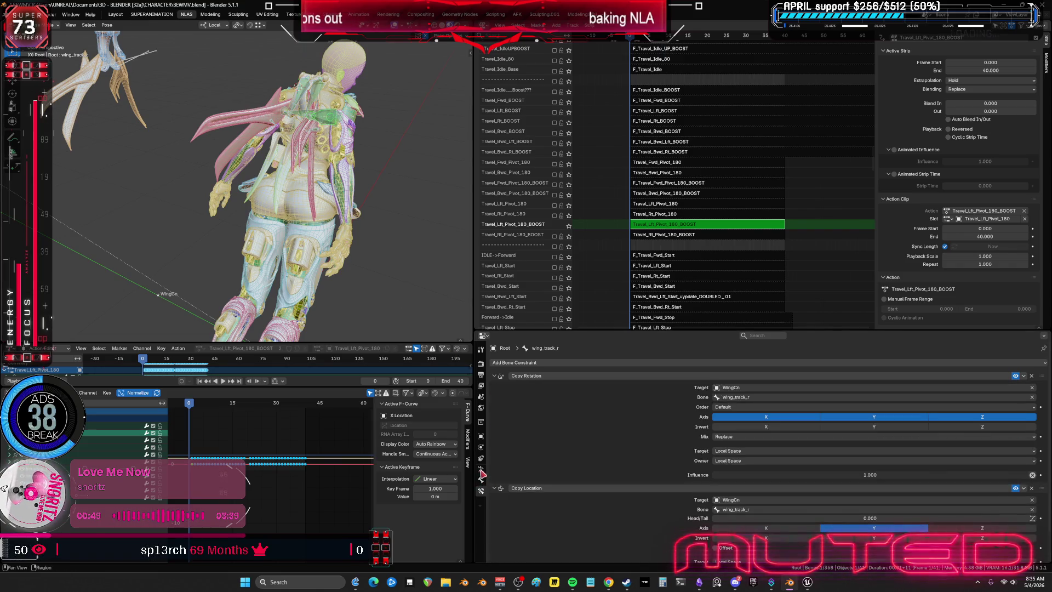
left_click(482, 470)
middle_click_drag(359, 183, 297, 86)
mouse_move(371, 152)
middle_mouse_down()
mouse_move(307, 164)
mouse_move(329, 174)
middle_mouse_up()
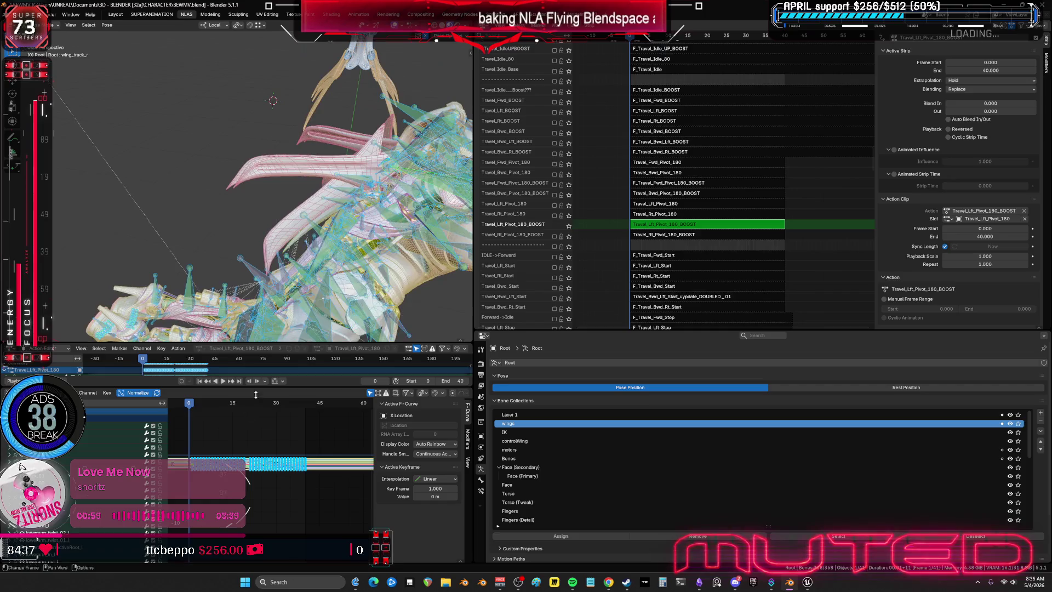
Maximize the Graph Editor and fit the wing-bone curves in view
key("ctrl+space")
middle_click_drag(352, 292, 517, 206, "ctrl")
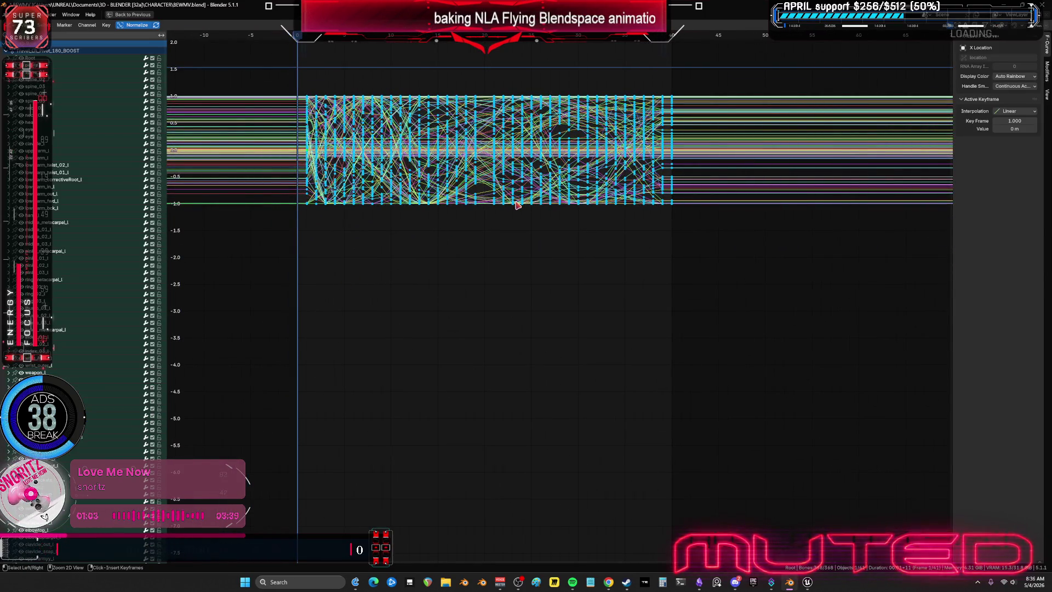
Bake the pose action over frames 0–40 with Clean Curves and Overwrite Current Action
key("ctrl+space")
left_click(112, 25)
mouse_move(124, 68)
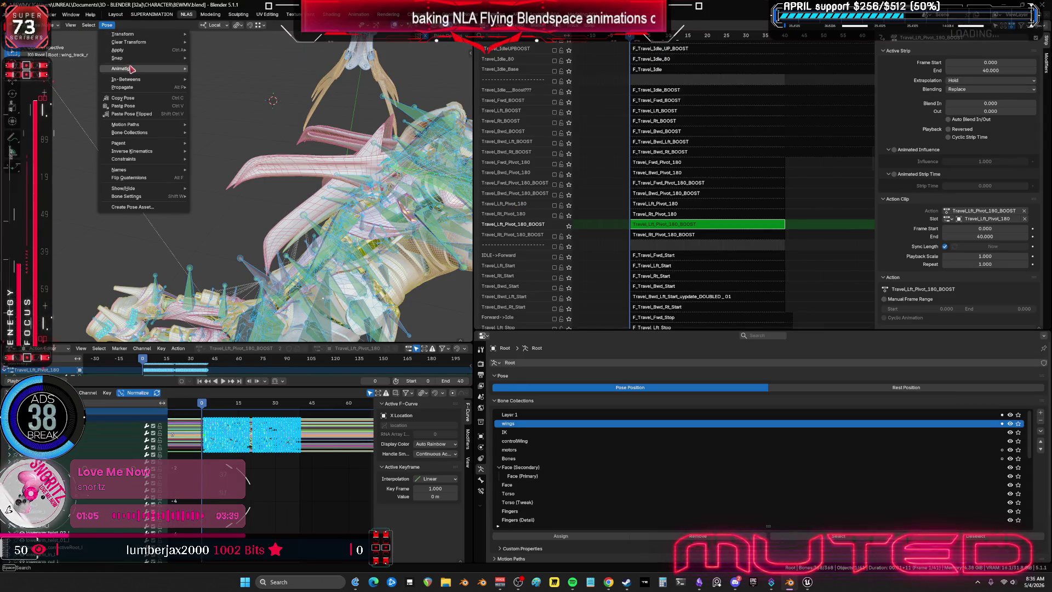
left_click(243, 111)
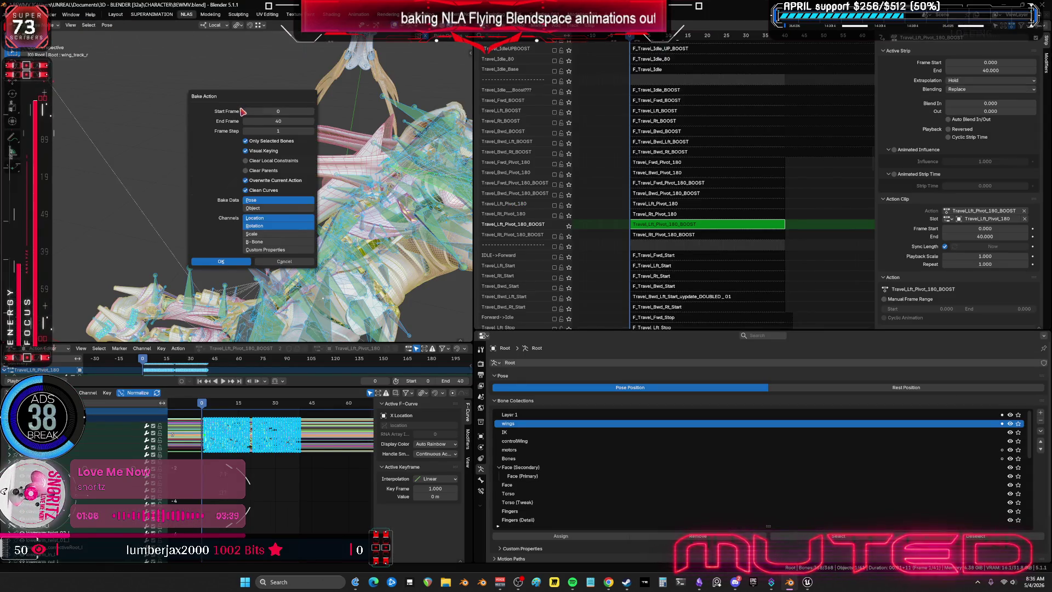
left_click(244, 261)
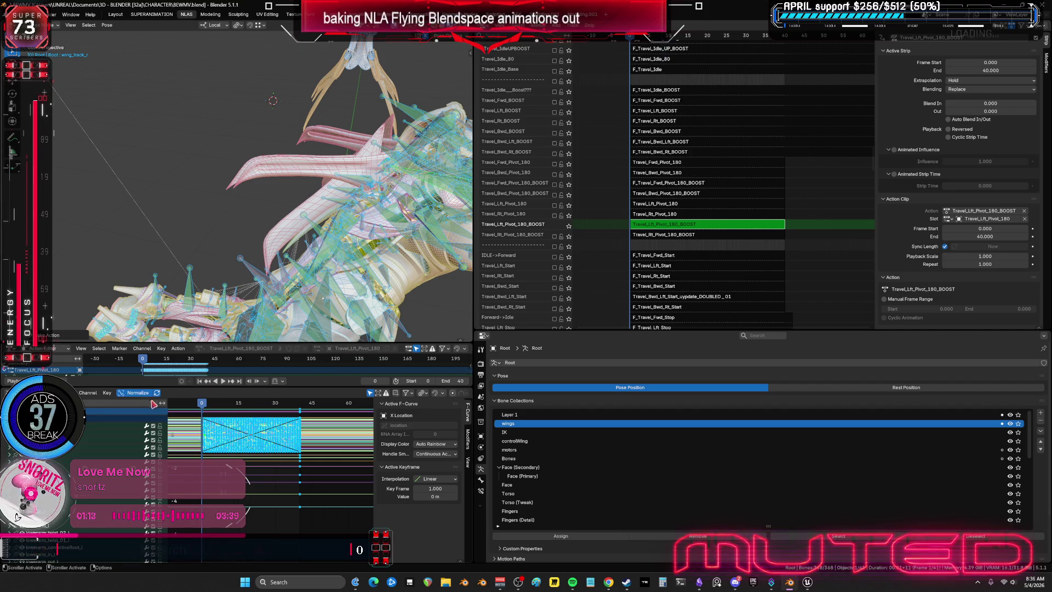
Hide the wing bone shapes and show the dense baked curves full-screen in the Graph Editor
left_click(107, 393)
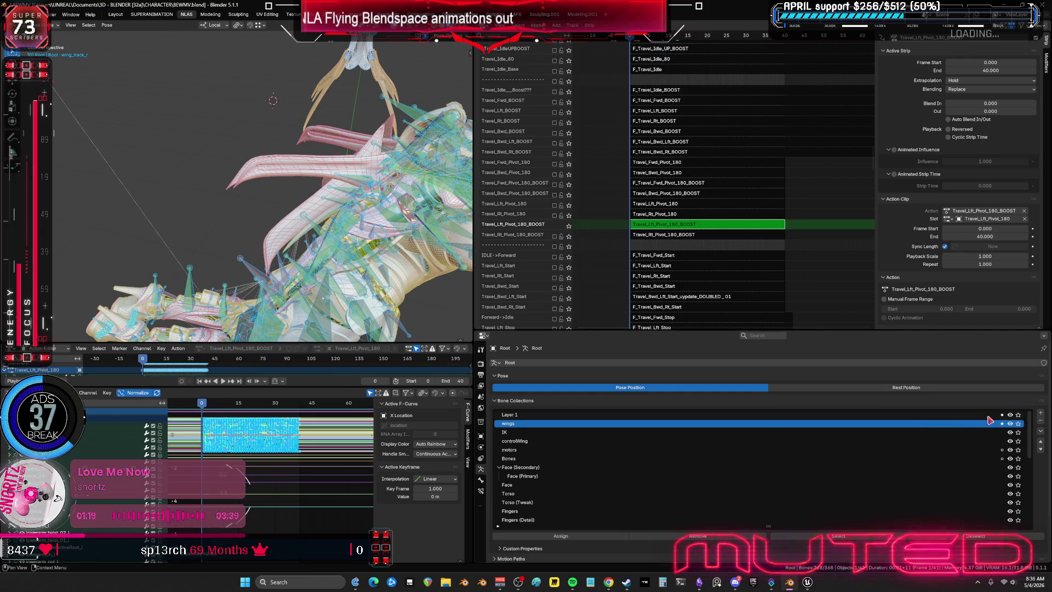
left_click(1019, 424)
key("ctrl+space")
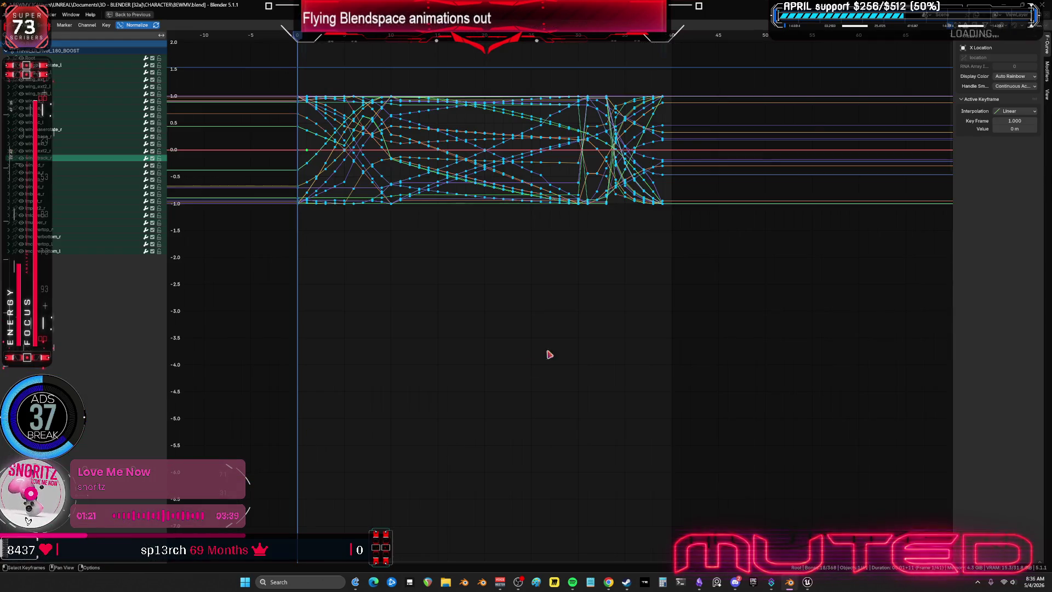
Delete the second-half keyframes and paste a copy of the first half at frame 40
left_click_drag(769, 255, 491, 73)
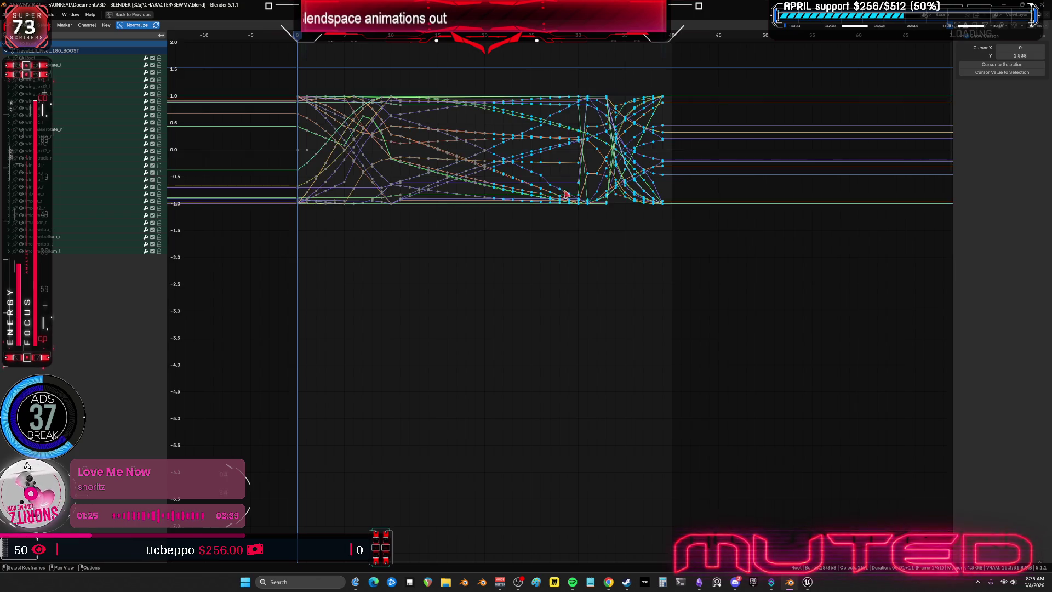
key("Delete")
left_click_drag(571, 266, 305, 71)
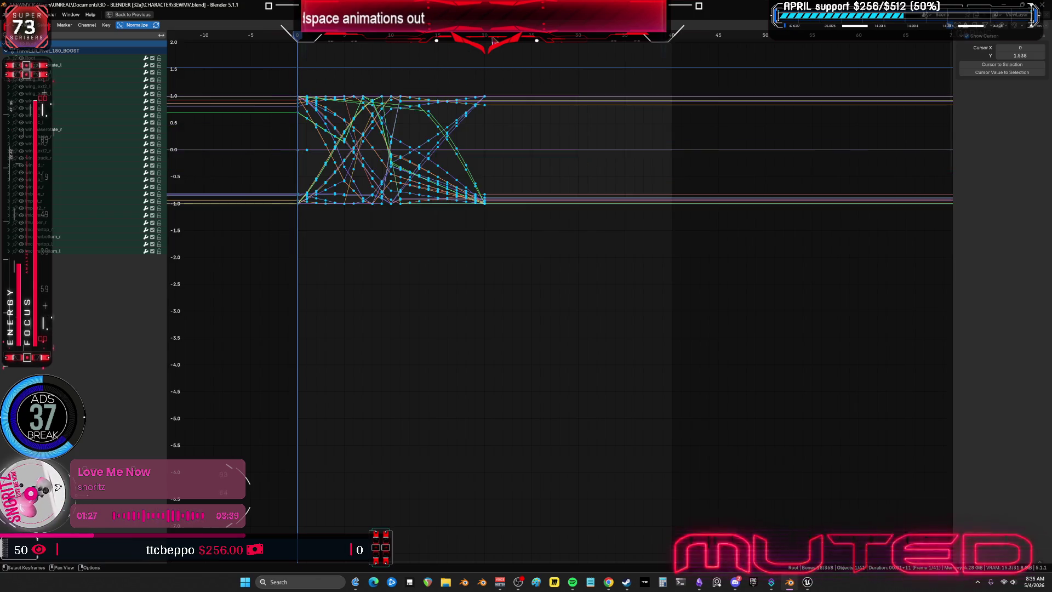
left_click(671, 39)
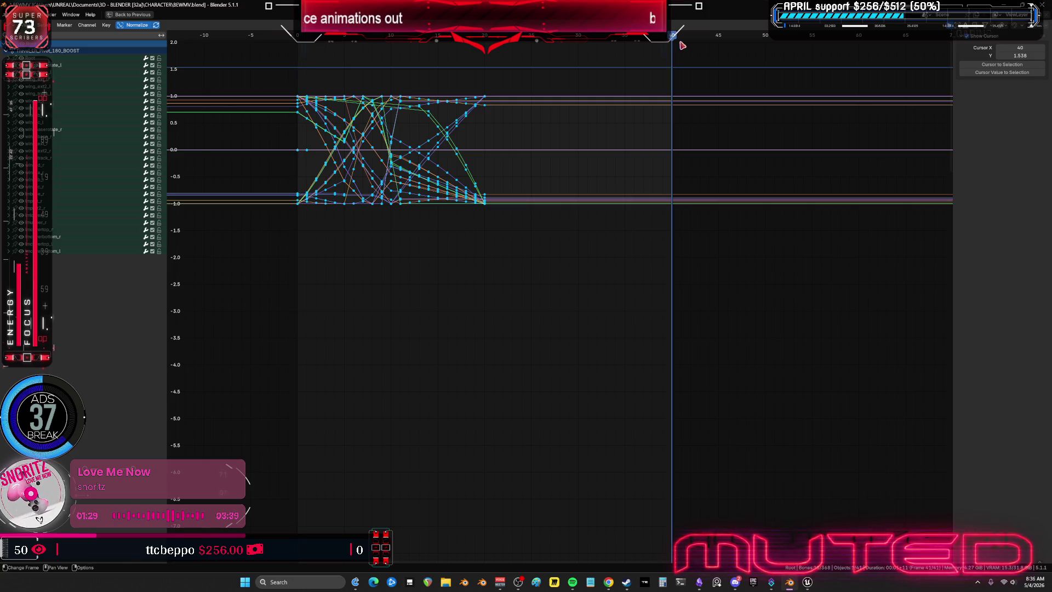
key("ctrl+v")
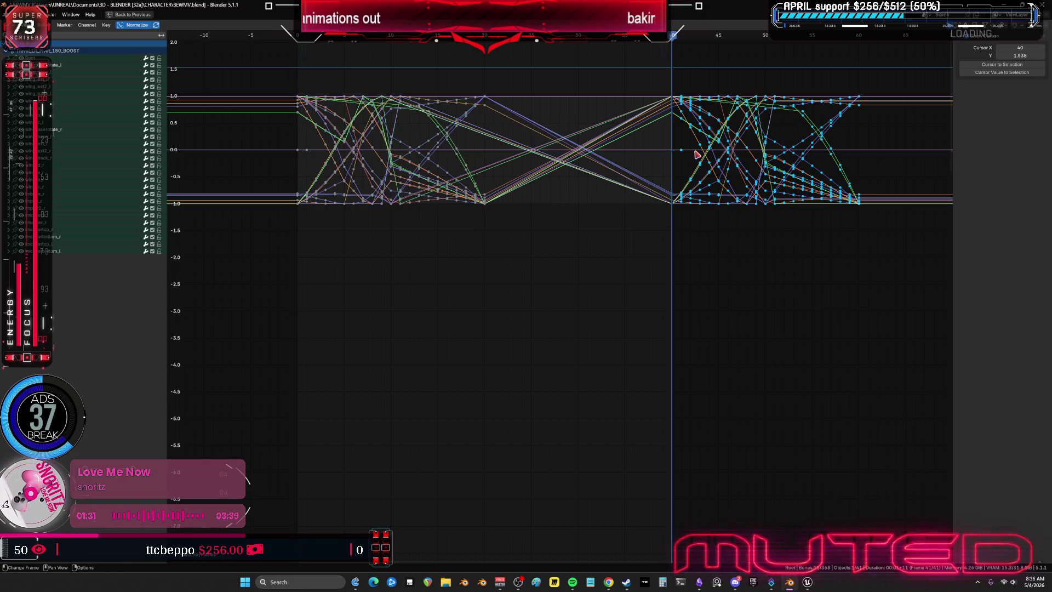
Mirror the pasted keys in time with scale X -1 about the chosen pivot so they end at frame 40
key("period")
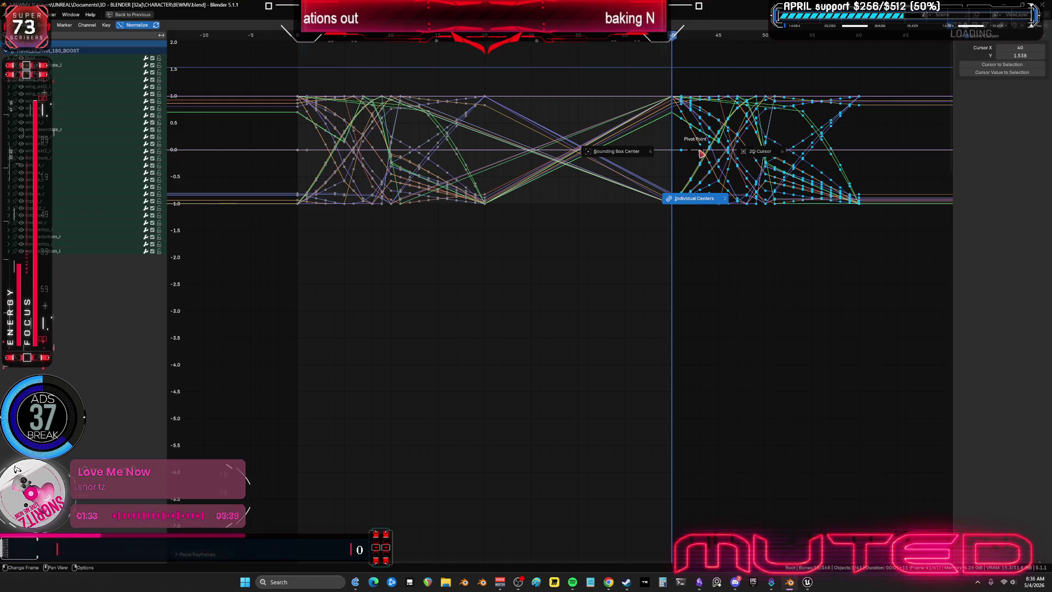
left_click(638, 155)
key("period")
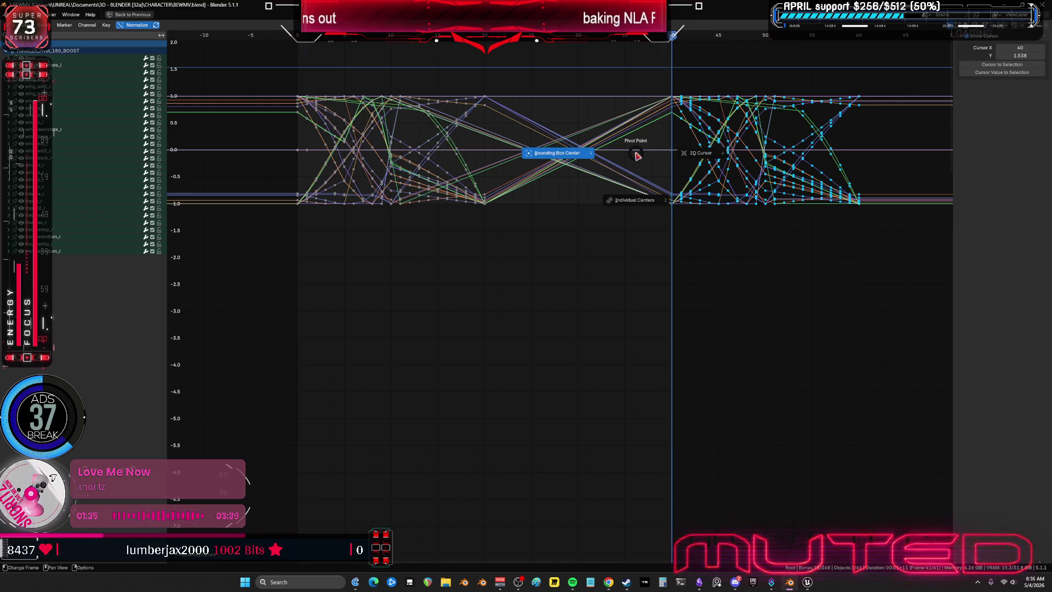
left_click(638, 154)
key("s")
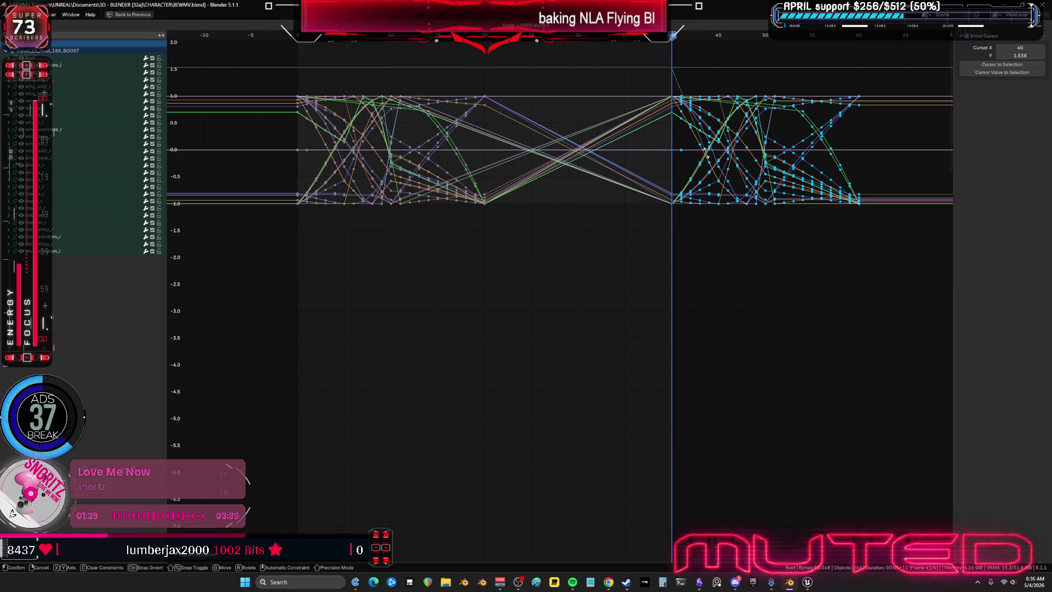
key("minus")
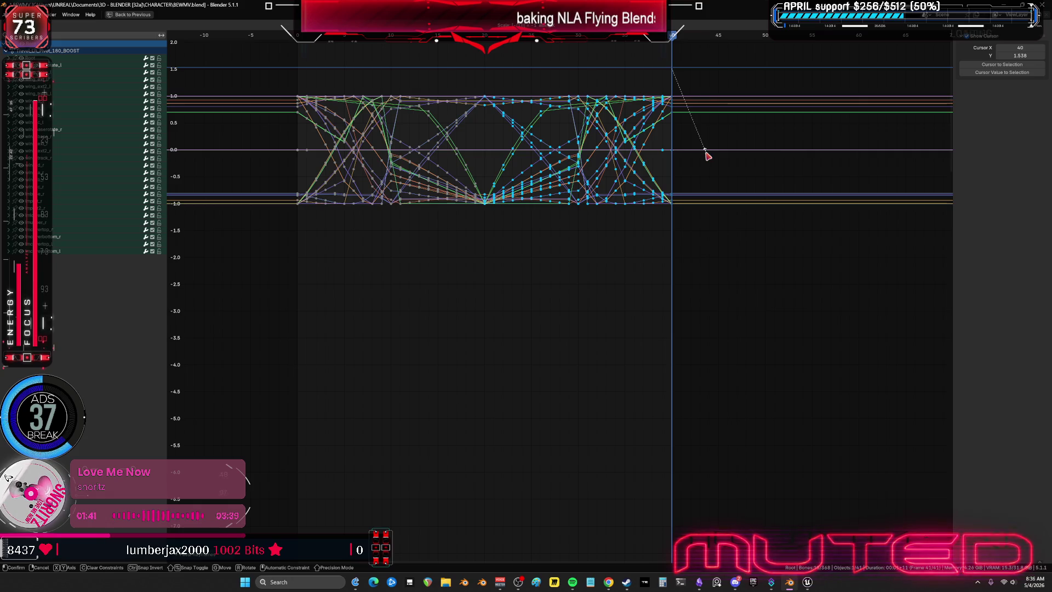
key("Return")
scroll(517, 148, "up", 2)
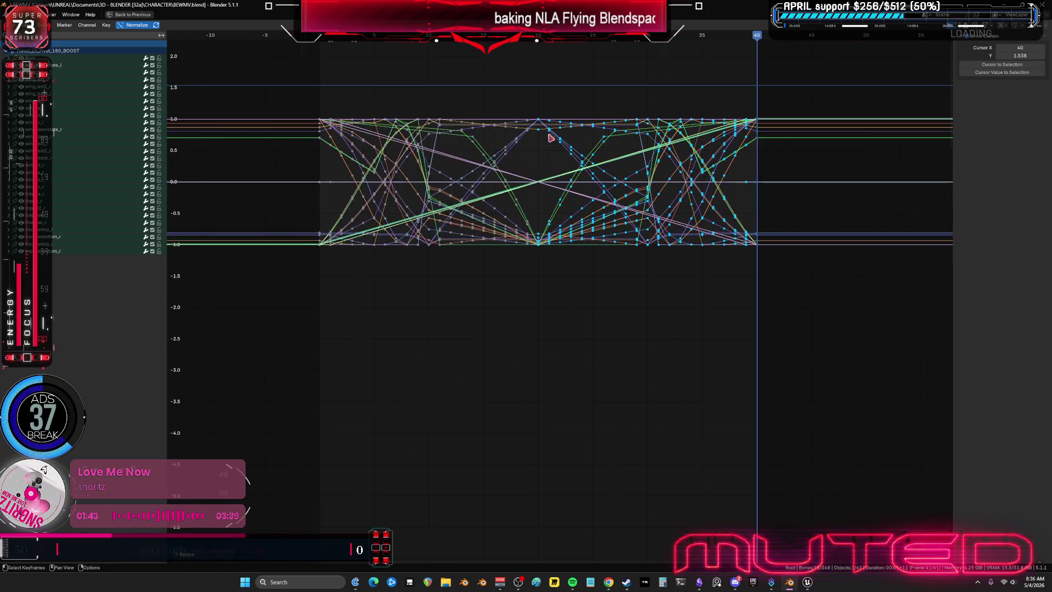
Deselect the keys, restore the full layout, and play the mirrored turn
left_click_drag(535, 96, 546, 281)
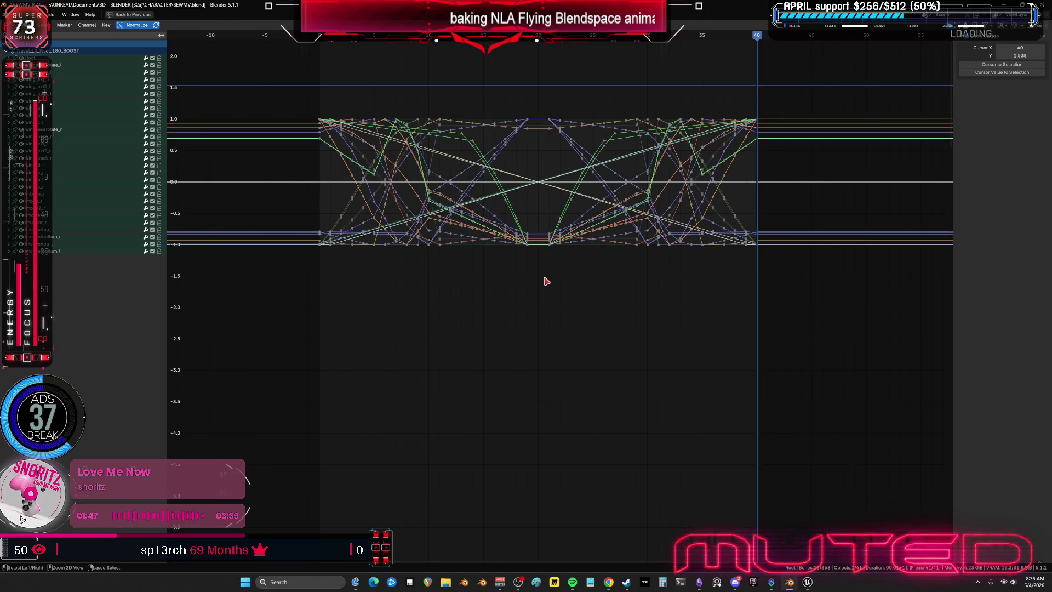
key("ctrl+space")
key("space")
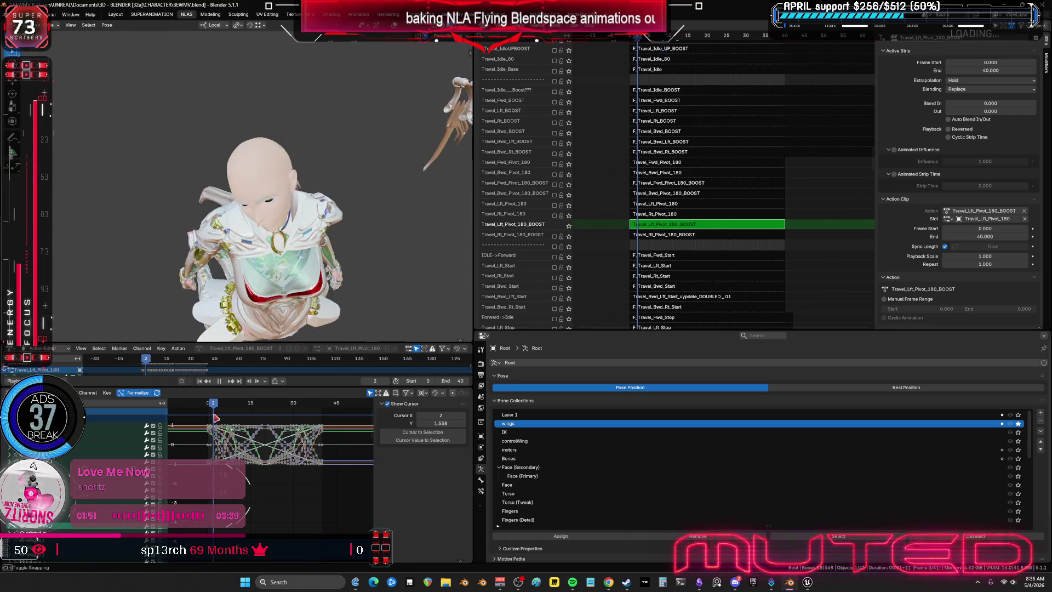
Scrub frames 29–39 in the maximized 3D view, re-enable overlays and bones, then restore the layout
middle_click_drag(363, 216, 294, 243)
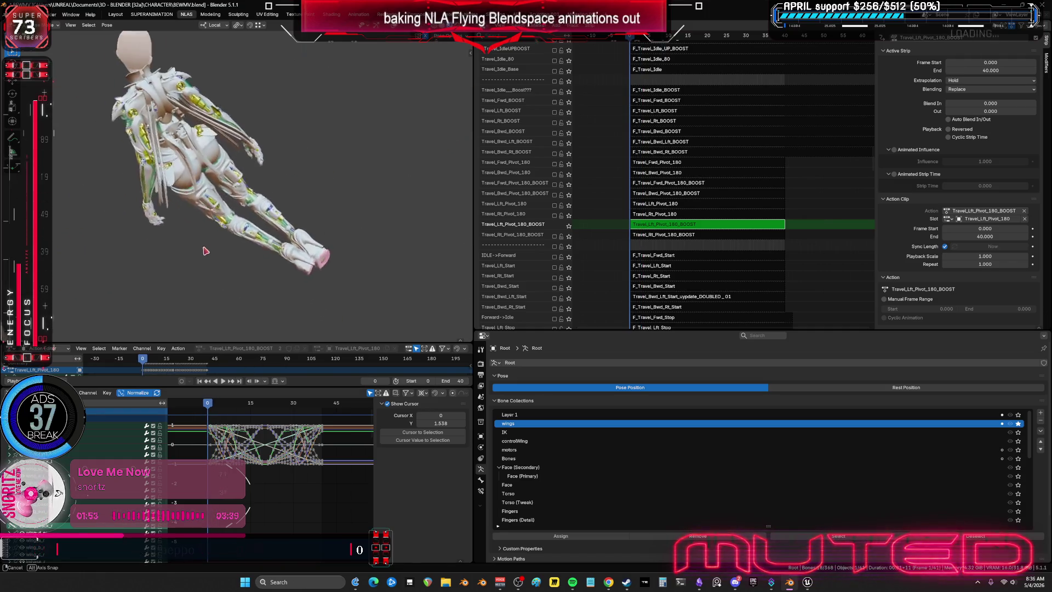
key("ctrl+space")
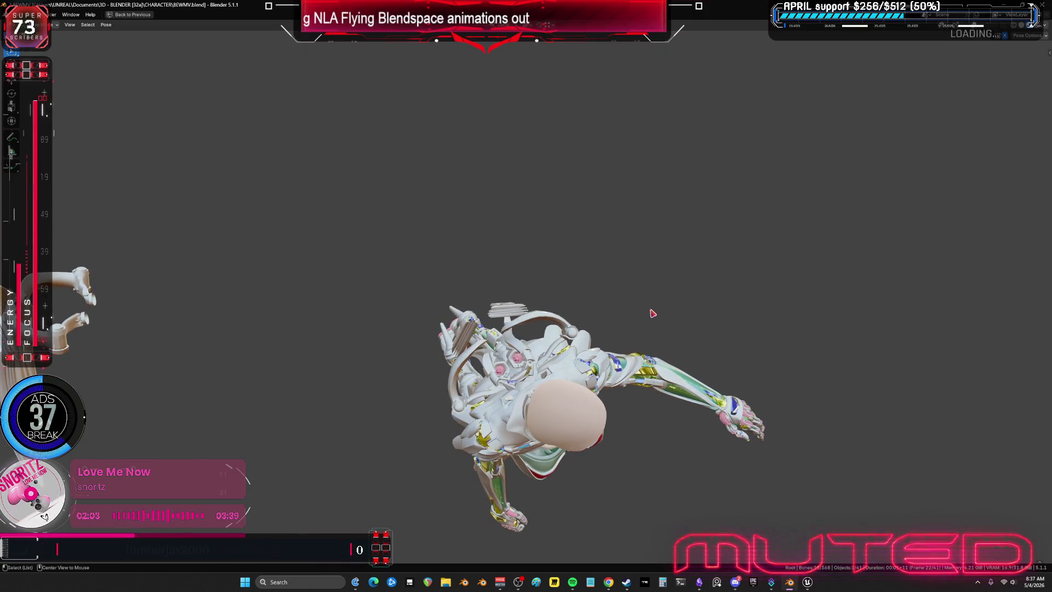
mouse_move(676, 318)
left_mouse_down()
mouse_move(704, 324)
mouse_move(557, 313)
mouse_move(649, 321)
mouse_move(685, 348)
mouse_move(660, 335)
left_mouse_up()
key("shift+alt+z")
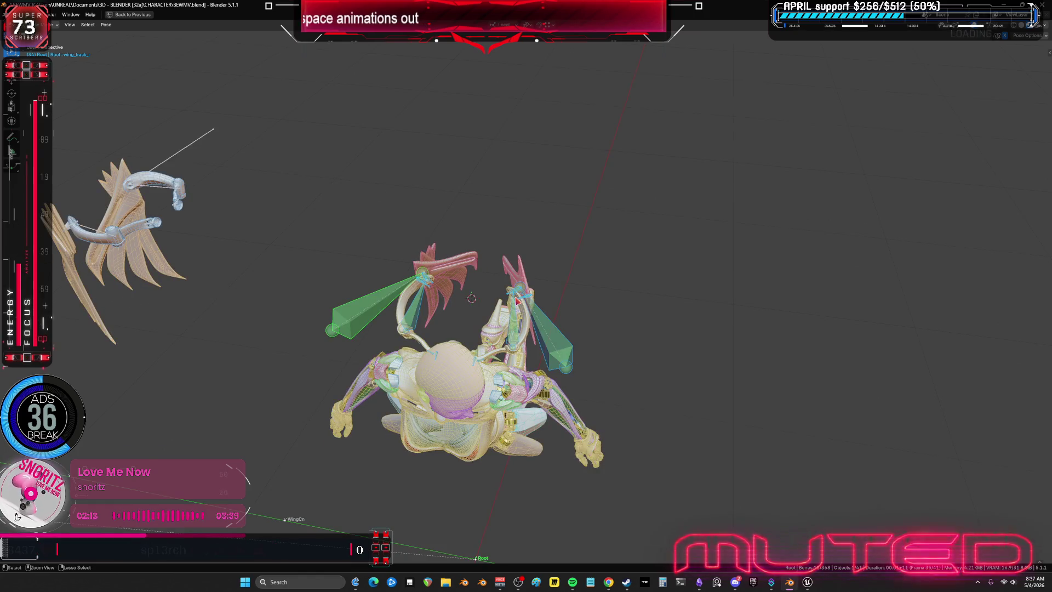
key("ctrl+space")
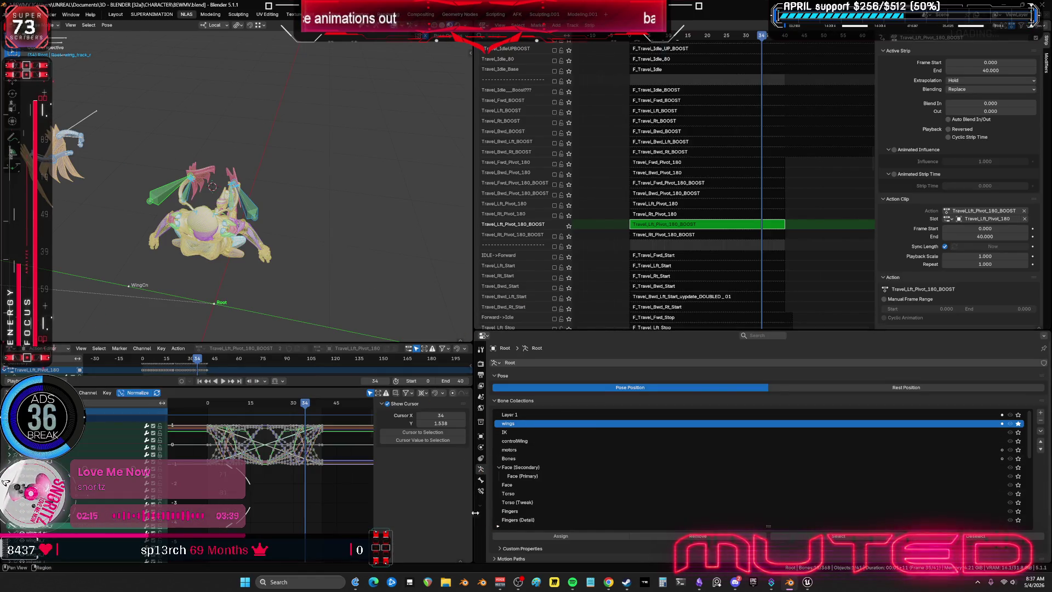
Switch off the wing Copy Location/Rotation constraints for all bones and maximize the 3D view
left_click(482, 491)
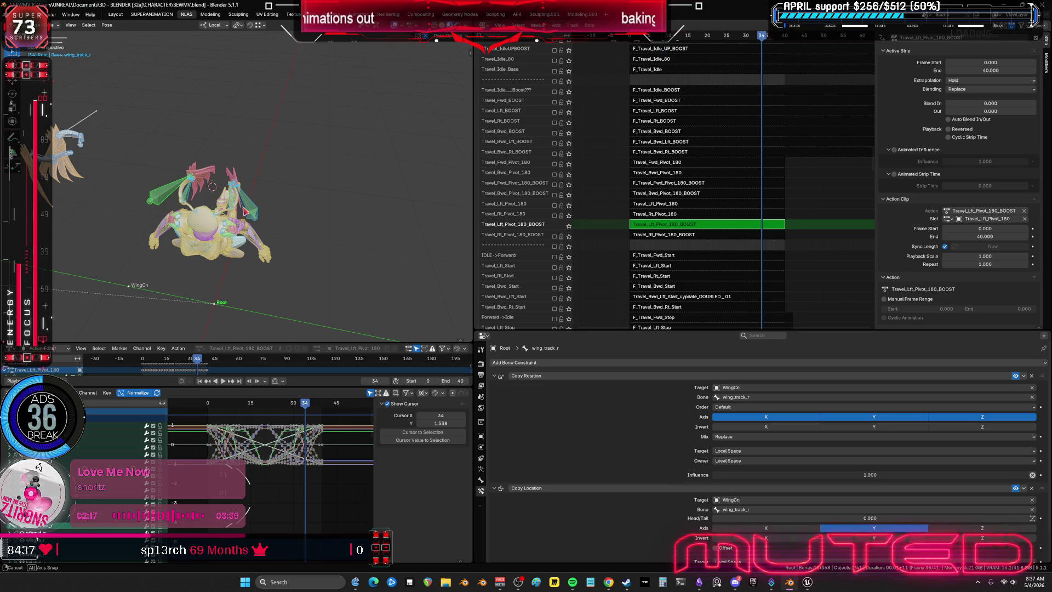
left_click_drag(495, 376, 494, 387)
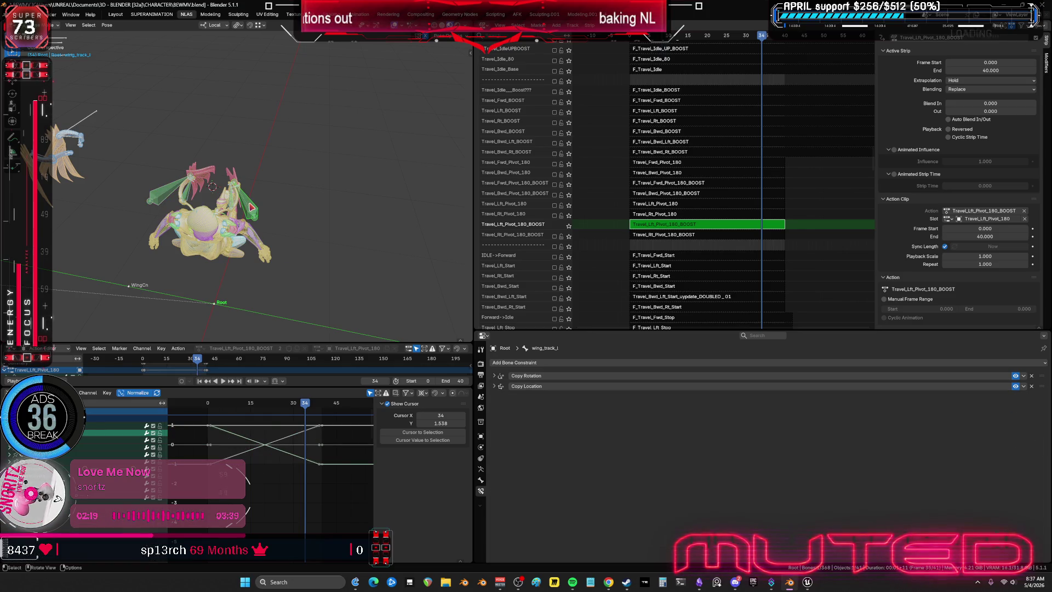
key("a")
left_click_drag(1017, 387, 1012, 379)
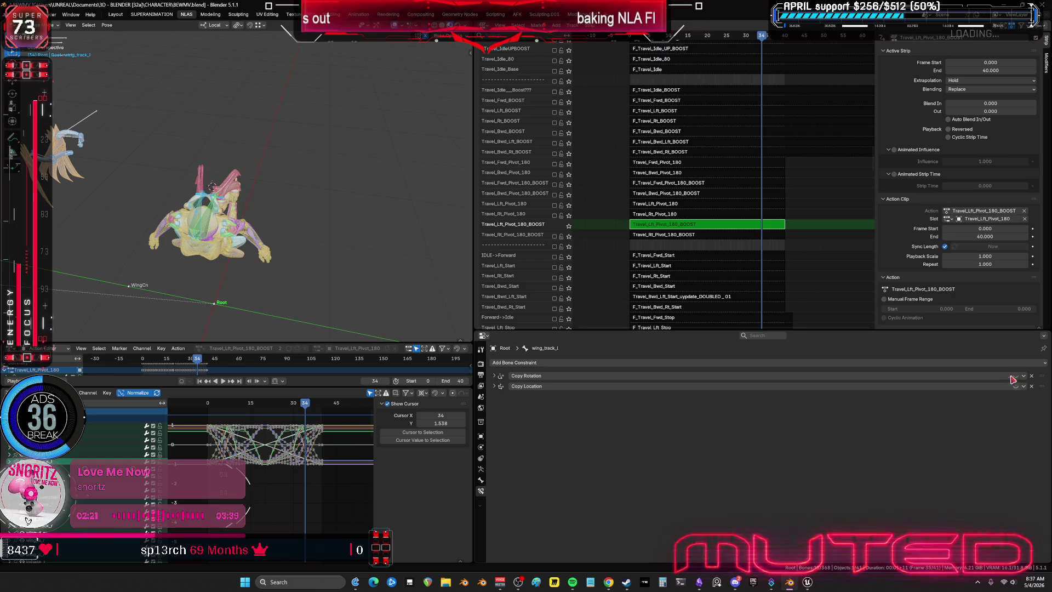
middle_click_drag(367, 246, 308, 237)
key("ctrl+space")
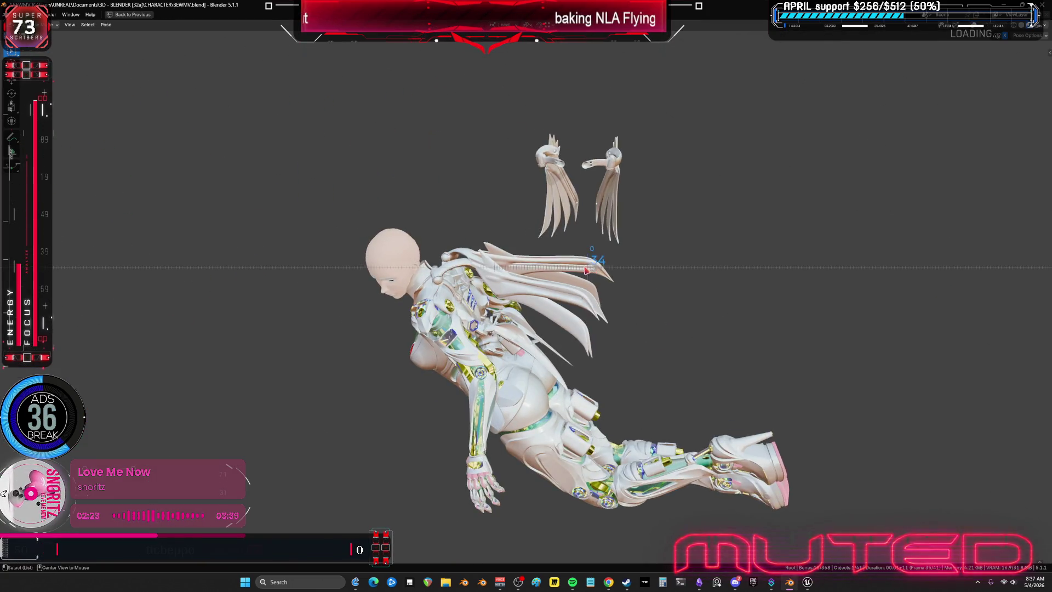
scroll(555, 267, "up", 10, "alt")
scroll(555, 267, "up", 4, "alt")
scroll(542, 265, "up", 4, "alt")
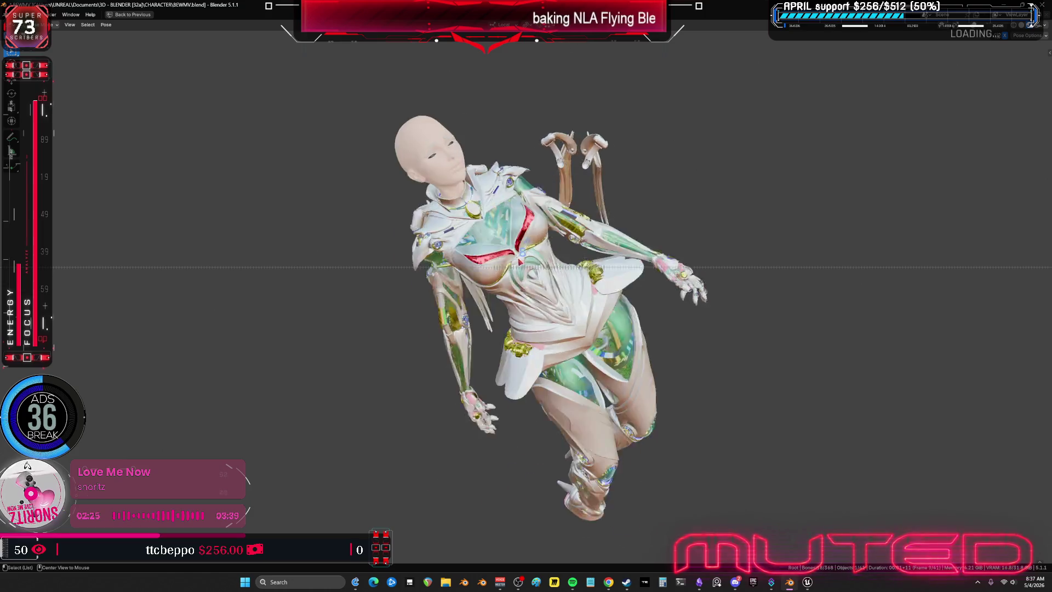
scroll(527, 262, "up", 4, "alt")
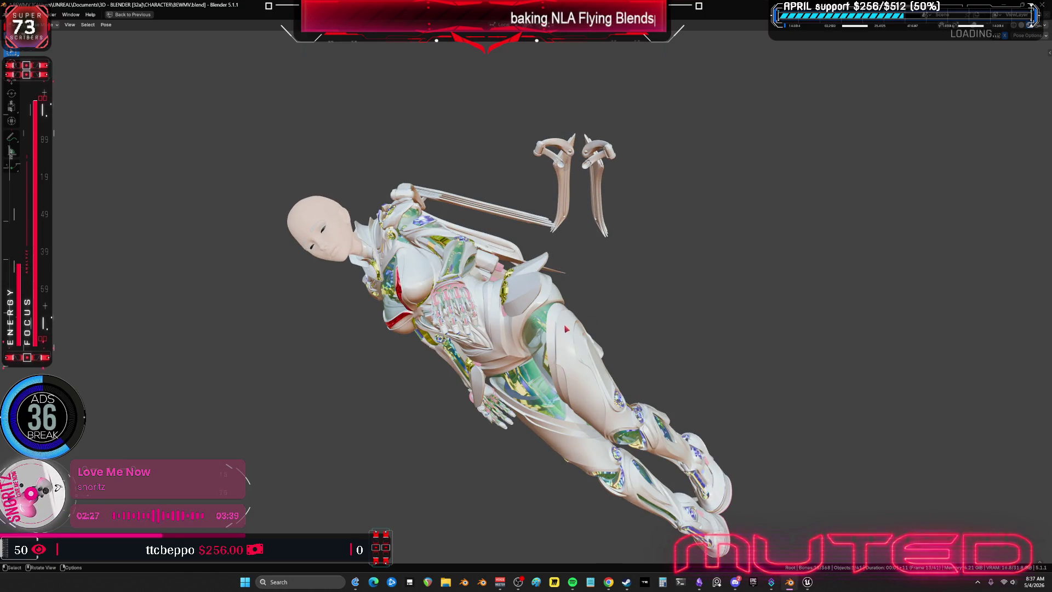
scroll(565, 352, "down", 2, "alt")
scroll(566, 352, "down", 1, "alt")
scroll(566, 352, "down", 1, "alt")
scroll(566, 352, "down", 1, "alt")
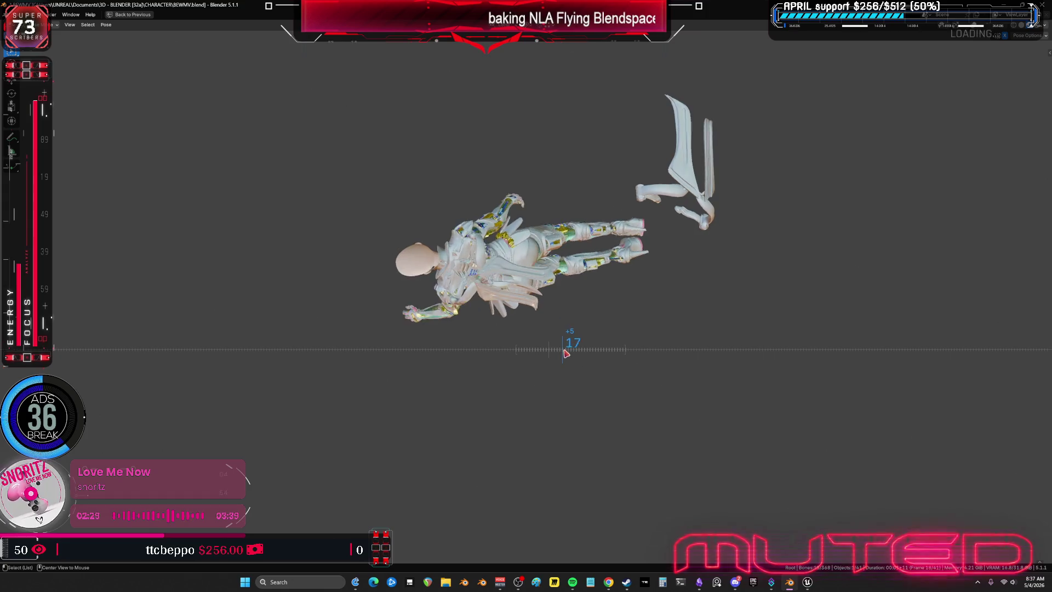
Scrub and orbit to inspect the wings, restore the layout, and exit tweak mode on Travel_Lft_Pivot_180_BOOST
mouse_move(565, 352)
left_mouse_down()
mouse_move(608, 352)
mouse_move(622, 366)
mouse_move(514, 358)
mouse_move(584, 365)
mouse_move(606, 354)
mouse_move(633, 368)
left_mouse_up()
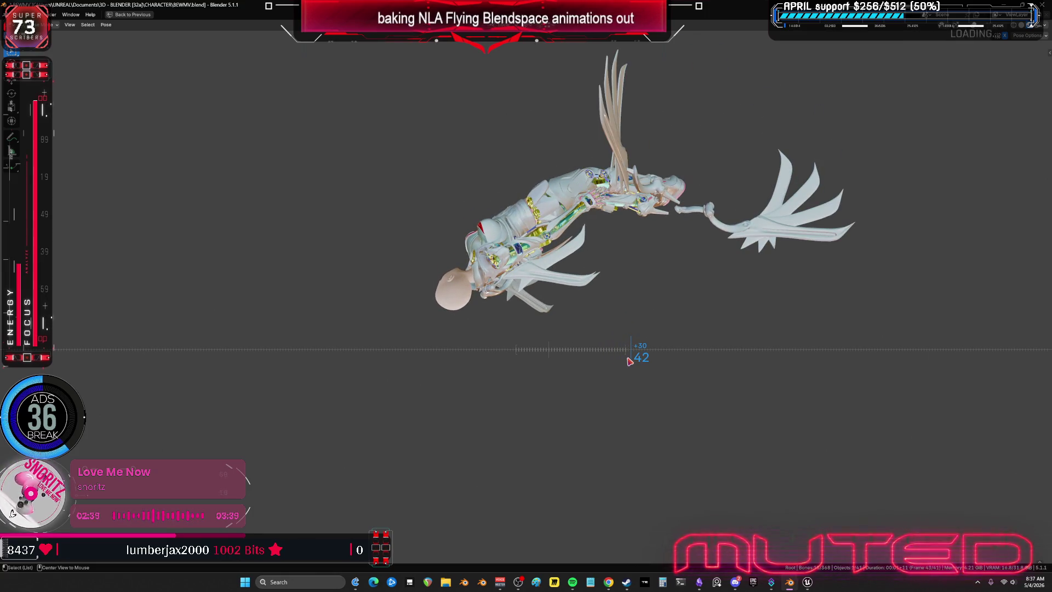
mouse_move(629, 361)
middle_mouse_down()
mouse_move(503, 128)
mouse_move(496, 144)
middle_mouse_up()
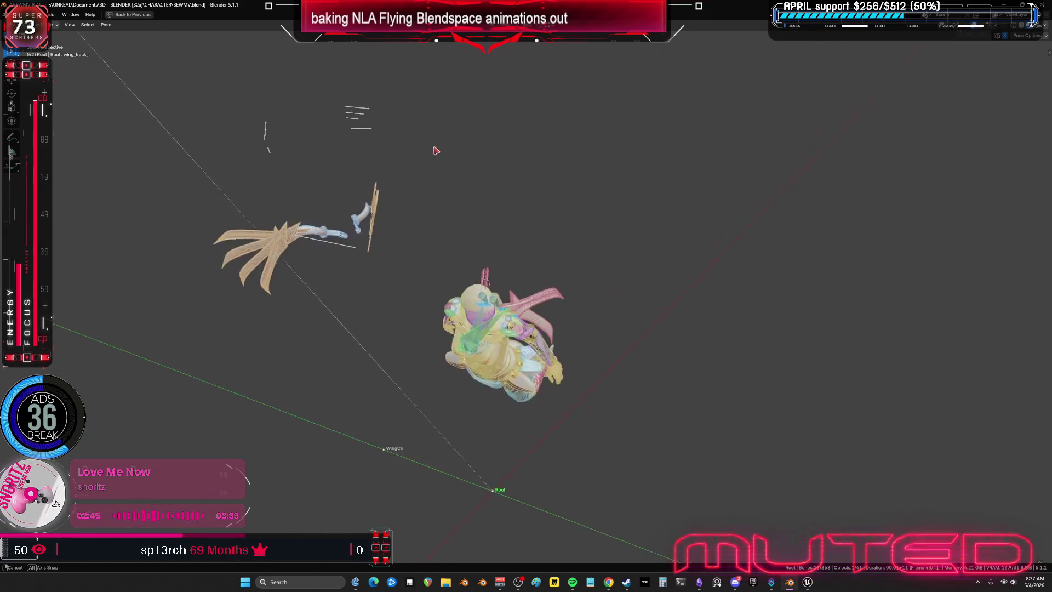
middle_click_drag(495, 144, 471, 183)
key("ctrl+space")
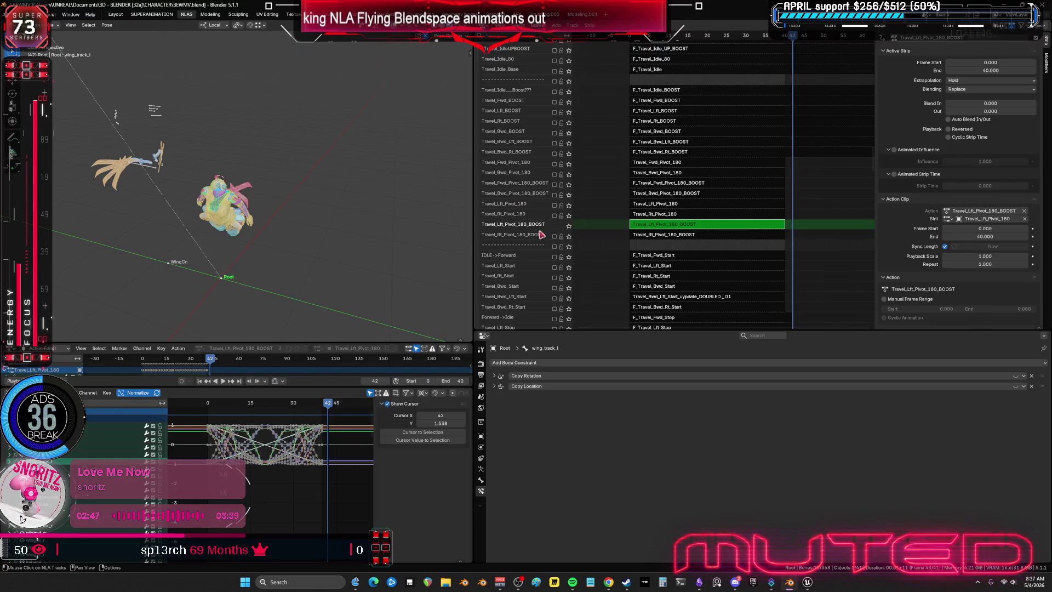
key("Tab")
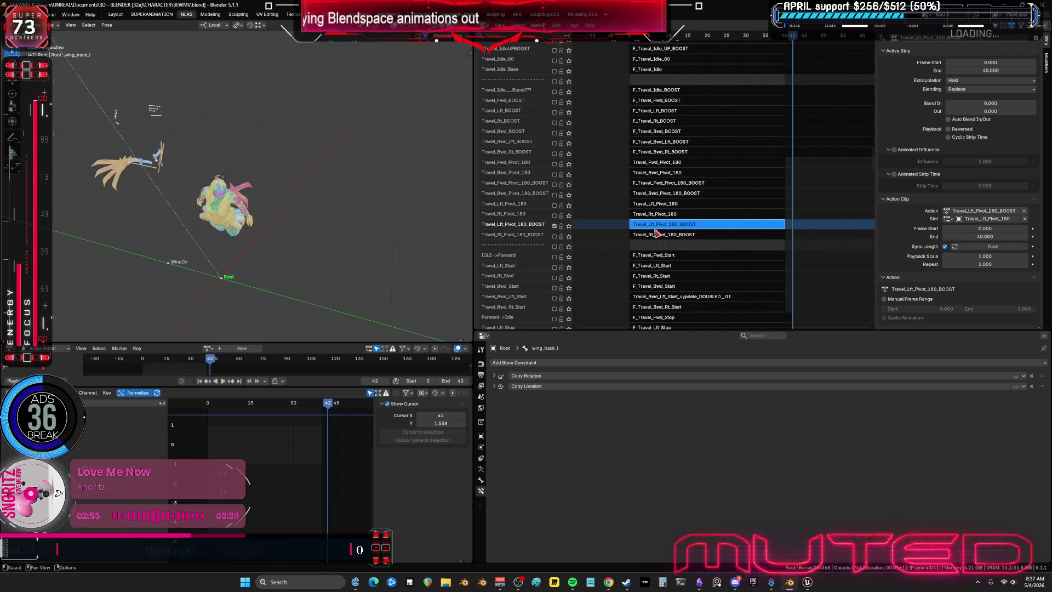
Turn the wing copy constraints back on and make Travel_Rt_Pivot_180_BOOST the active strip
left_click(555, 231)
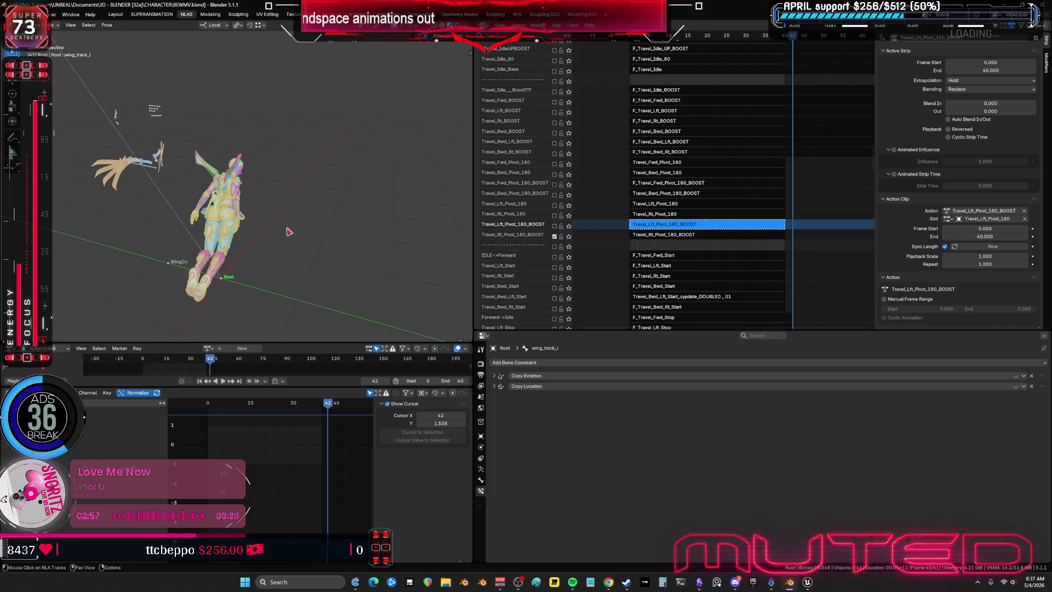
scroll(633, 181, "up", 3)
middle_click_drag(215, 180, 178, 167)
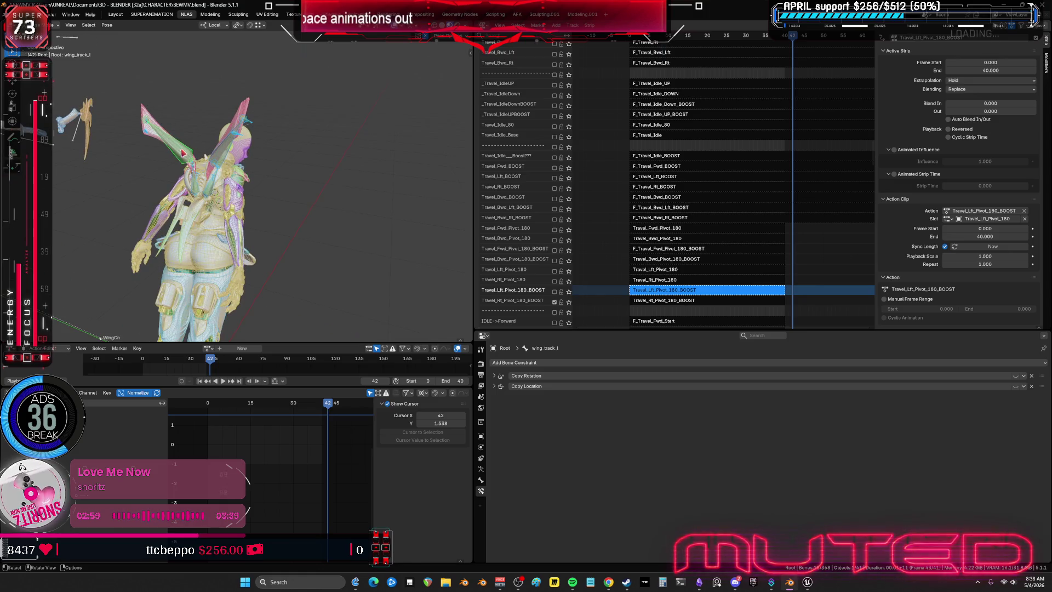
left_click(1018, 376)
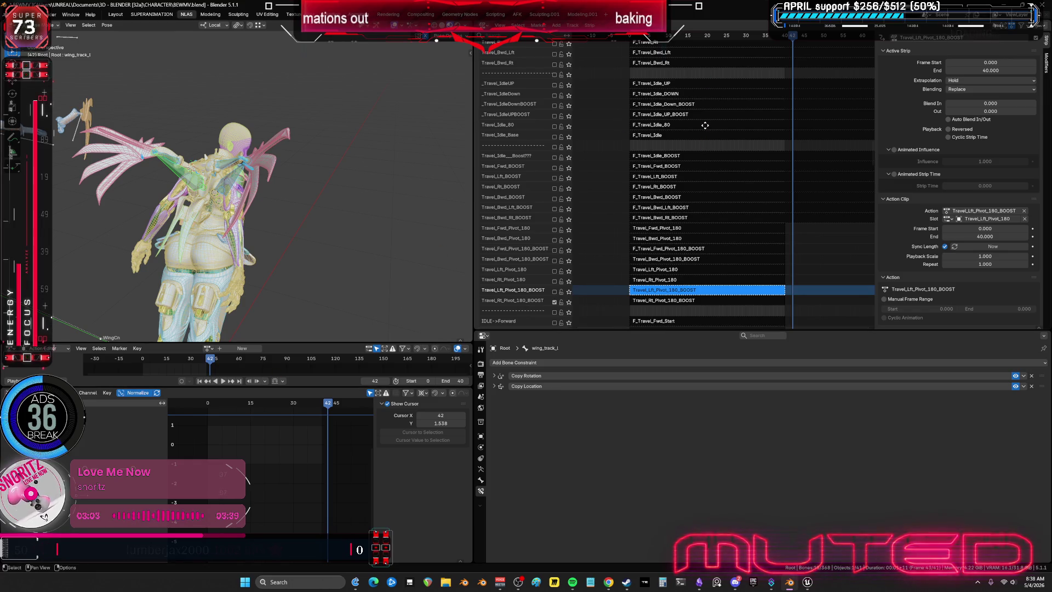
mouse_move(705, 123)
middle_mouse_down()
mouse_move(806, 64)
mouse_move(691, 142)
mouse_move(763, 196)
middle_mouse_up()
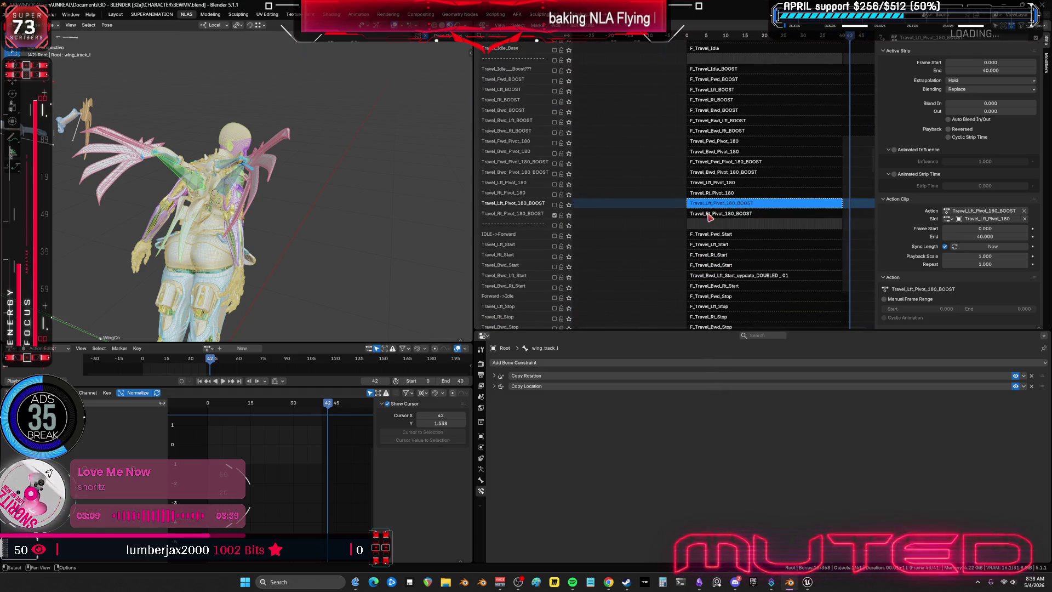
left_click(710, 214)
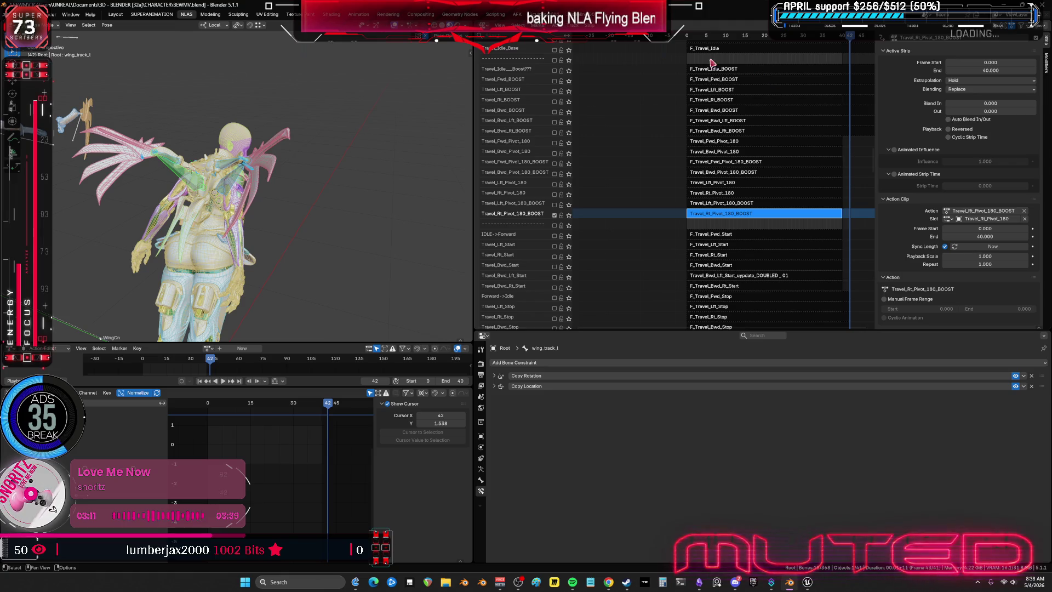
From frame 0, enter tweak mode on Travel_Rt_Pivot_180_BOOST and select all bones
left_click(685, 39)
key("space")
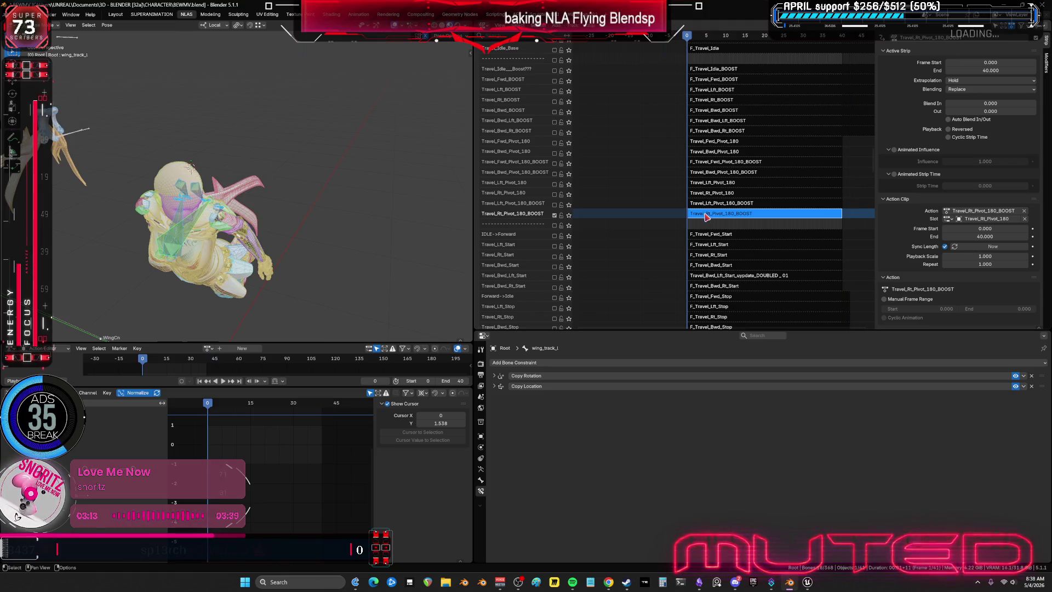
key("Tab")
middle_click_drag(292, 263, 466, 405)
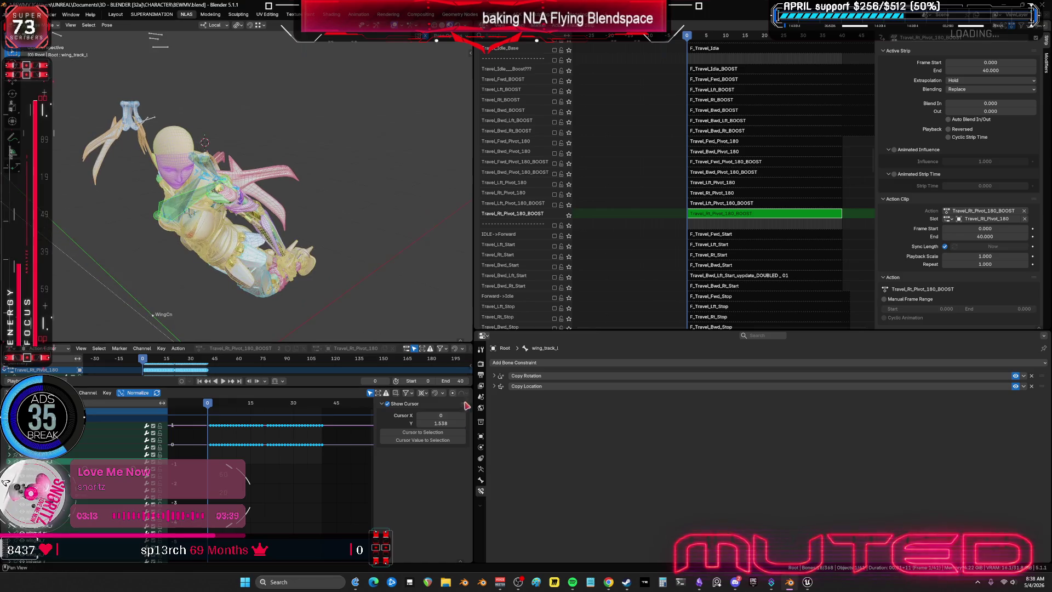
left_click(481, 467)
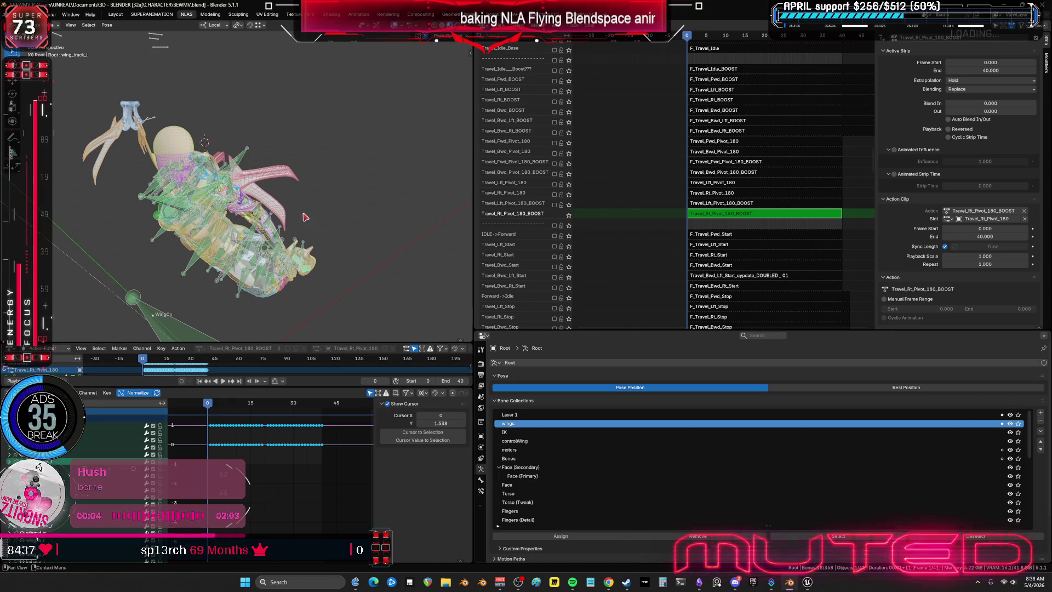
key("a")
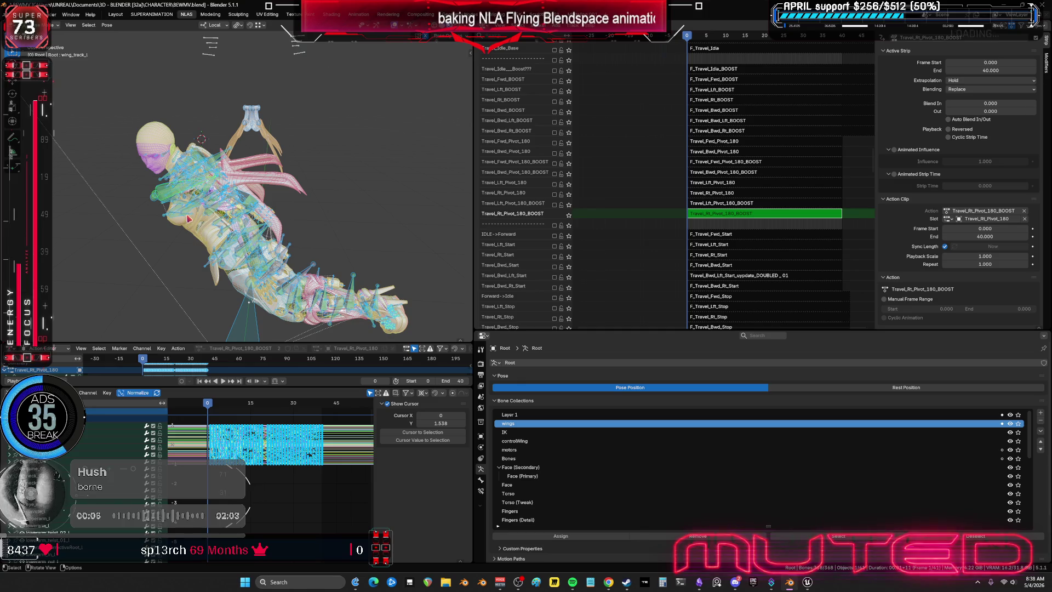
Bring up the Bake Action settings for frames 0–40 via Quick Favorites
left_click(108, 25)
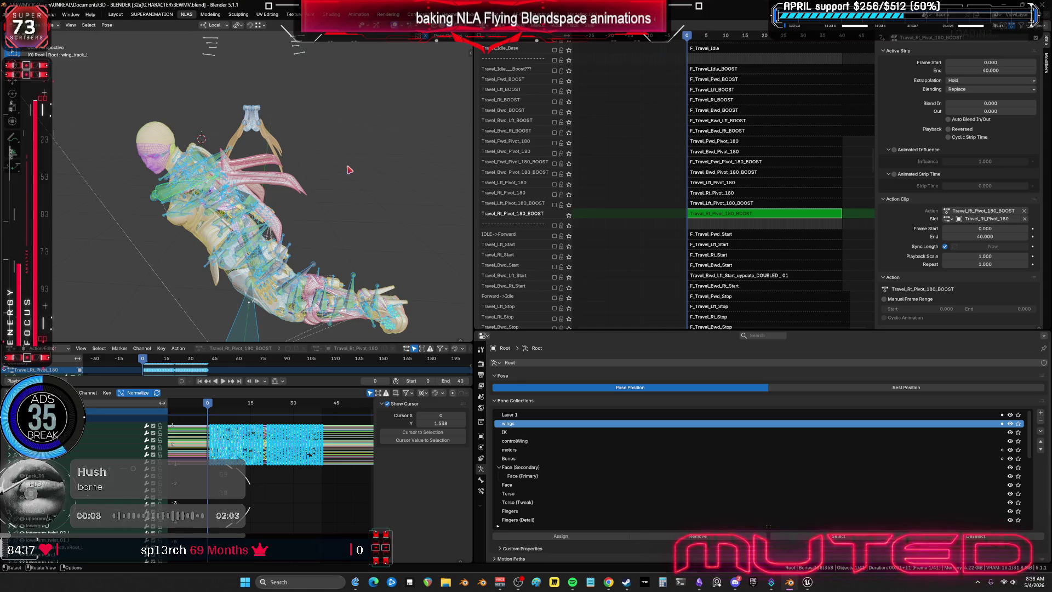
key("q")
left_click(288, 201)
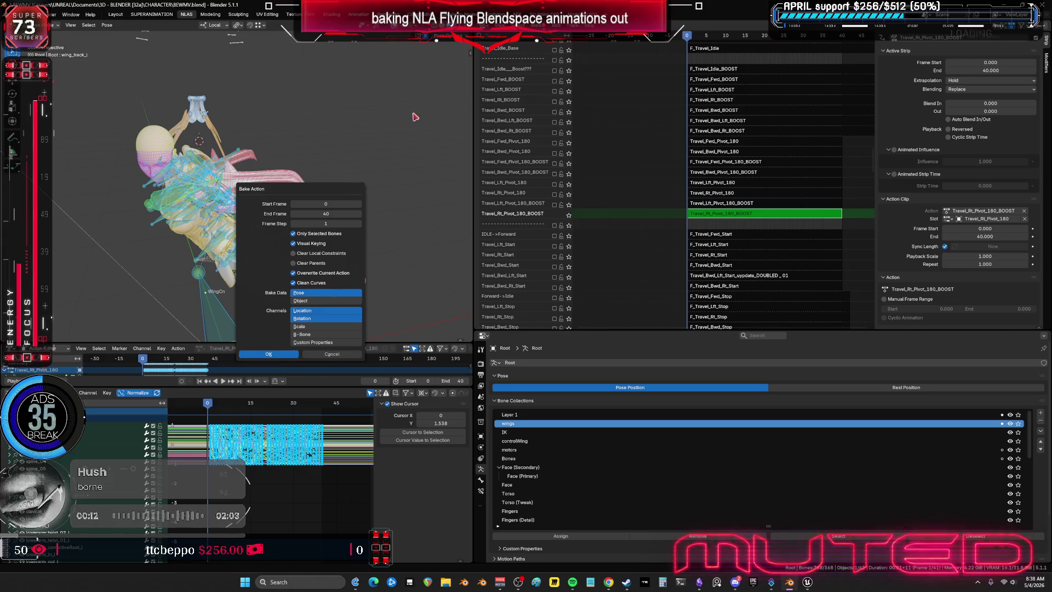
Run the bake for frames 0–40, check interpolation options, and solo the wings bone collection
key("Return")
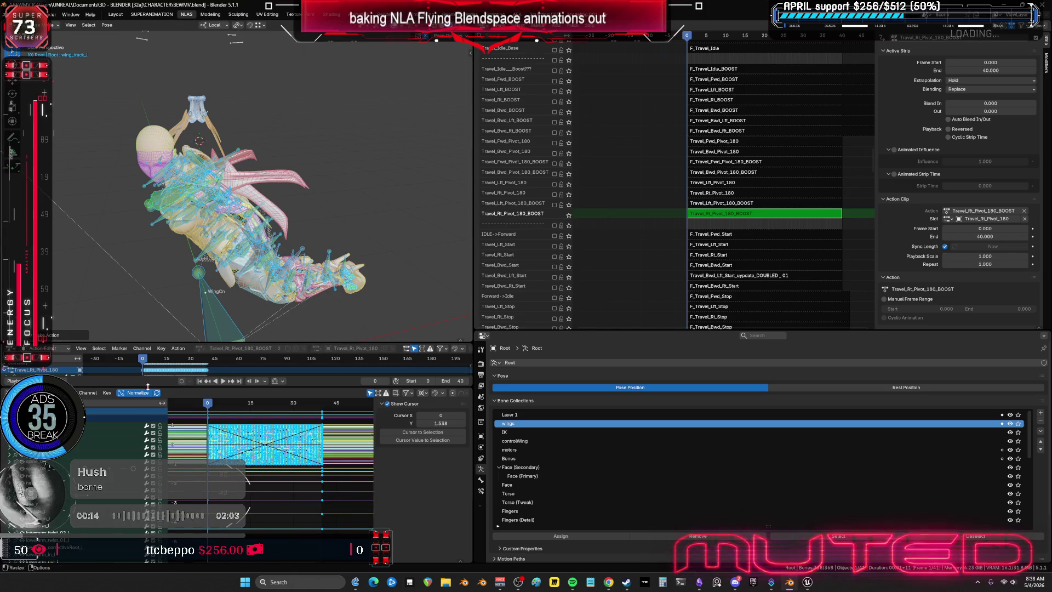
left_click(107, 391)
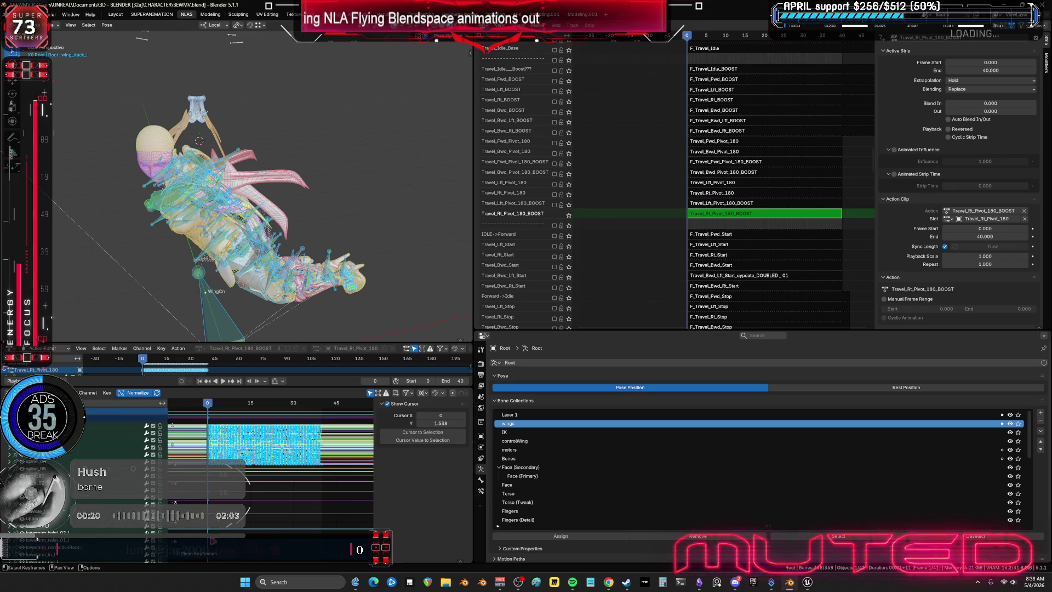
middle_click_drag(310, 234, 506, 224)
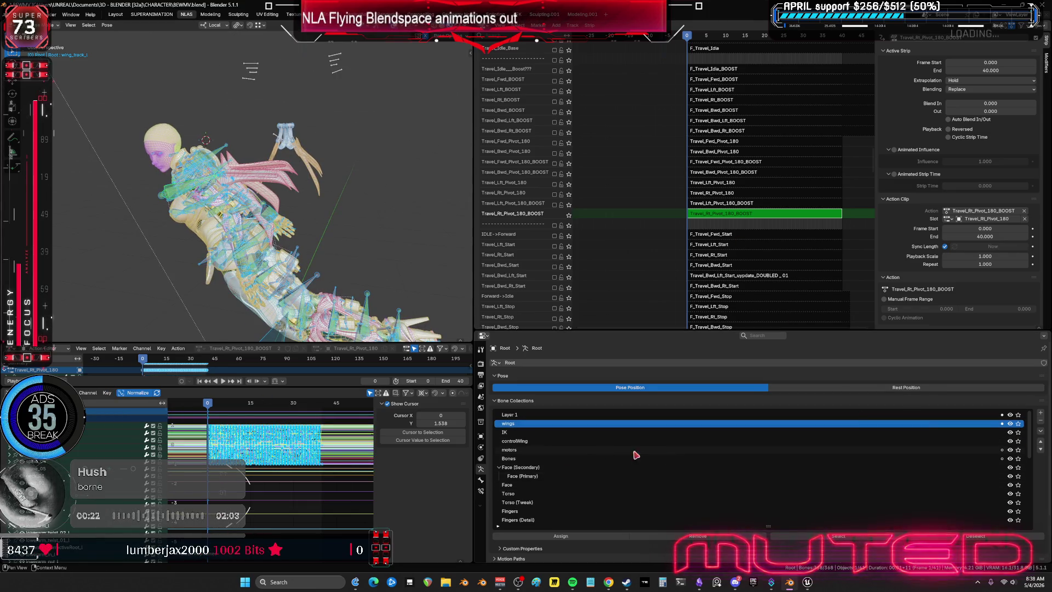
left_click(1019, 423)
middle_click_drag(410, 204, 319, 286)
Orbit the maximized 3D view to inspect the character and wings from several sides, then restore the NLA layout
key("ctrl+space")
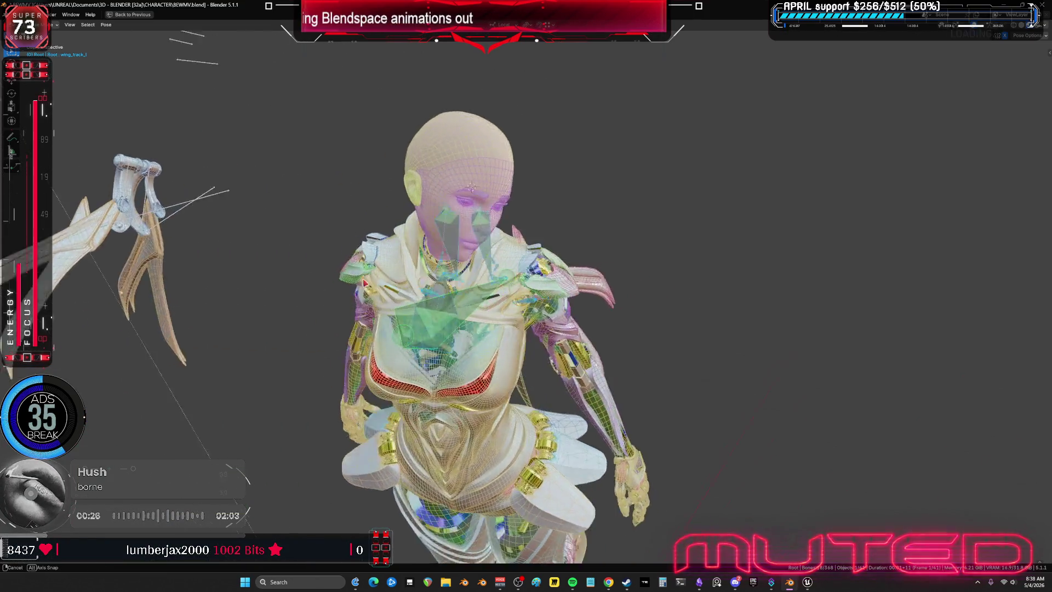
mouse_move(425, 198)
middle_mouse_down()
mouse_move(495, 180)
mouse_move(444, 223)
middle_mouse_up()
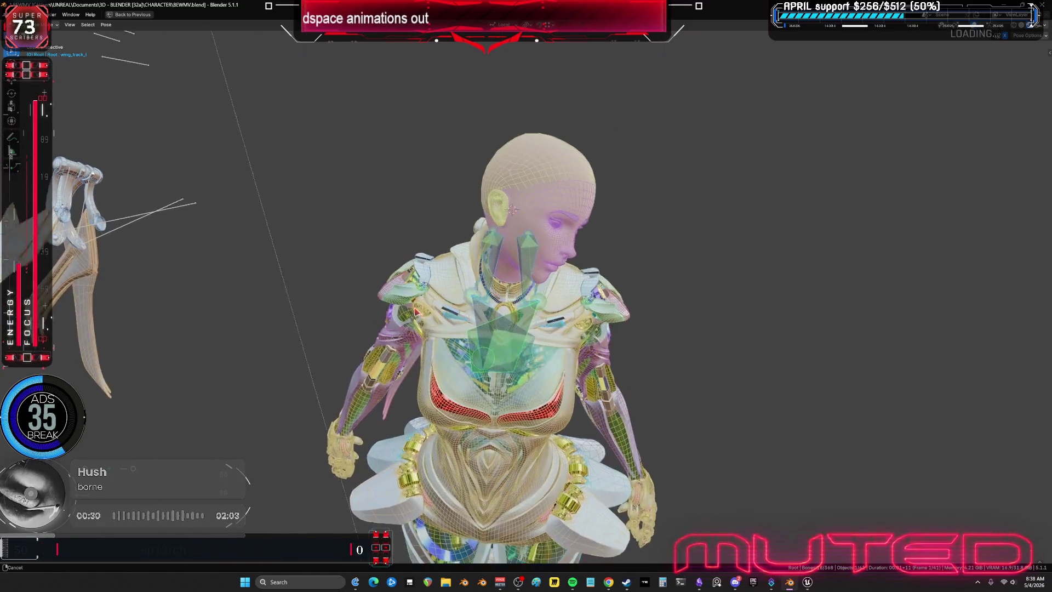
middle_click_drag(445, 222, 472, 317)
mouse_move(541, 358)
middle_mouse_down()
mouse_move(69, 360)
mouse_move(215, 374)
middle_mouse_up()
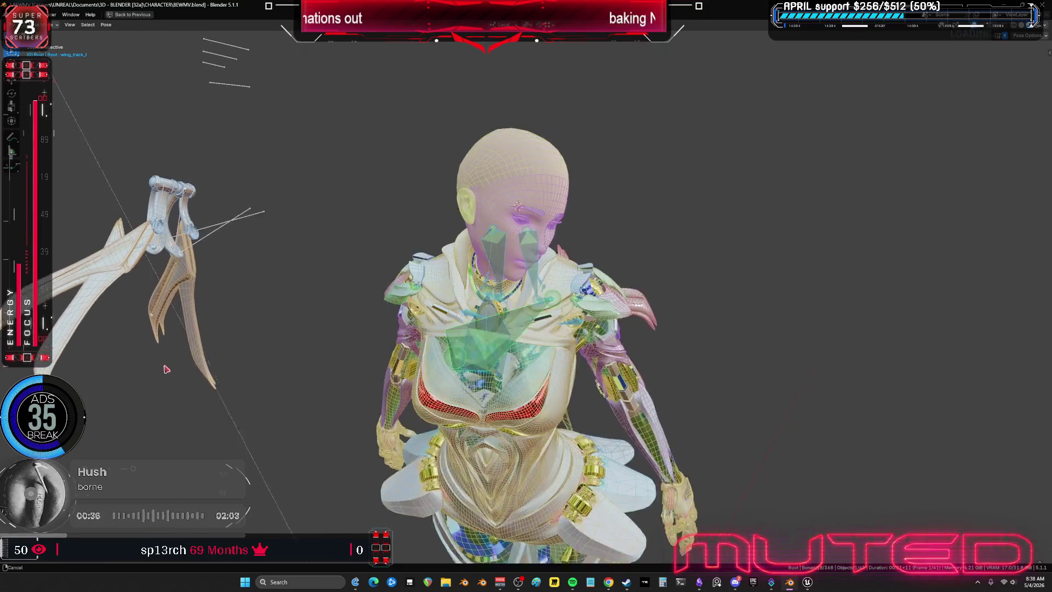
mouse_move(215, 373)
middle_mouse_down()
mouse_move(182, 345)
mouse_move(360, 450)
mouse_move(392, 376)
middle_mouse_up()
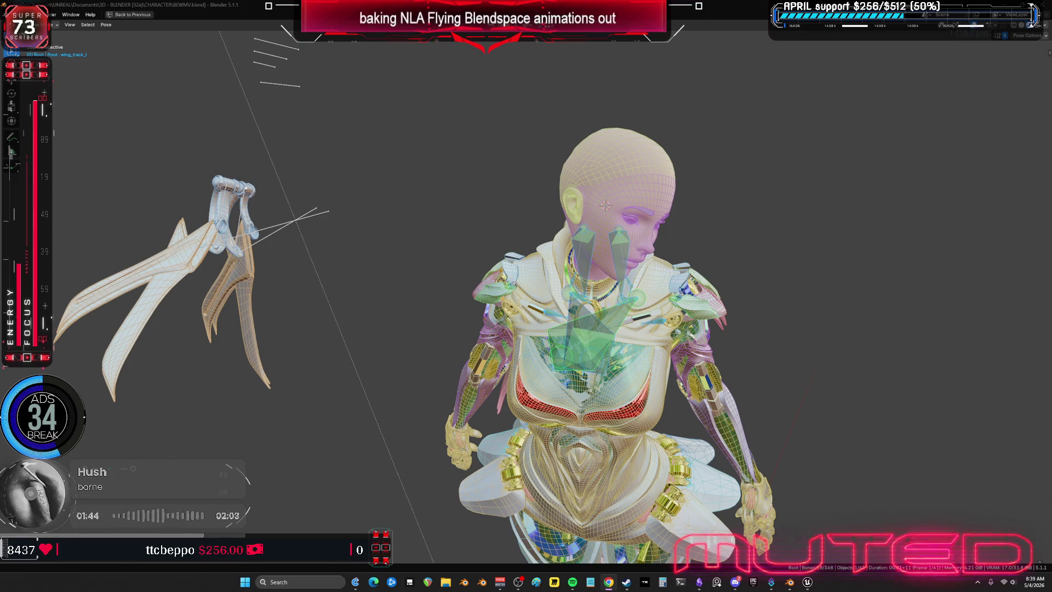
middle_click_drag(576, 345, 448, 349)
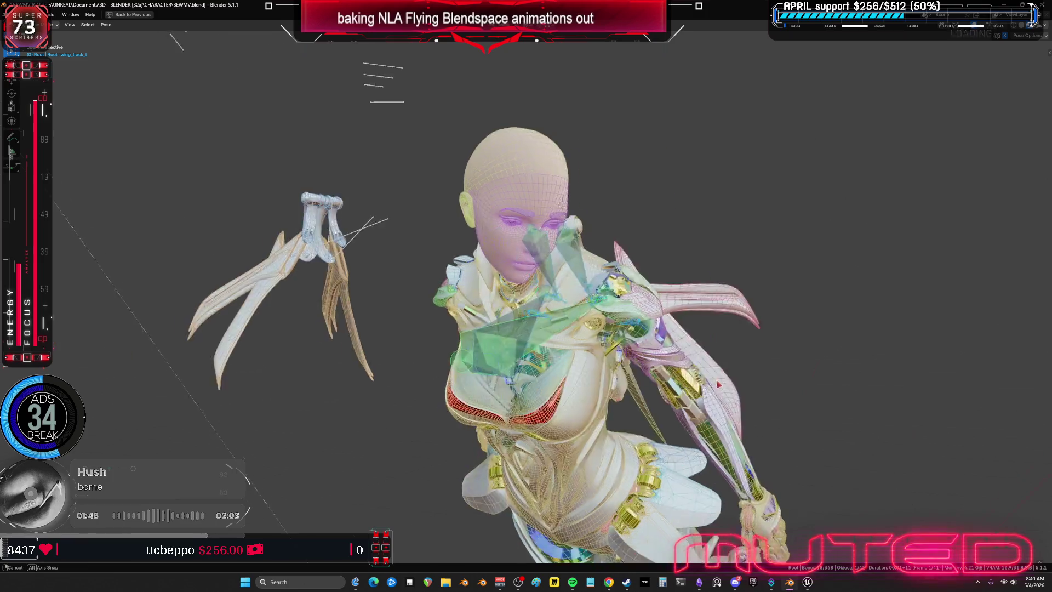
key("ctrl+space")
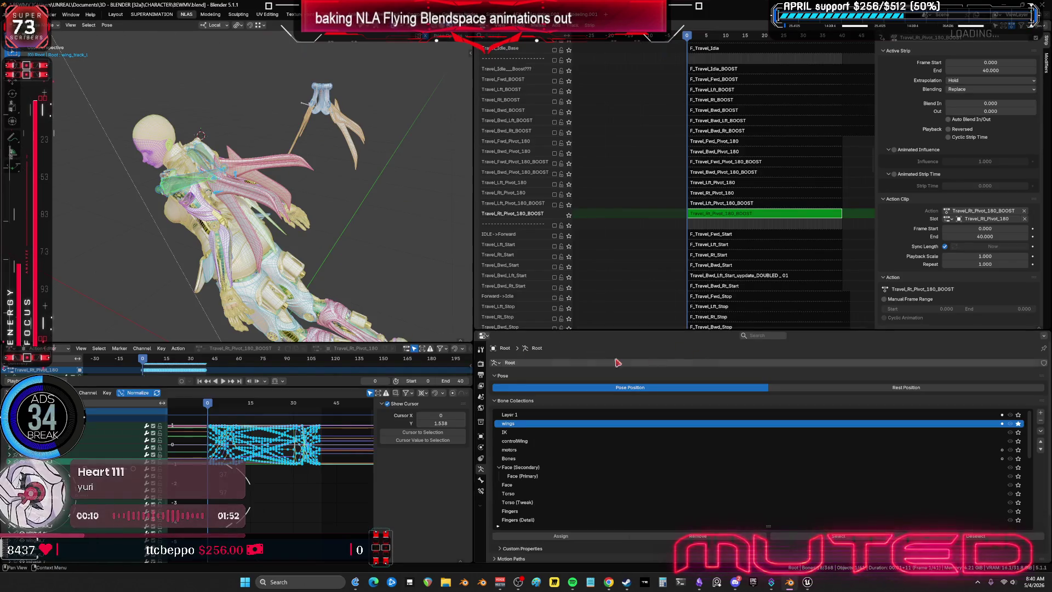
Step forward to frame 1 and maximize the Graph Editor on the Travel_Rt_Pivot_180_BOOST curves
middle_click_drag(447, 349, 310, 254)
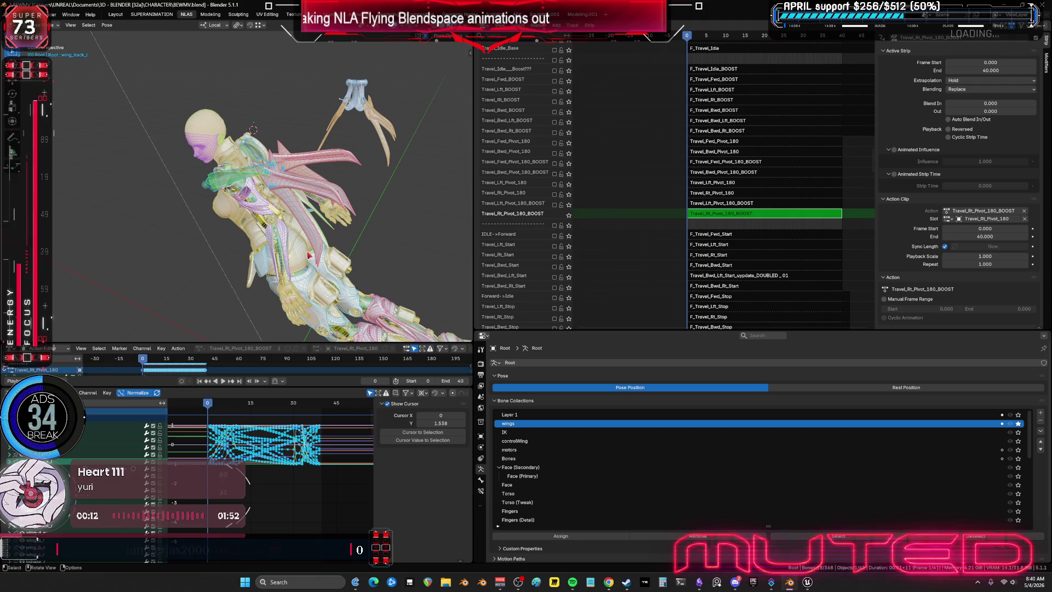
key("Right")
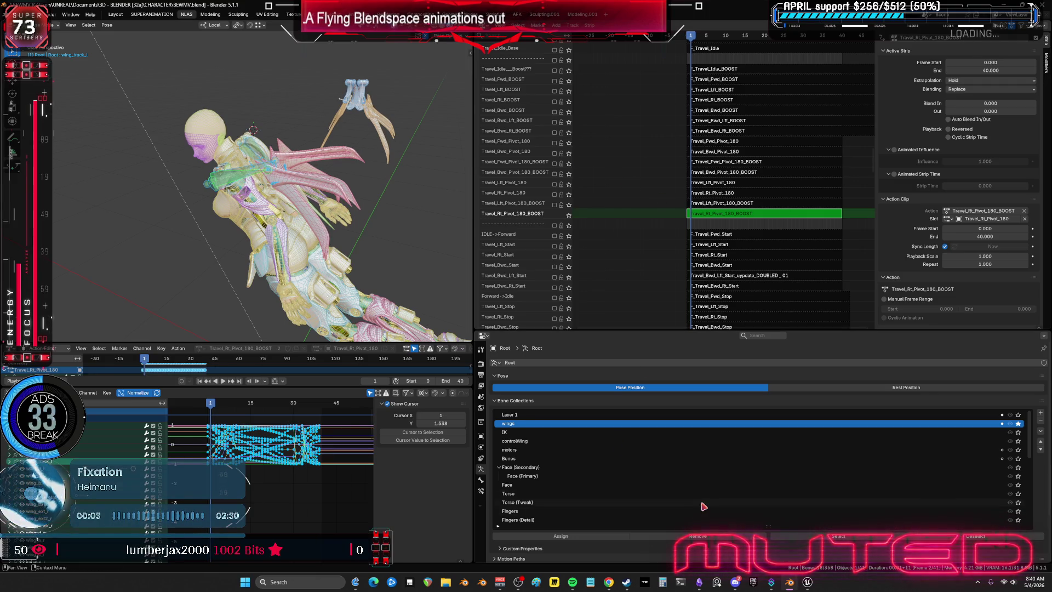
middle_click_drag(374, 224, 417, 223)
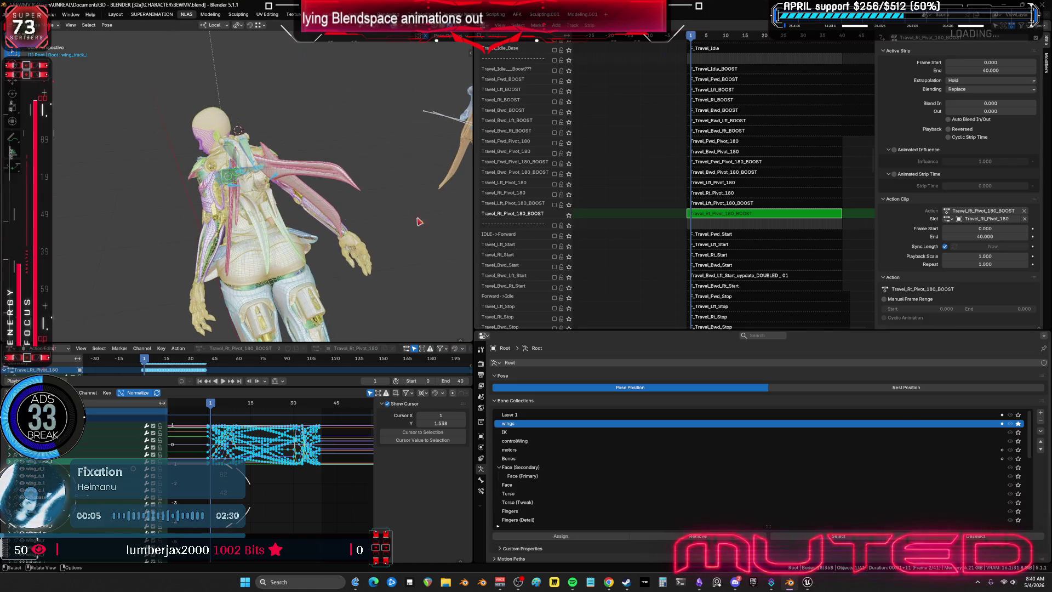
key("ctrl+space")
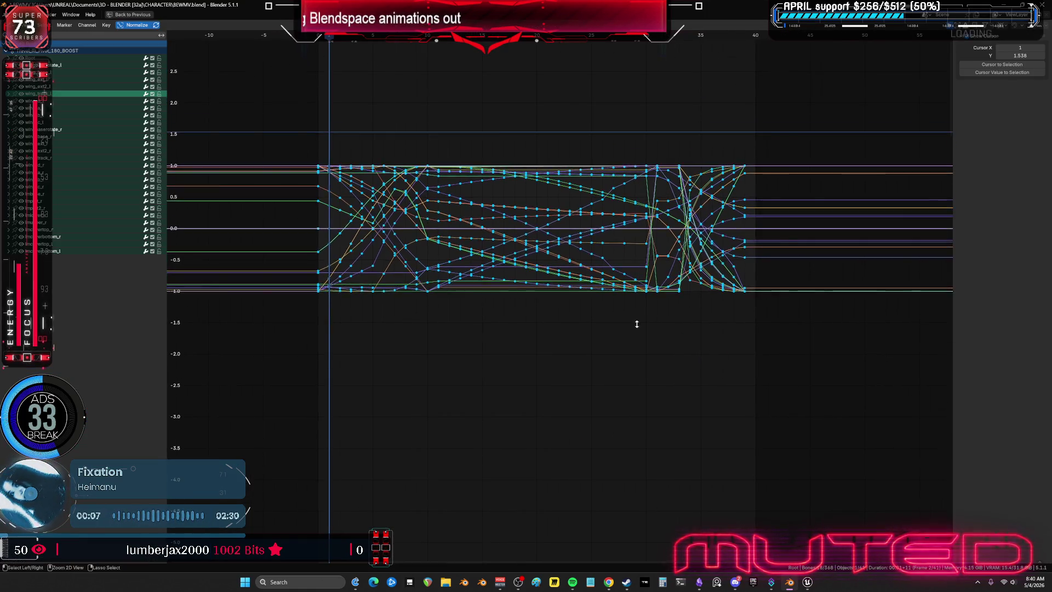
Stretch all the wing keyframes so they run from frame 0 to the strip's last frame, 40
key("ctrl+space")
key("ctrl+space")
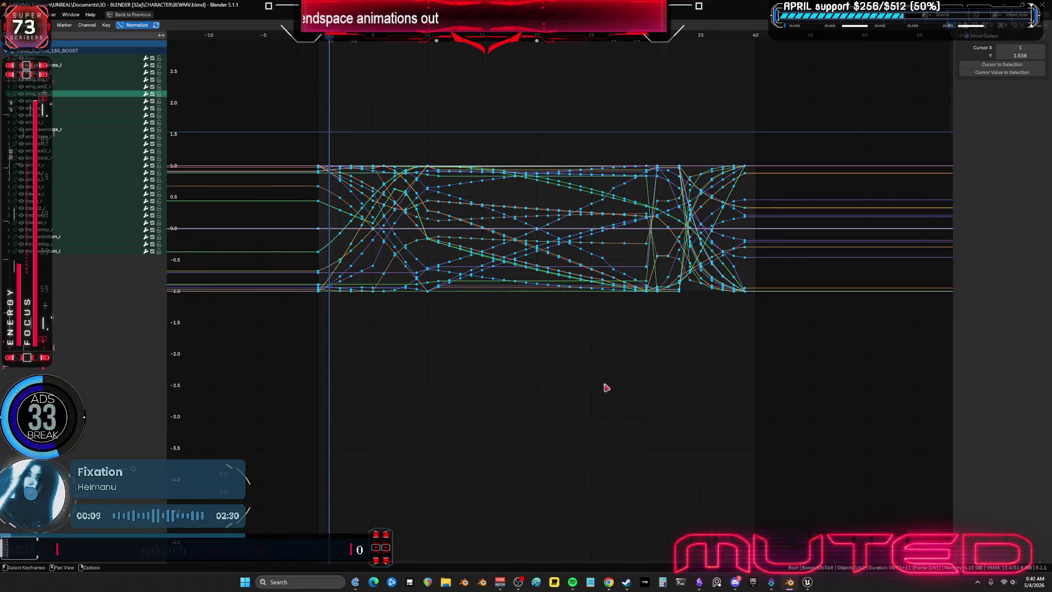
left_click_drag(854, 394, 534, 125)
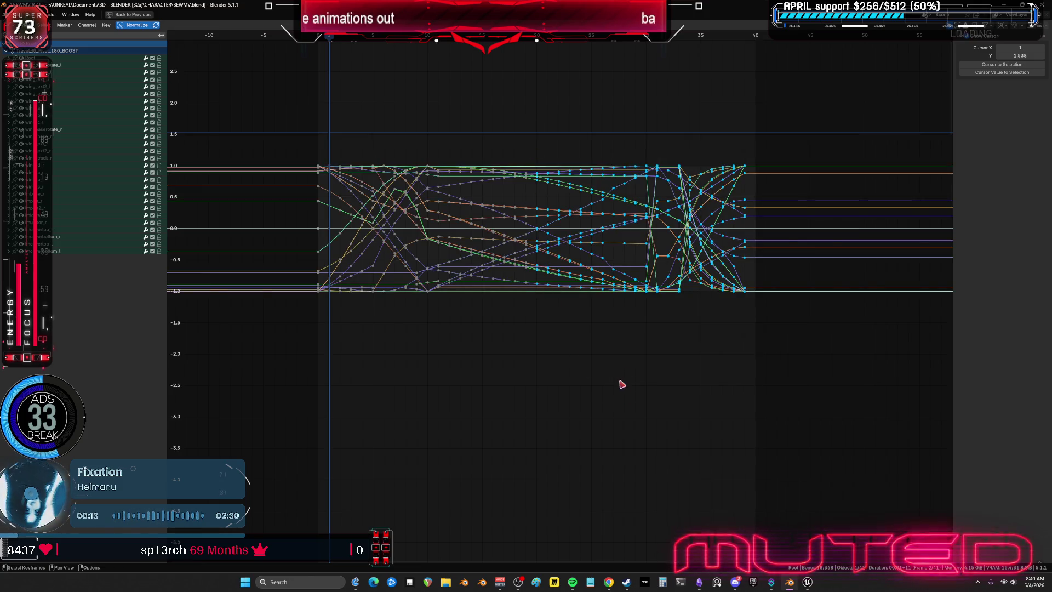
left_click_drag(622, 383, 301, 97)
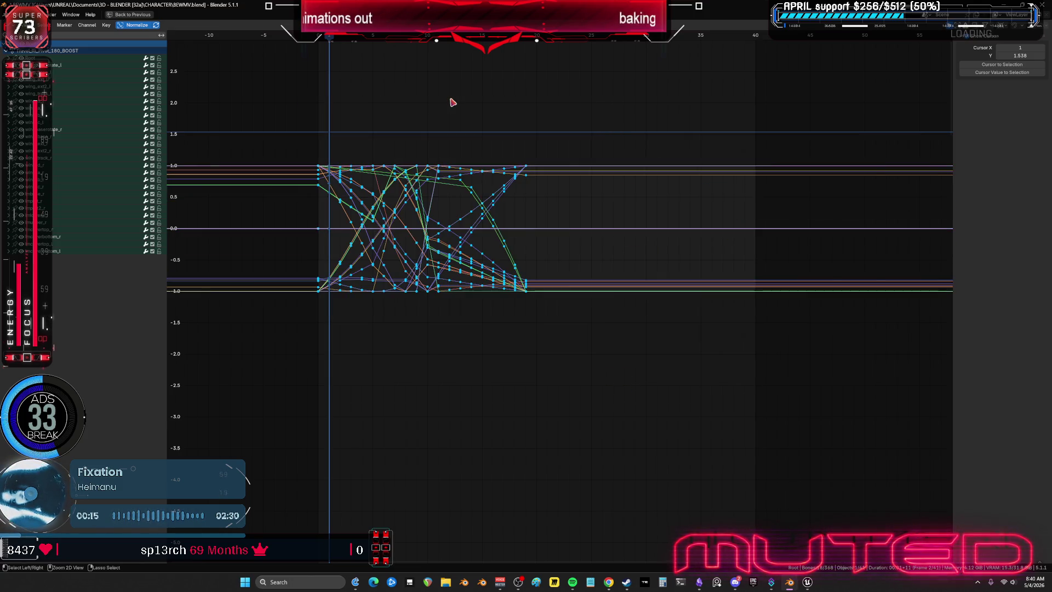
key("shift+Right")
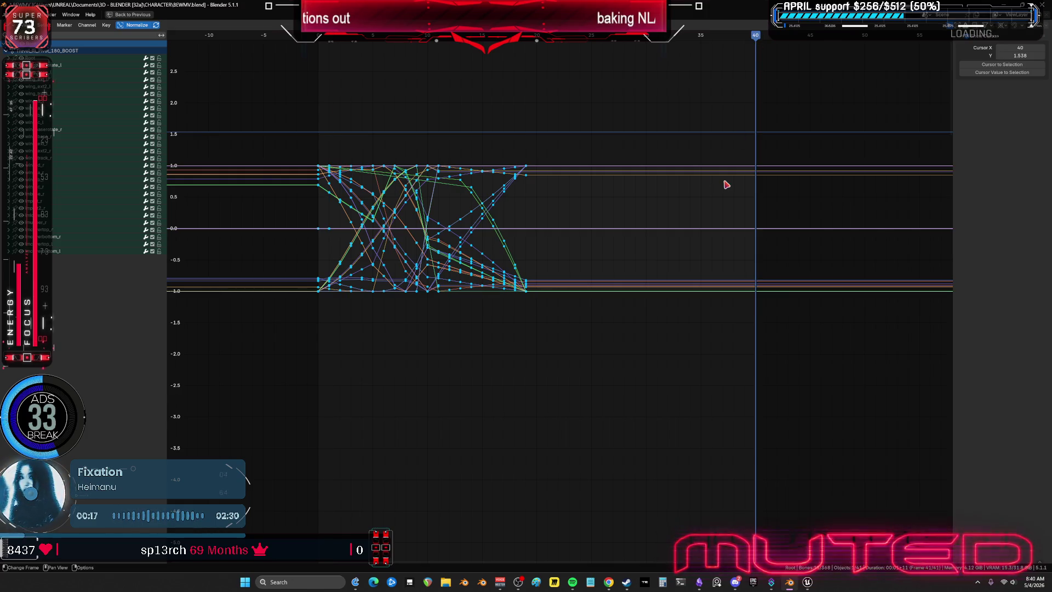
key("shift+d")
key("s")
key("Return")
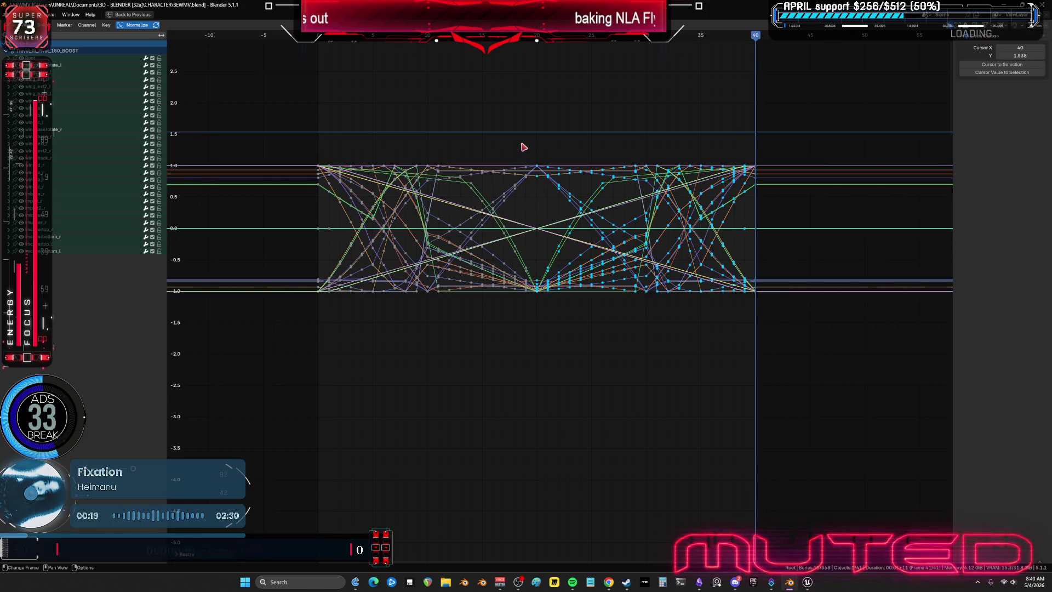
Delete the redundant middle keyframes and restore the full animation layout
left_click_drag(521, 142, 555, 347)
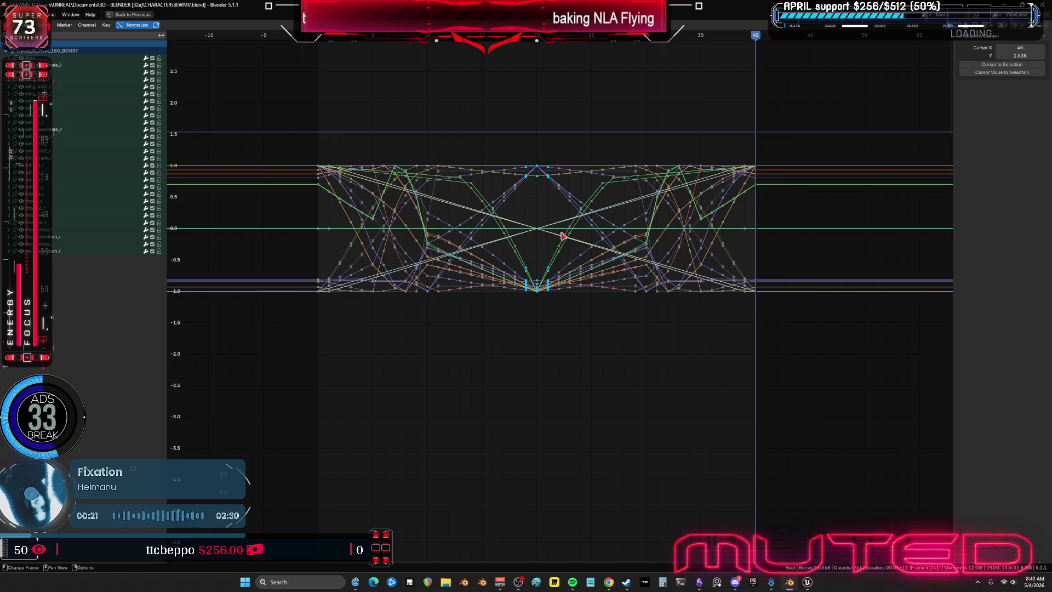
key("Delete")
key("ctrl+space")
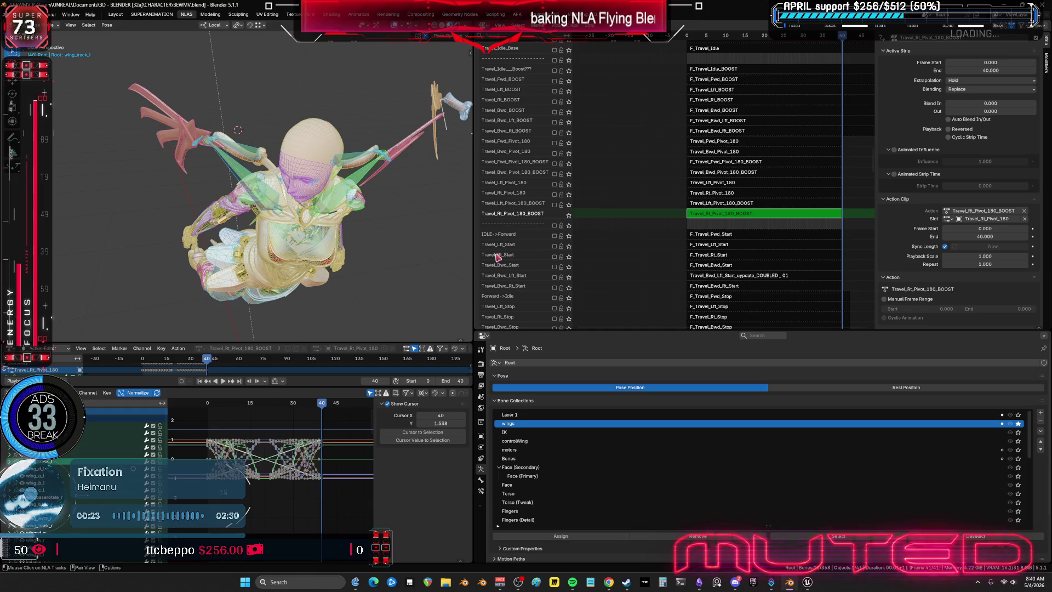
Check the wing pose at frame 25 and toggle the wing bone's Copy Rotation constraint
mouse_move(321, 404)
left_mouse_down()
mouse_move(276, 419)
mouse_move(199, 417)
mouse_move(318, 406)
left_mouse_up()
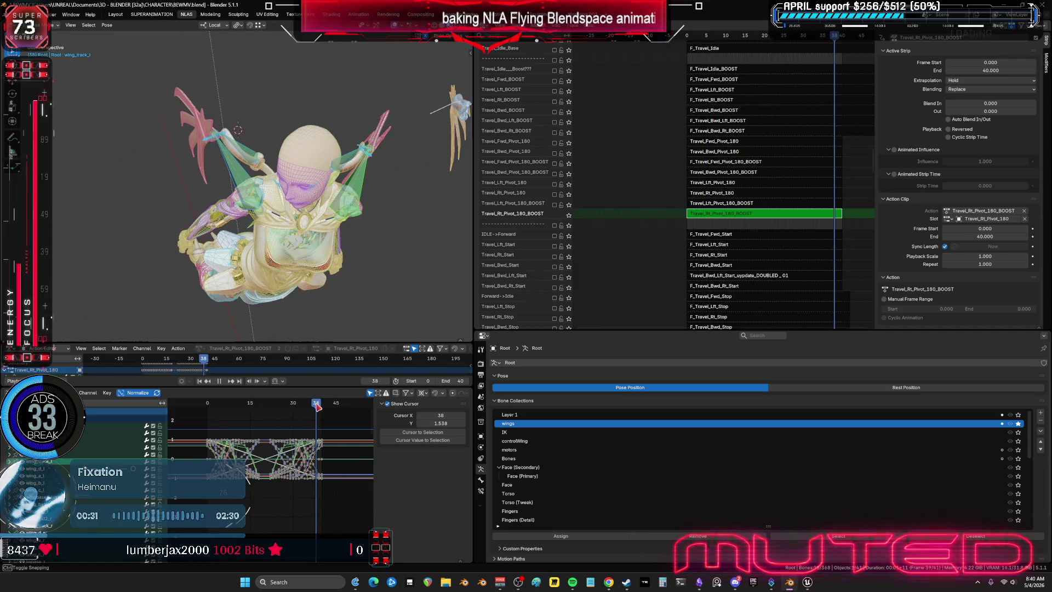
middle_click_drag(358, 272, 280, 181)
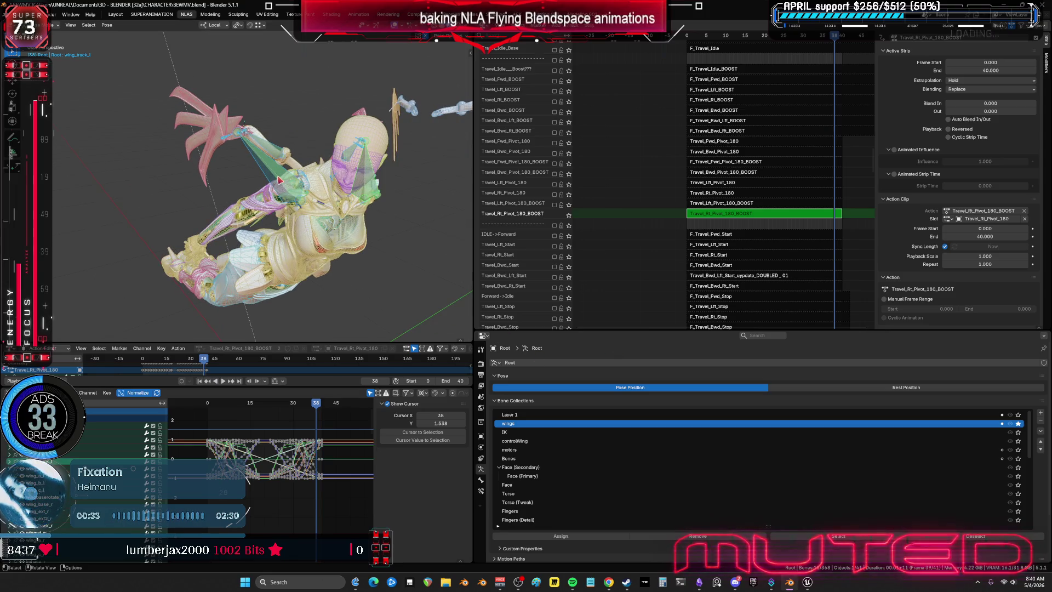
left_click(481, 490)
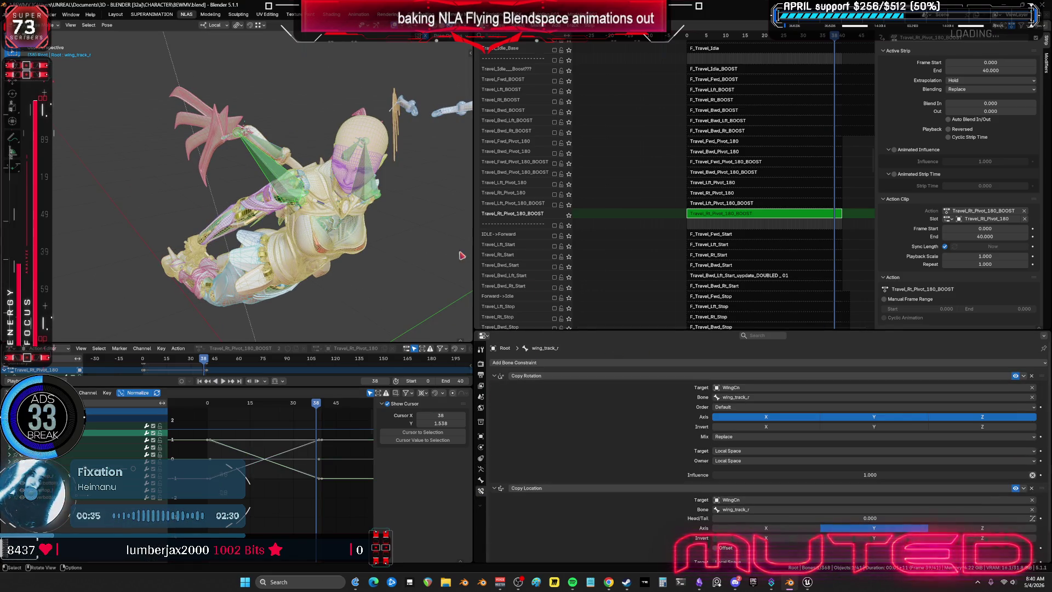
left_click(1016, 377)
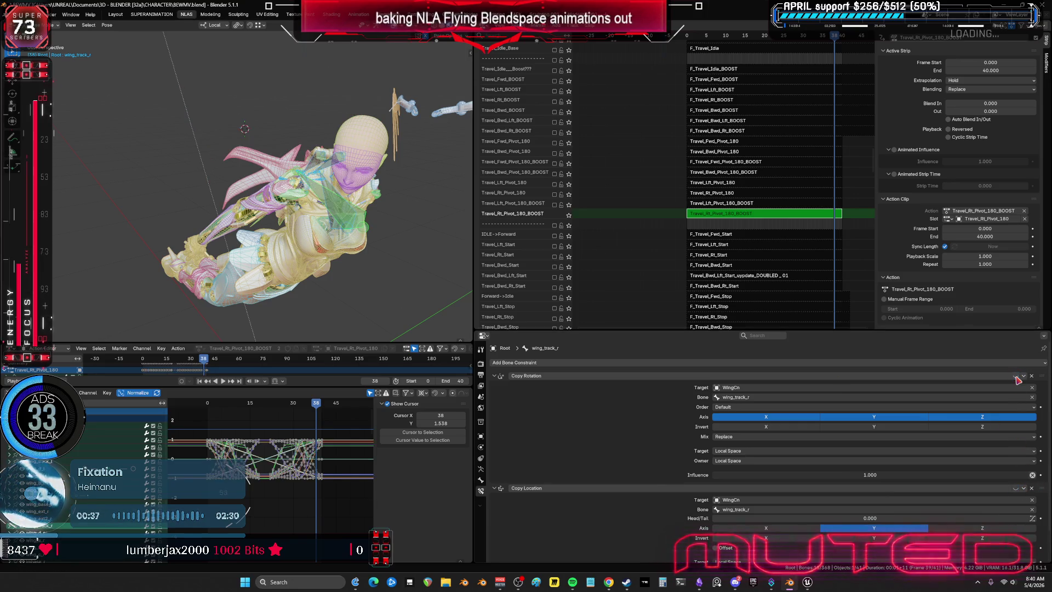
Play back the flight from a rear view with viewport overlays hidden
middle_click_drag(328, 205, 246, 247)
key("shift+alt+z")
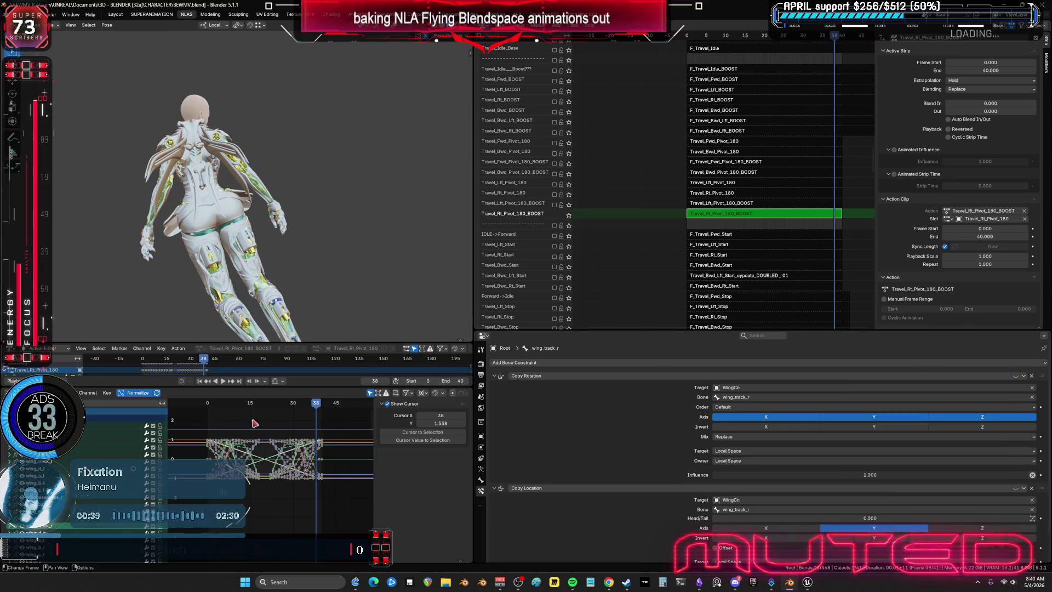
key("space")
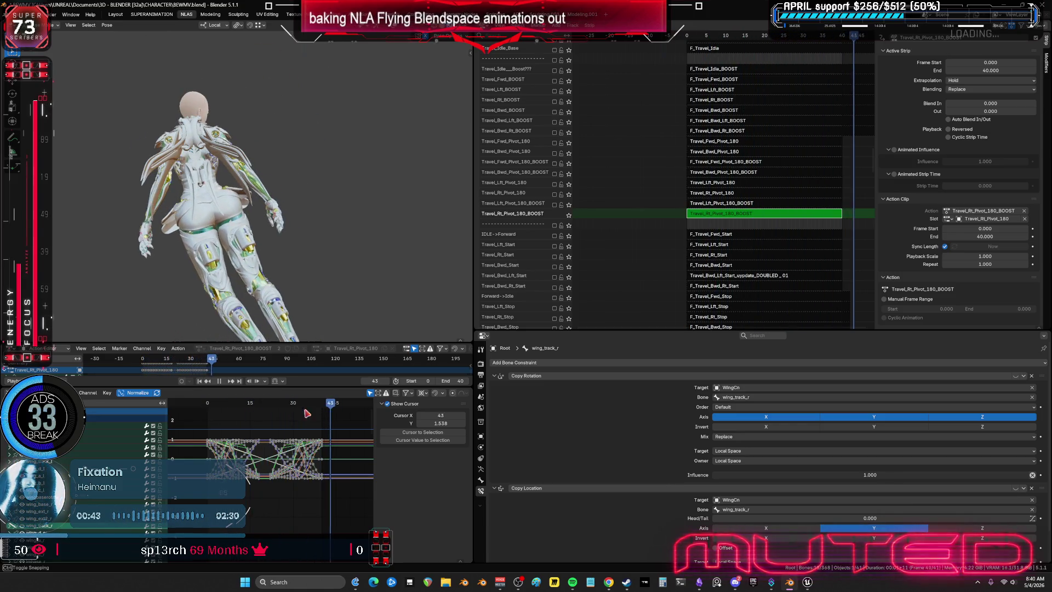
key("space")
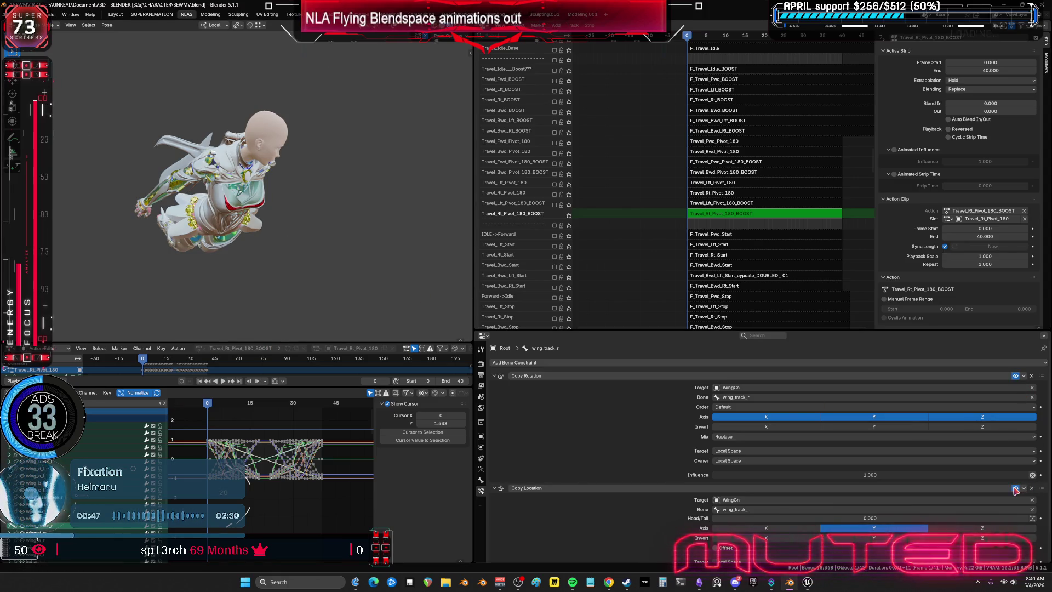
Exit tweak mode on the strip's action and bring up the planning chart
key("Tab")
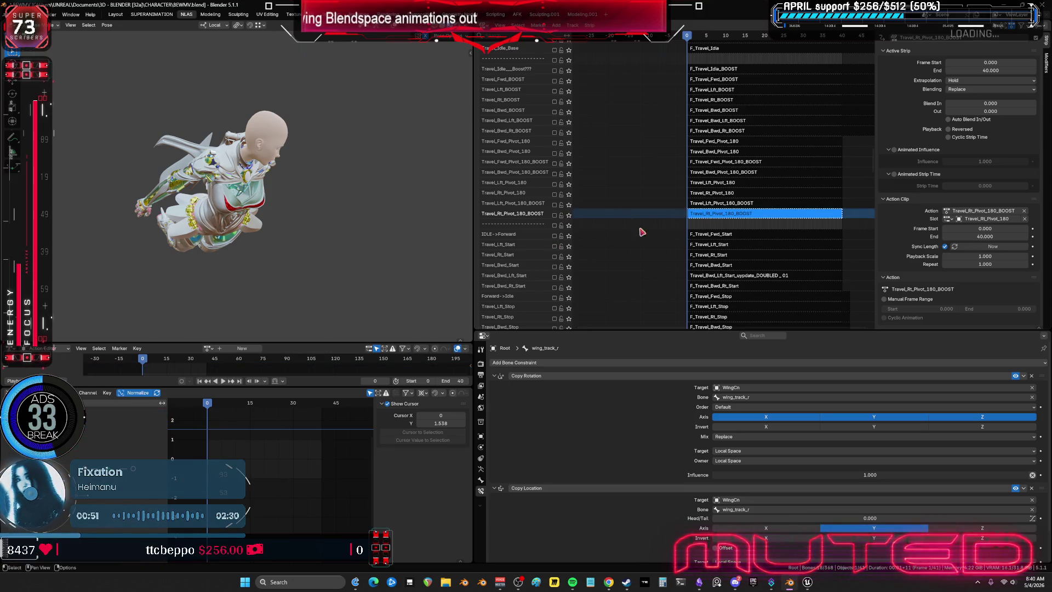
left_click(699, 582)
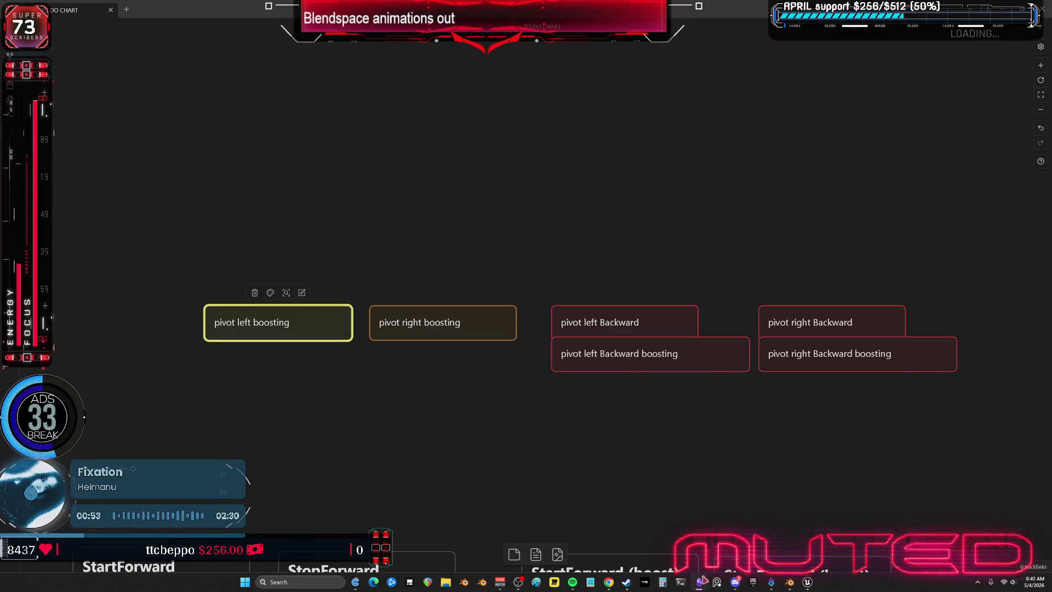
Delete the pivot left and pivot right boosting cards from the chart
double_click(307, 325)
left_click(416, 239)
left_click_drag(415, 240, 228, 370)
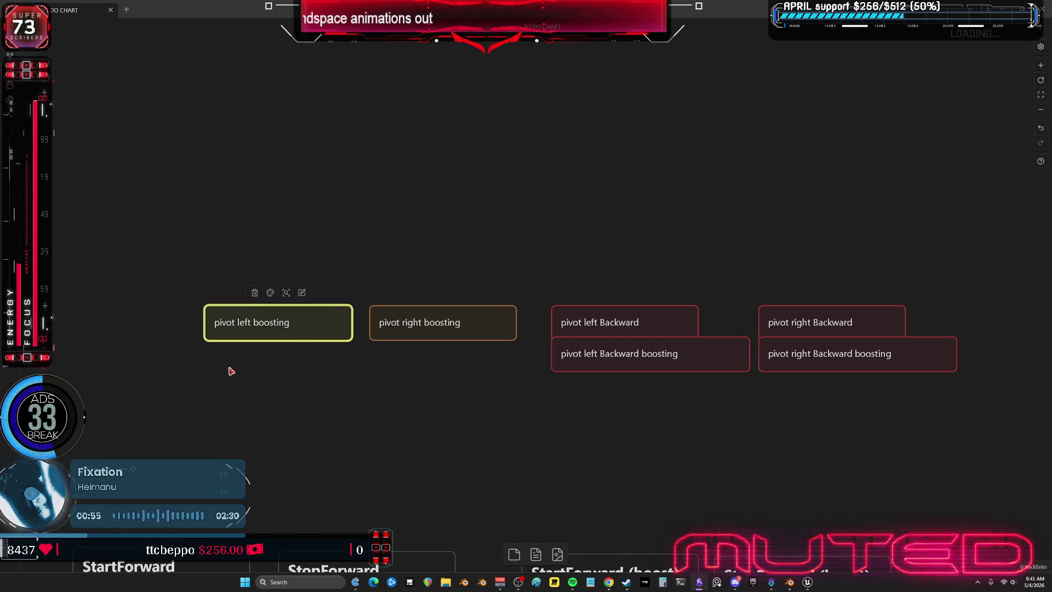
key("Delete")
left_click_drag(498, 211, 449, 393)
key("Delete")
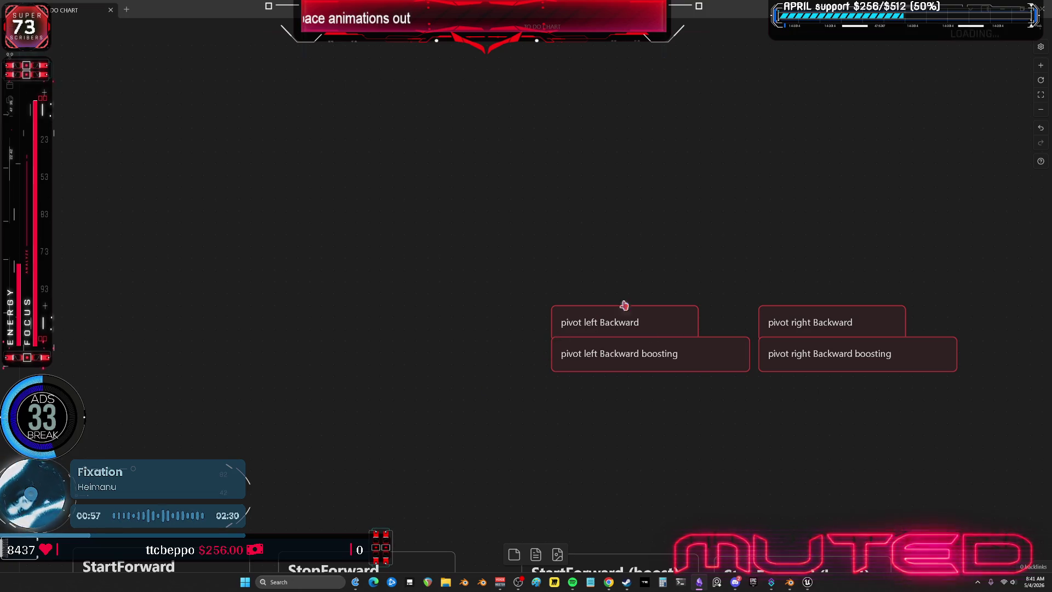
Place a copy of the pivot left Backward card above the four pivot Backward cards
double_click(669, 378)
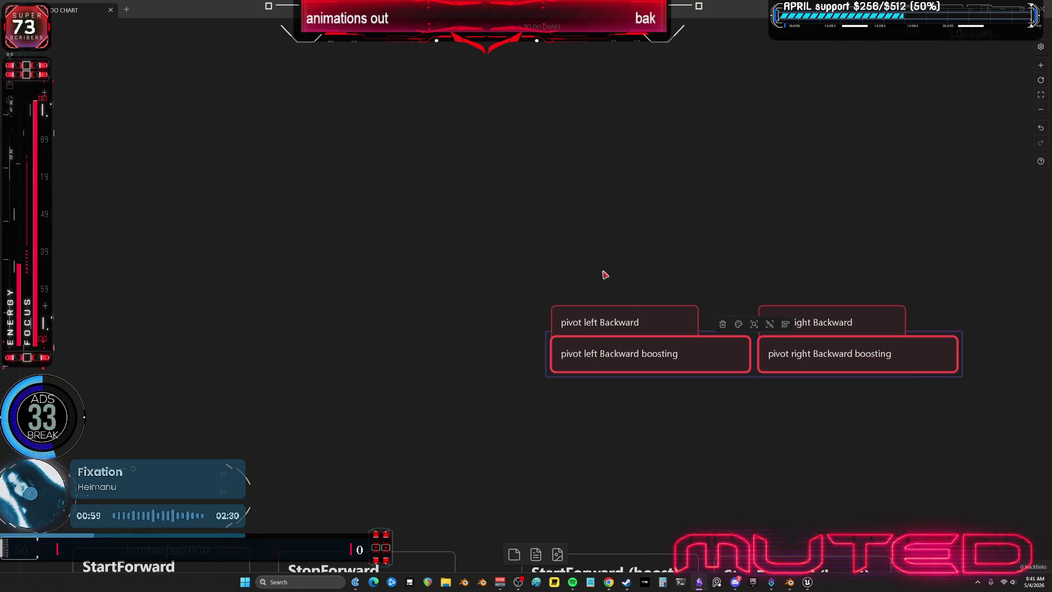
left_click_drag(495, 237, 940, 387)
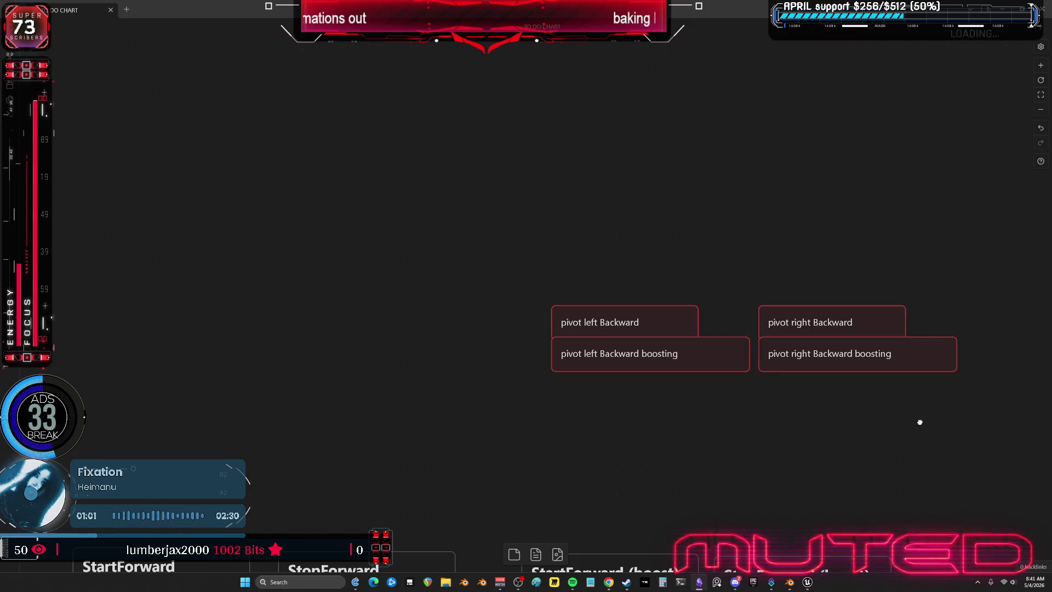
left_click_drag(427, 245, 880, 411)
left_click_drag(383, 216, 590, 310)
mouse_move(380, 197)
left_mouse_down()
mouse_move(863, 434)
mouse_move(538, 249)
left_mouse_up()
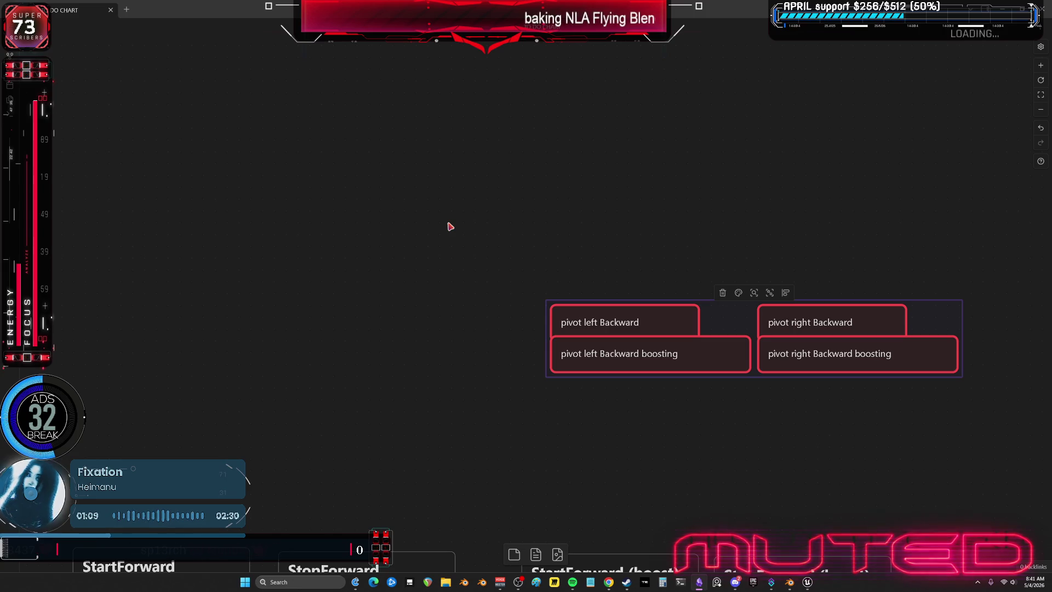
left_click(667, 295)
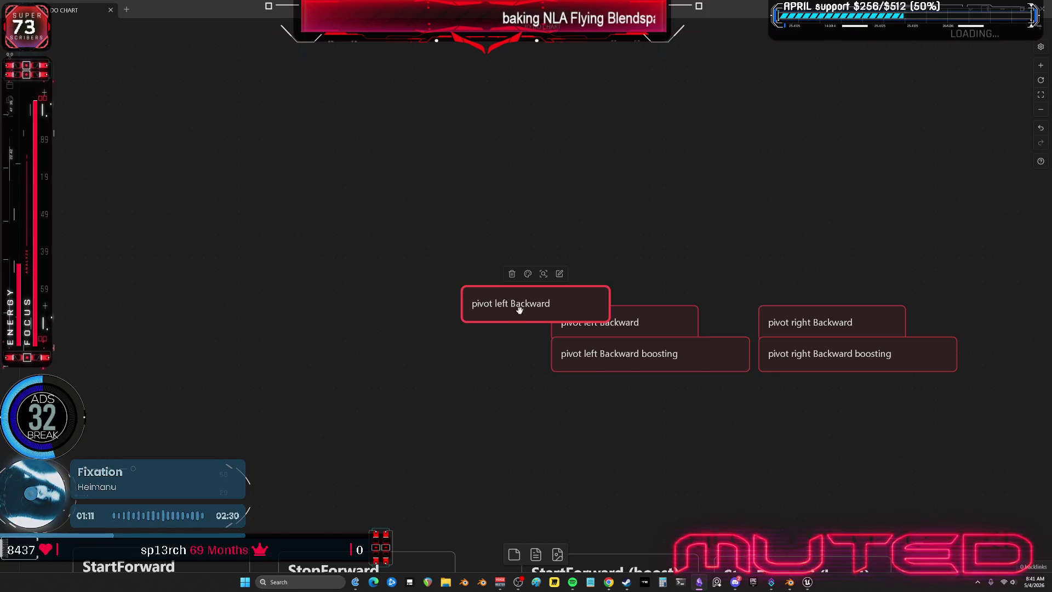
left_click_drag(608, 323, 718, 243, "alt")
Reword the copy as 'do i even have these' with a teal border, then return to Blender
triple_click(718, 244)
type("do i even have ther")
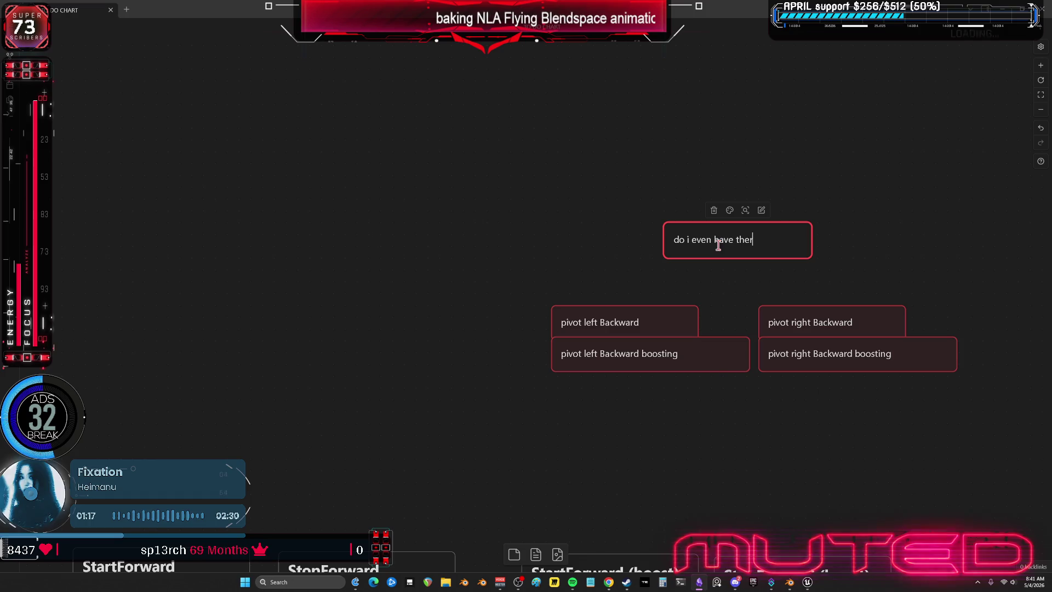
key("BackSpace")
type("ses")
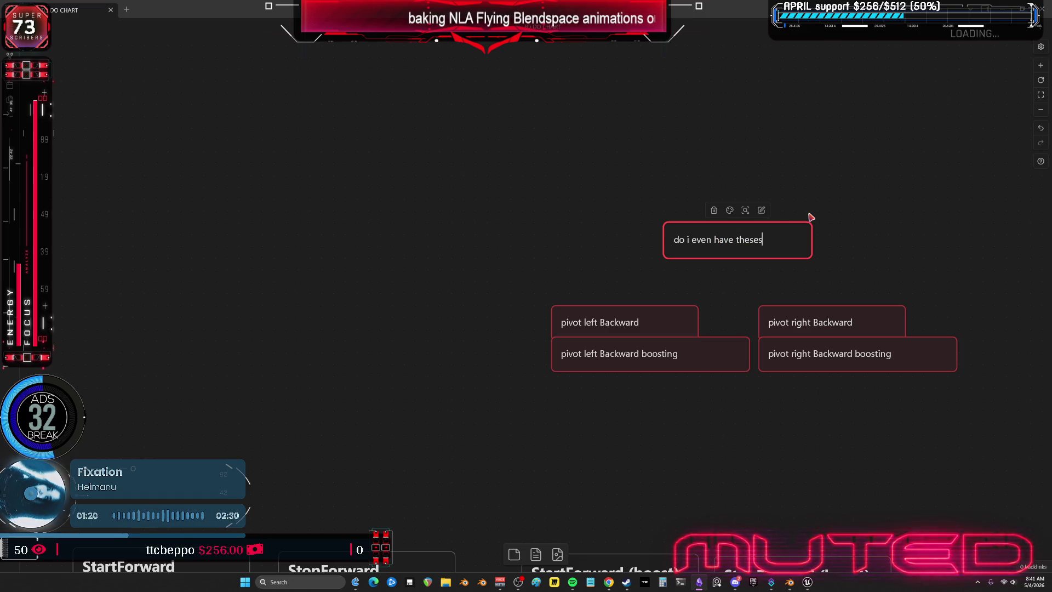
left_click(852, 212)
left_click_drag(782, 229, 759, 265)
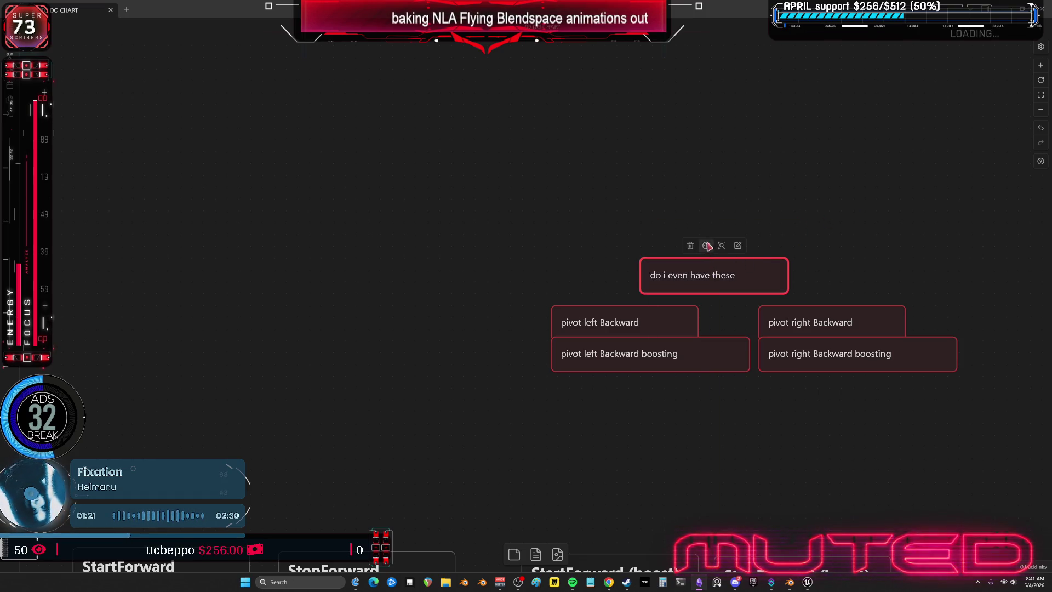
left_click(707, 246)
left_click(733, 266)
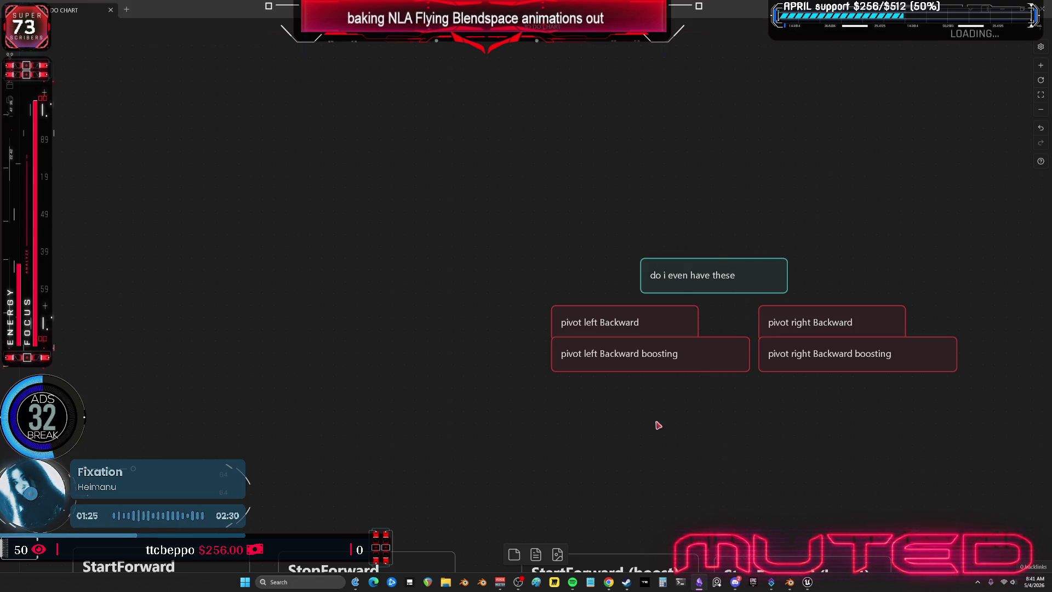
left_click(790, 582)
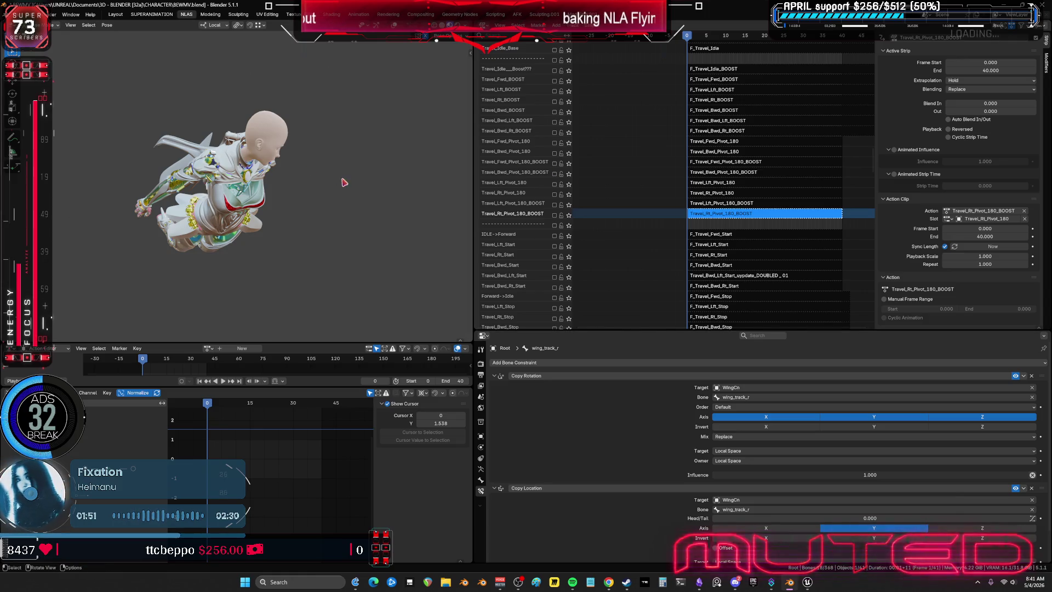
Save the blend file and hide the strip properties sidebar
middle_click_drag(343, 182, 341, 186)
key("ctrl+s")
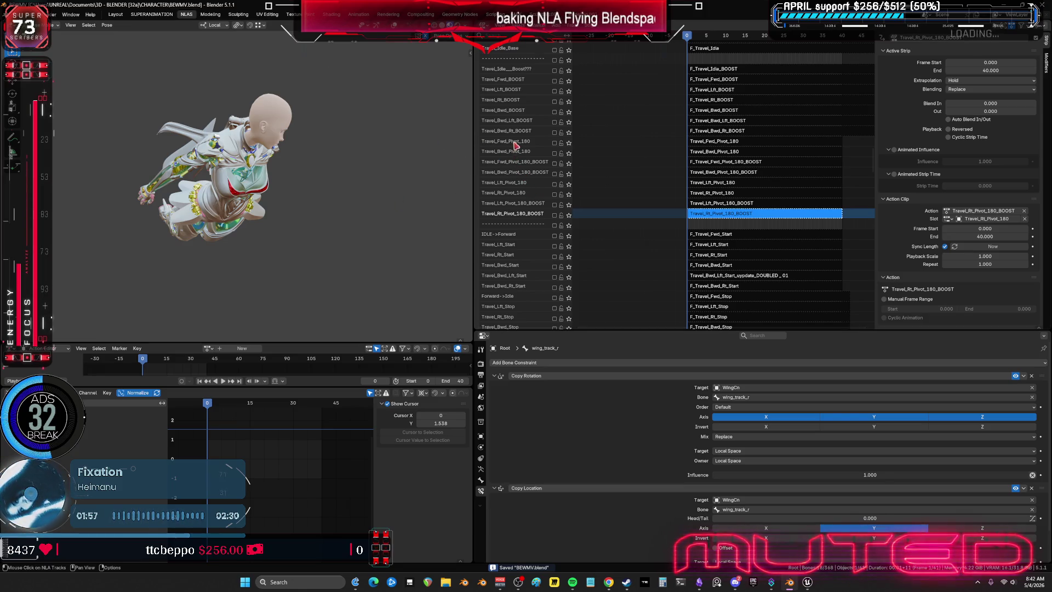
key("n")
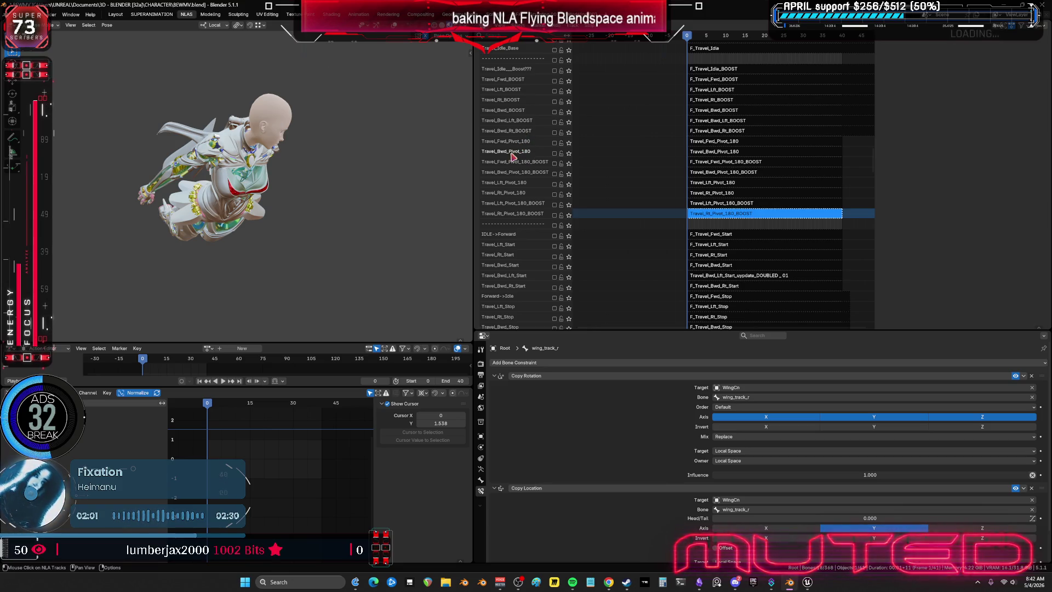
middle_click_drag(702, 141, 704, 177)
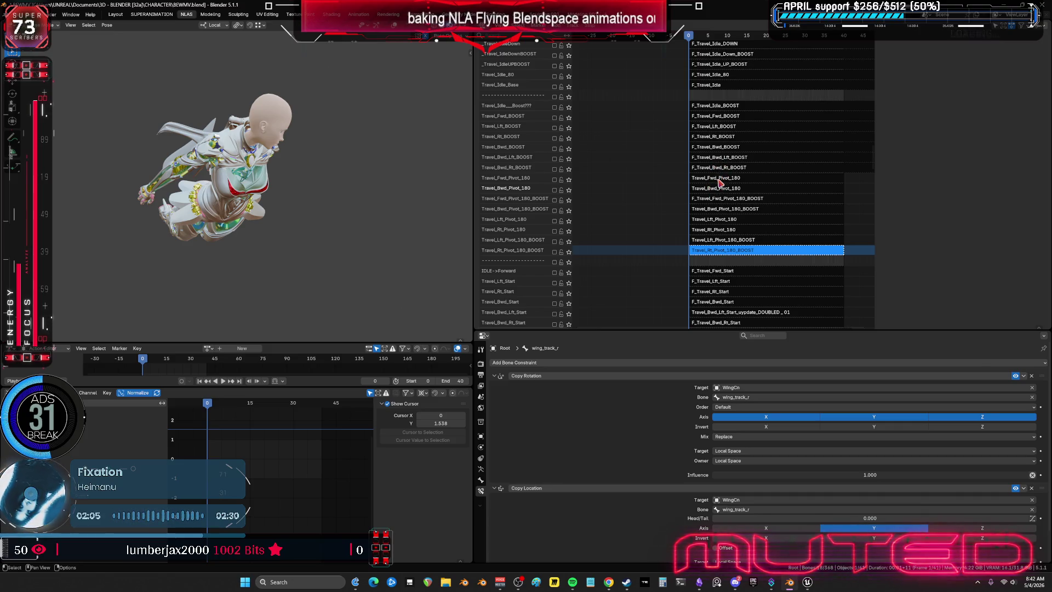
Solo and scrub the Travel_Bwd_Pivot_180 and Travel_Bwd_Pivot_180_BOOST tracks in turn
left_click(568, 190)
left_click_drag(211, 403, 267, 406)
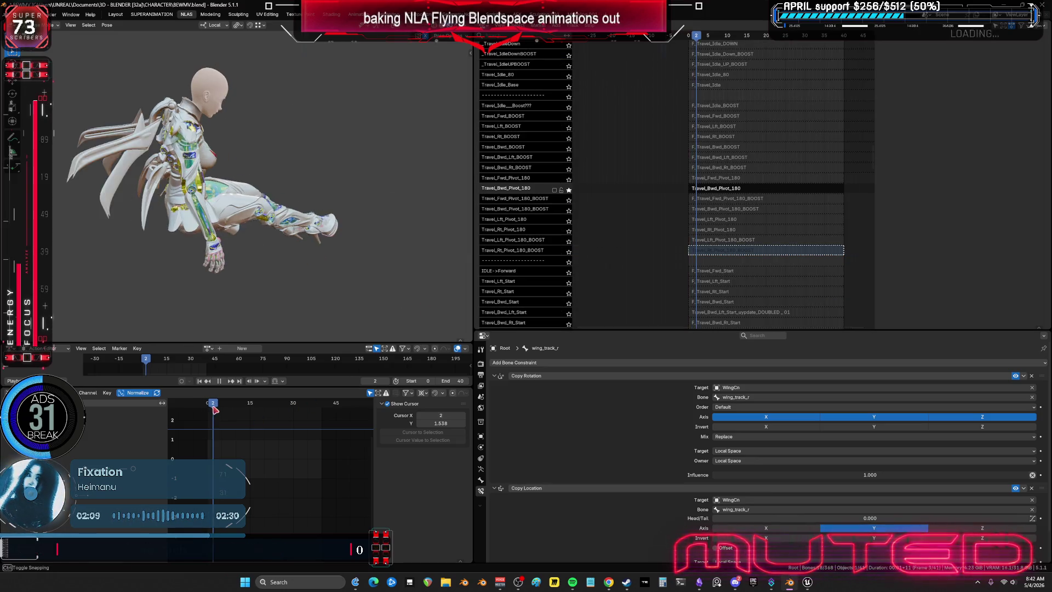
left_click(568, 189)
left_click(567, 210)
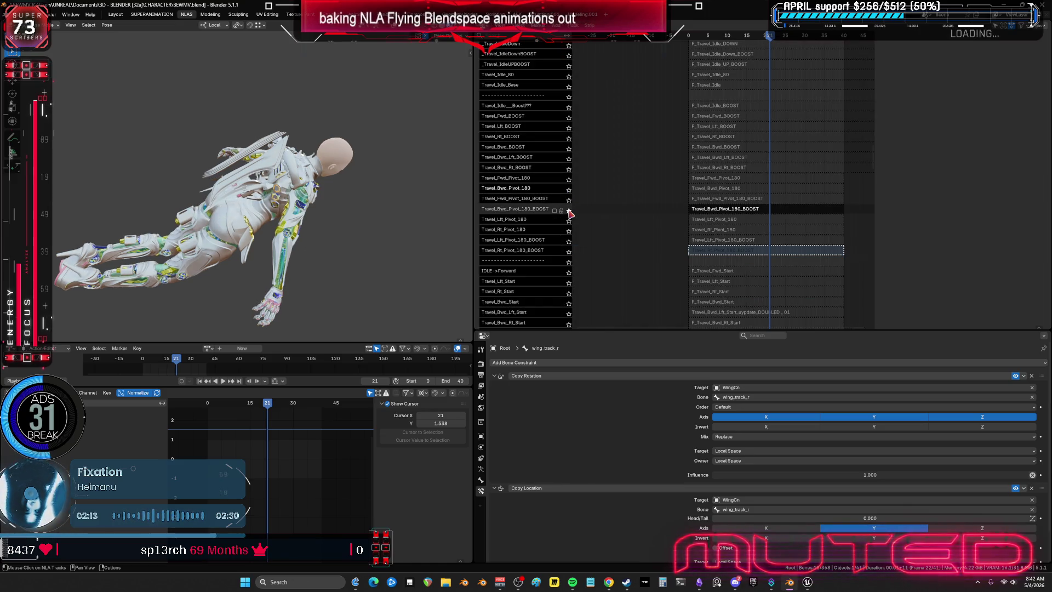
mouse_move(266, 409)
left_mouse_down()
mouse_move(192, 412)
mouse_move(300, 405)
left_mouse_up()
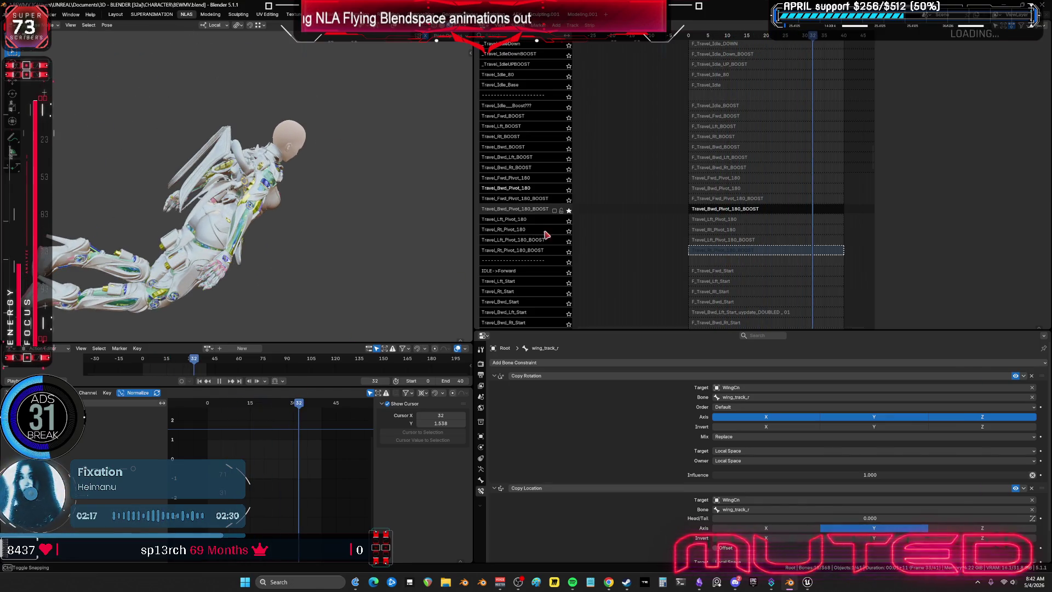
left_click(568, 210)
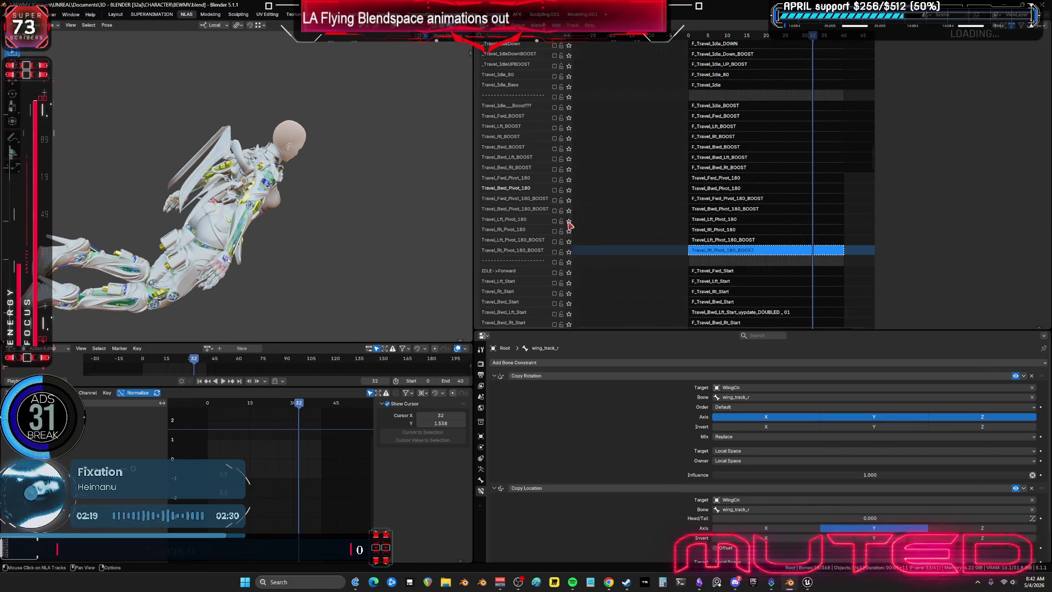
Solo and play Travel_Lft_Pivot_180, then reselect Travel_Rt_Pivot_180_BOOST and browse the lower tracks
left_click(568, 221)
key("space")
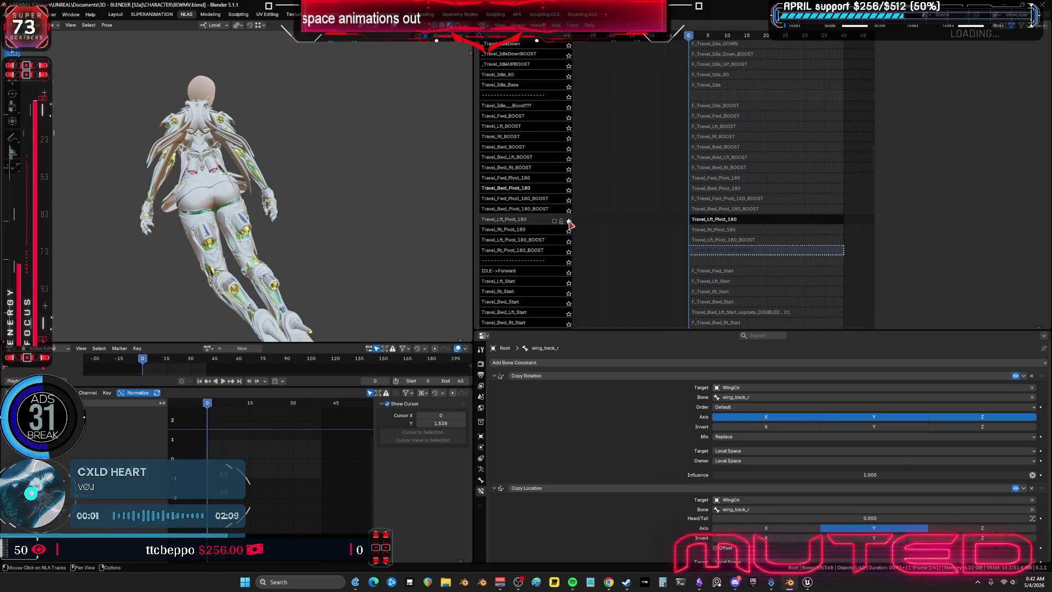
left_click(735, 251)
middle_click_drag(735, 267, 747, 184)
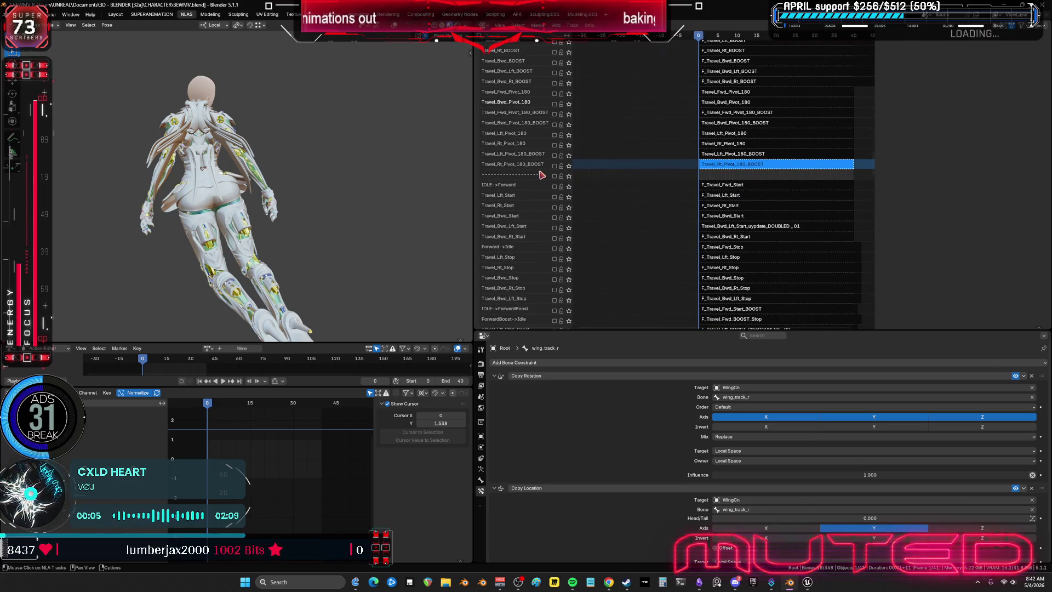
middle_click_drag(647, 283, 655, 257)
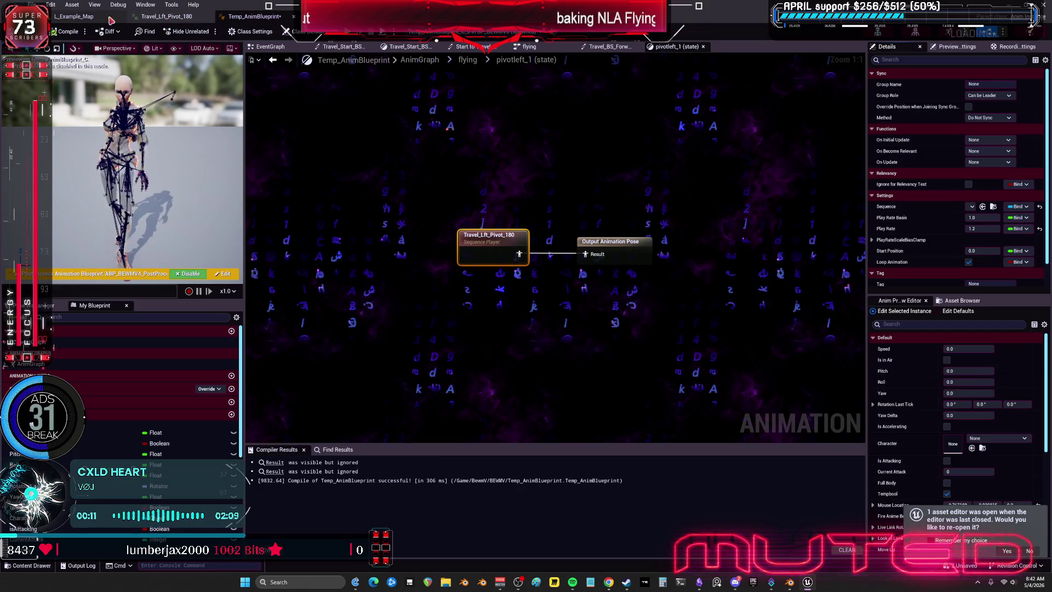
Search 'pivot' in the Unreal asset list and scrub Travel_Bwd_Pivot_180 to frame 31
left_click(172, 17)
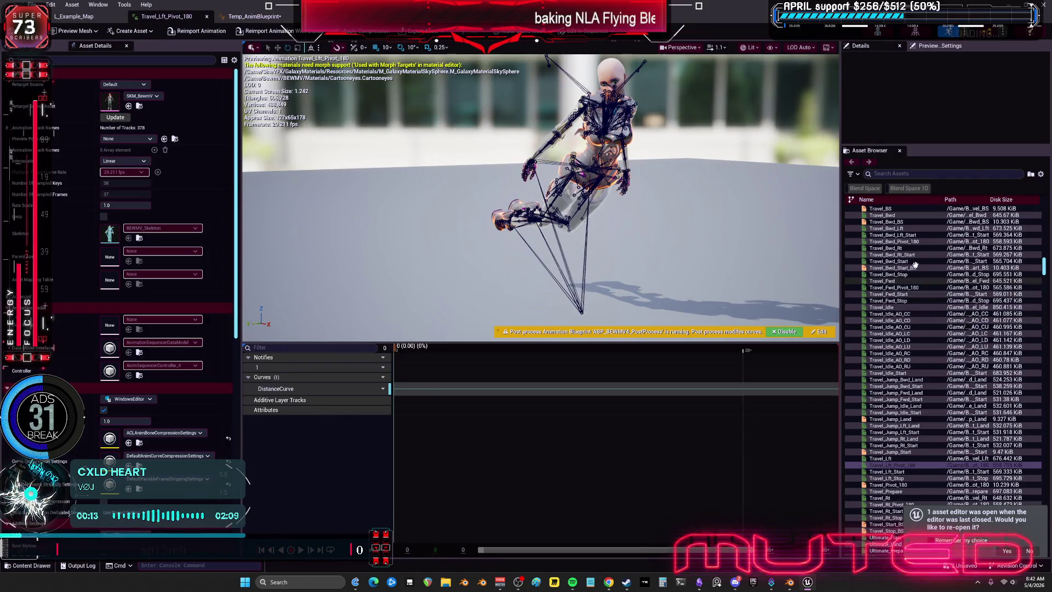
left_click(907, 174)
type("pivo")
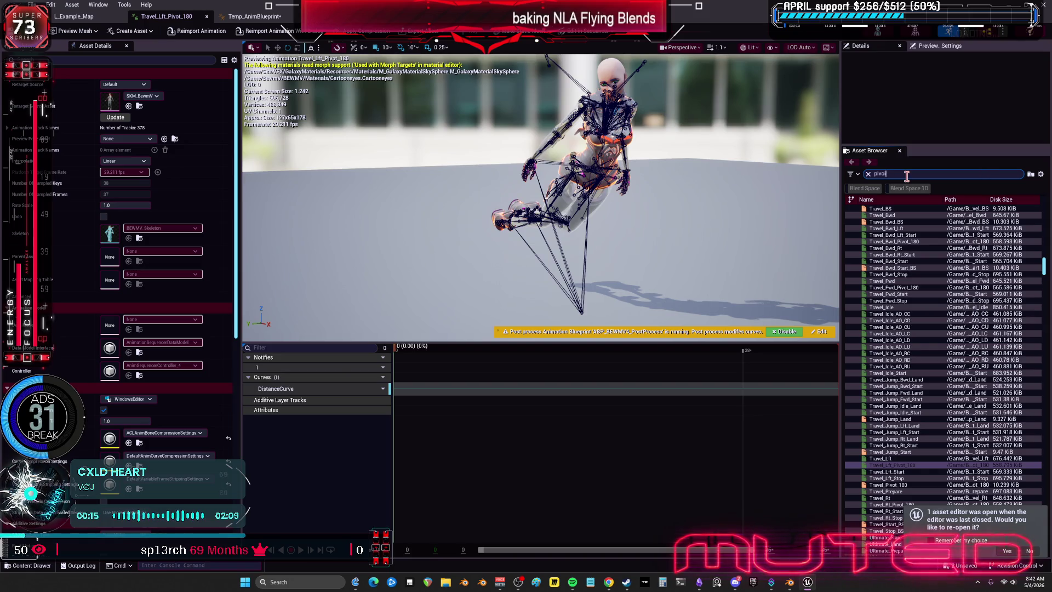
type("t")
key("BackSpace")
key("BackSpace")
key("BackSpace")
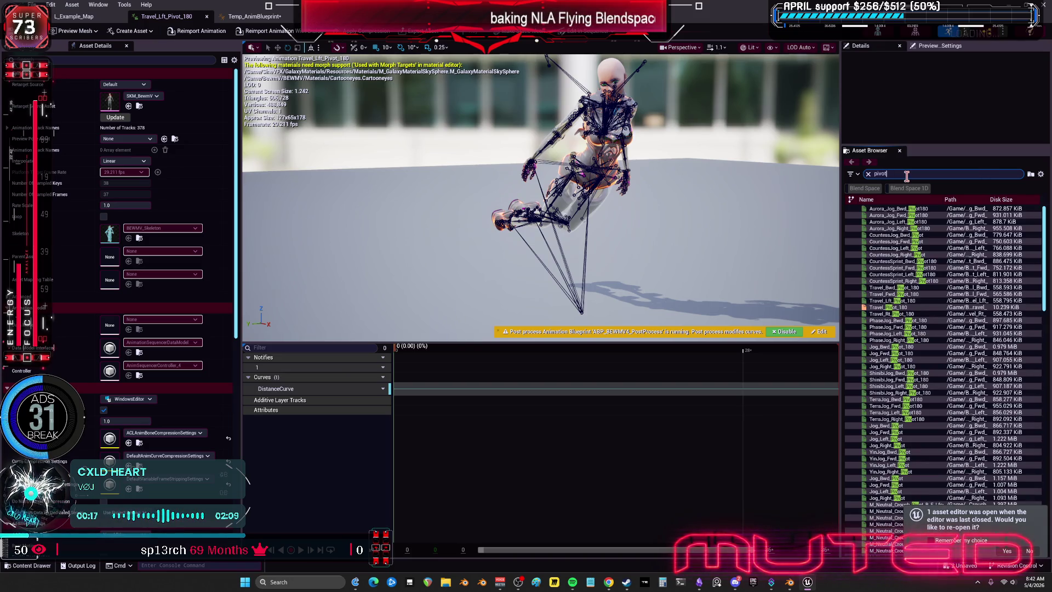
type("ot")
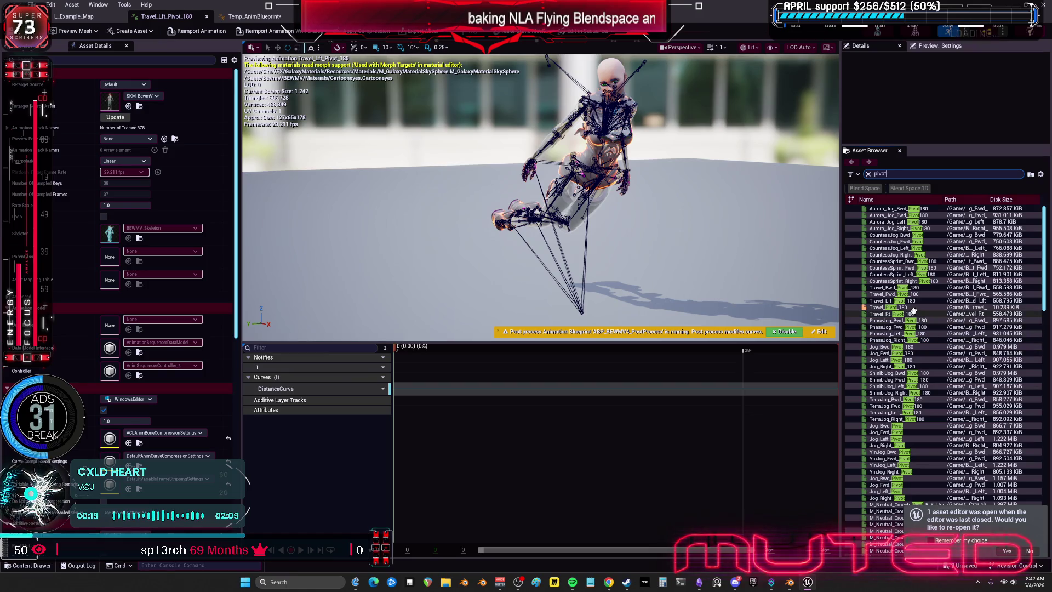
left_click(888, 287)
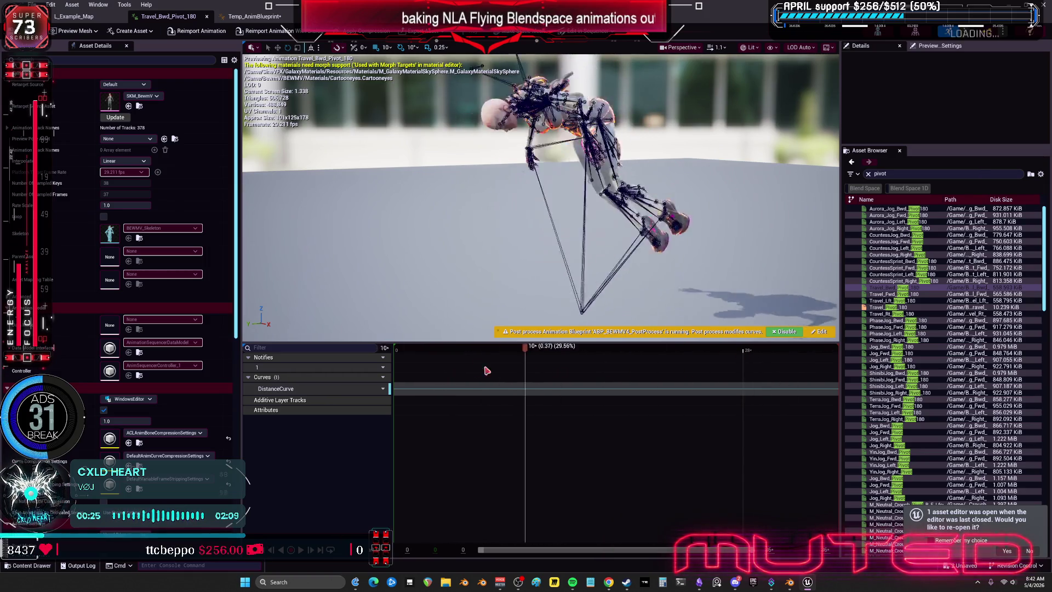
mouse_move(423, 344)
left_mouse_down()
mouse_move(778, 345)
mouse_move(357, 372)
left_mouse_up()
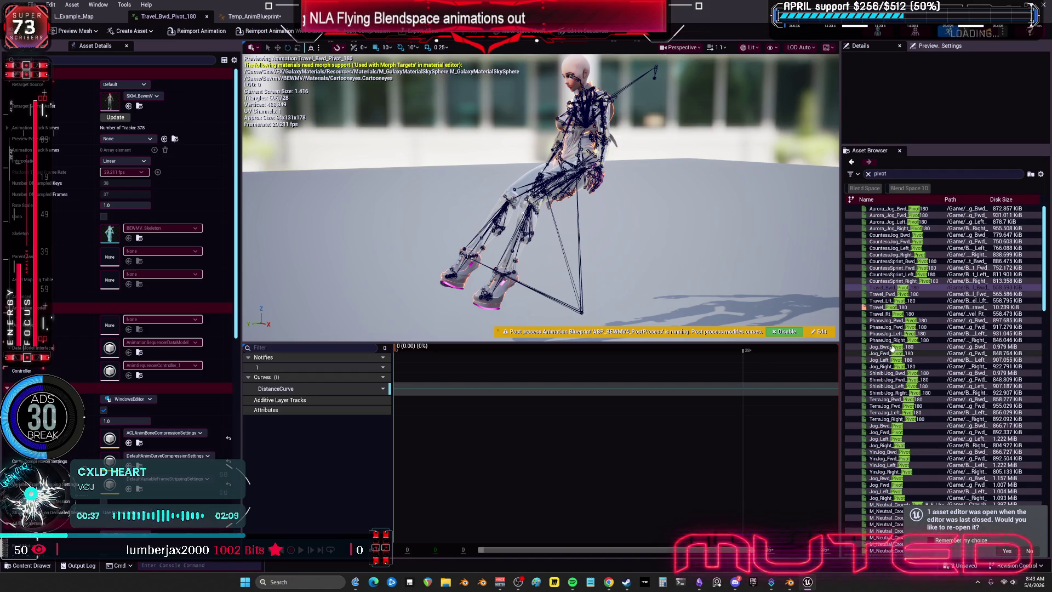
Scrub Travel_Lft_Pivot_180 back to frame 3, then switch back to Blender
double_click(879, 302)
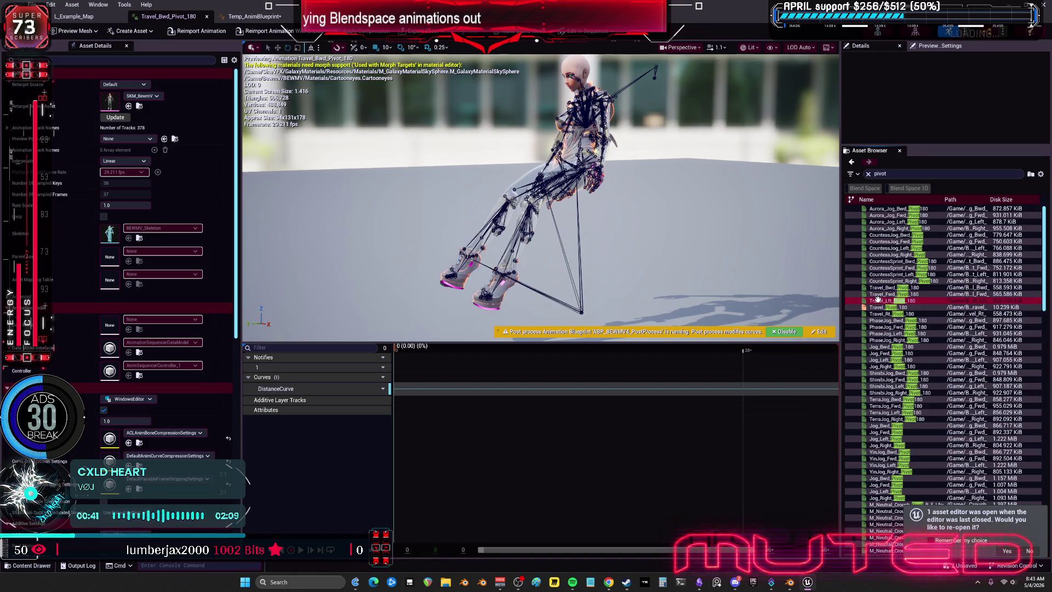
right_click(878, 302)
left_click(403, 373)
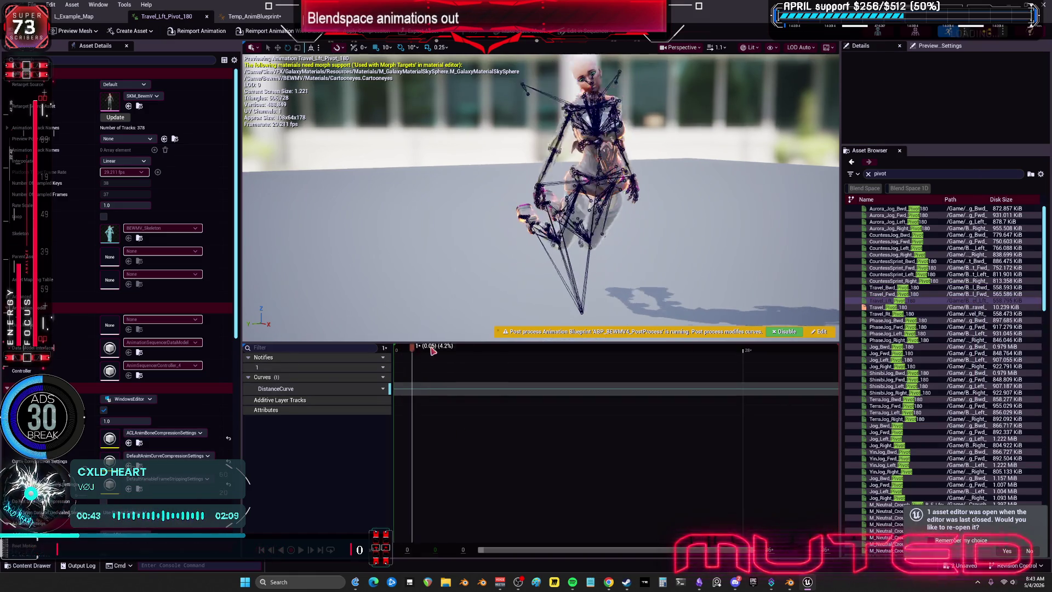
left_click_drag(796, 361, 457, 354)
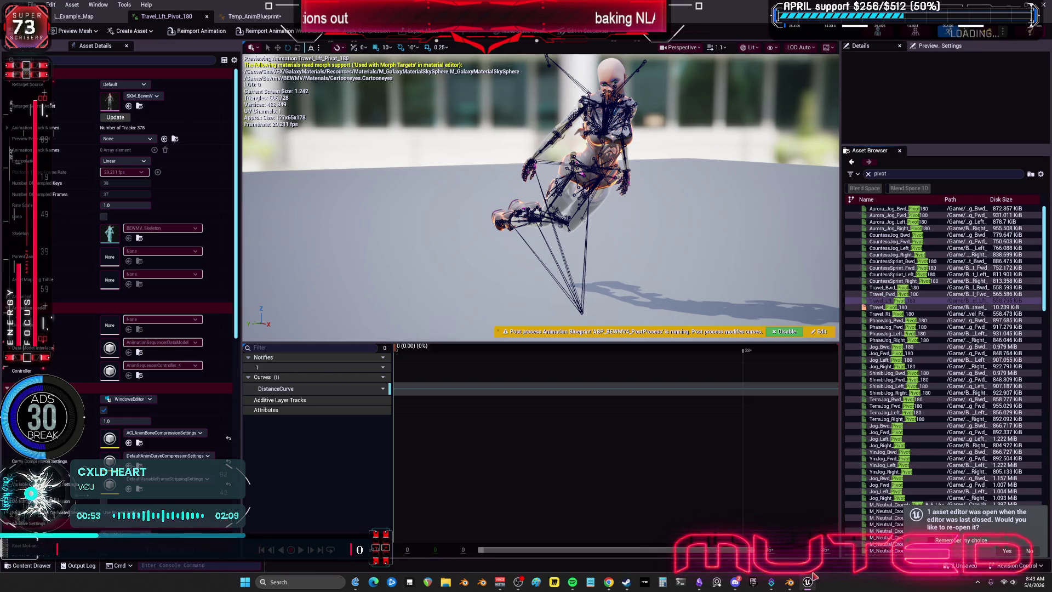
left_click(791, 582)
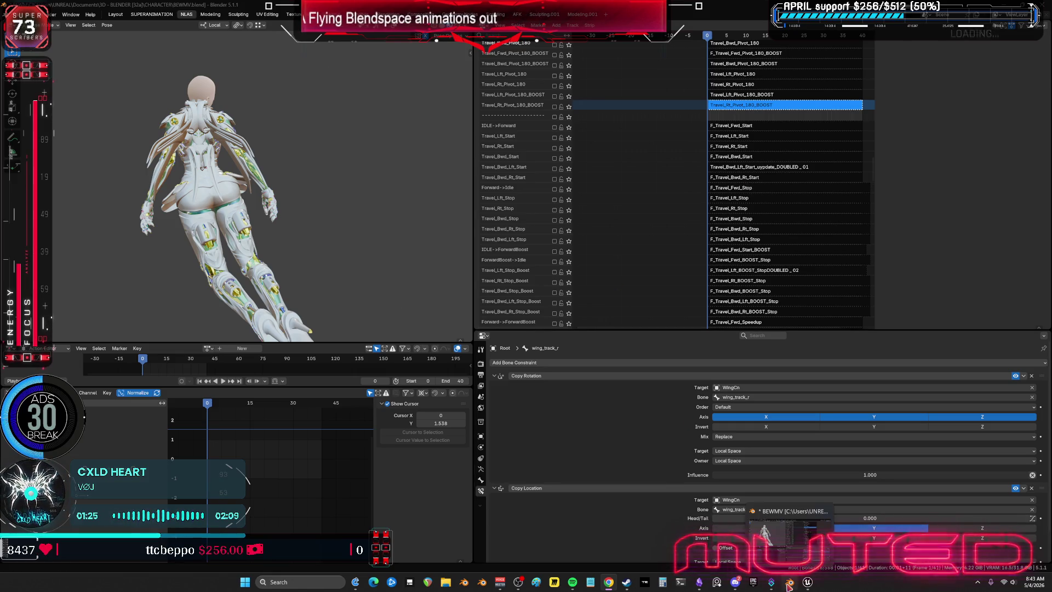
Check the StartForward/StopForward groups on the planning chart, then return through Unreal to Blender
left_click(699, 581)
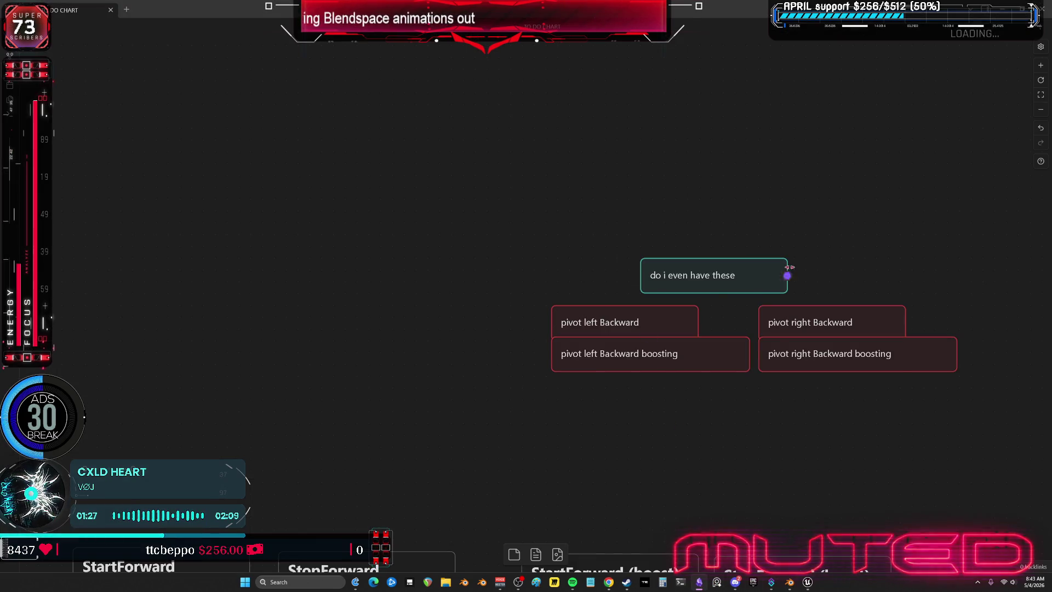
middle_click_drag(798, 344, 837, 239)
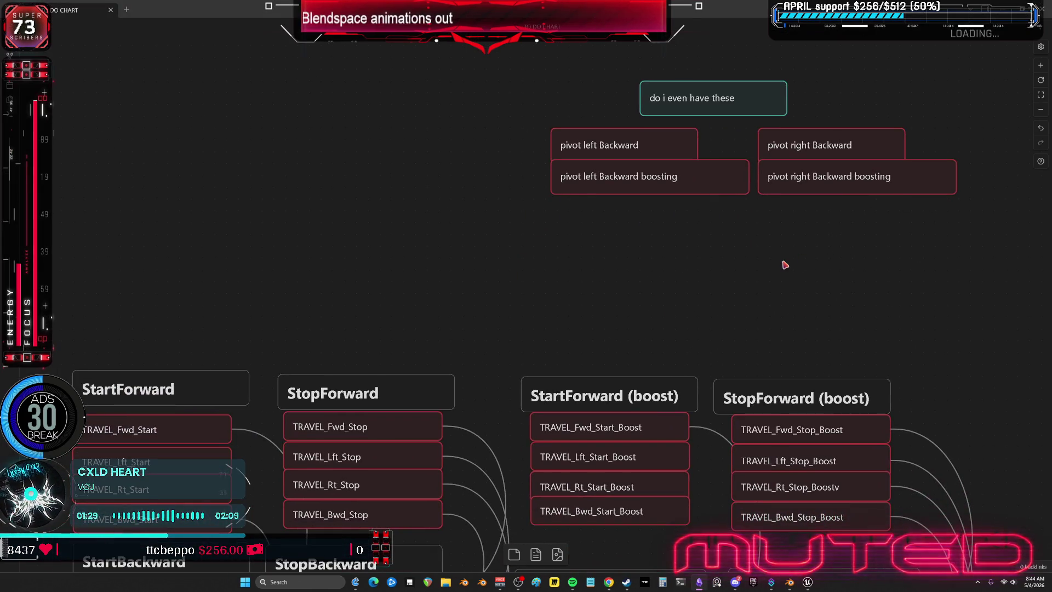
left_click(807, 582)
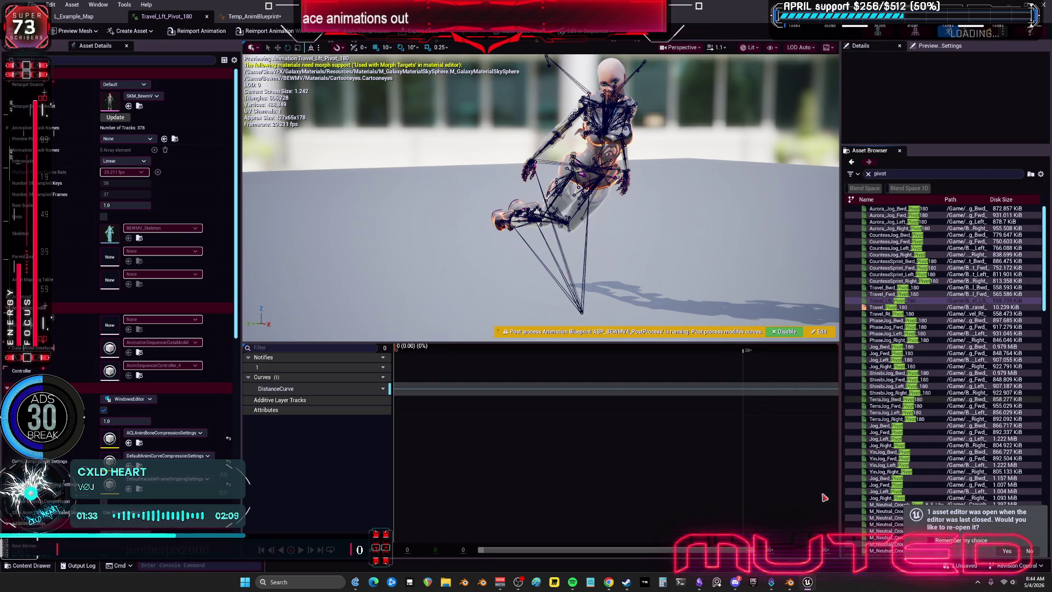
key("alt+Tab")
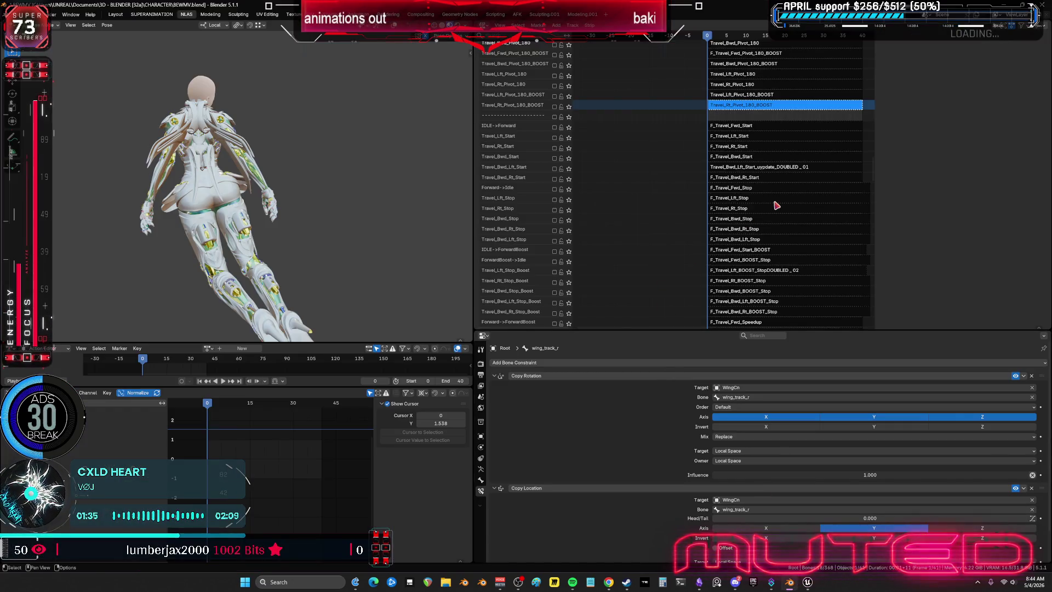
scroll(709, 205, "up", 5)
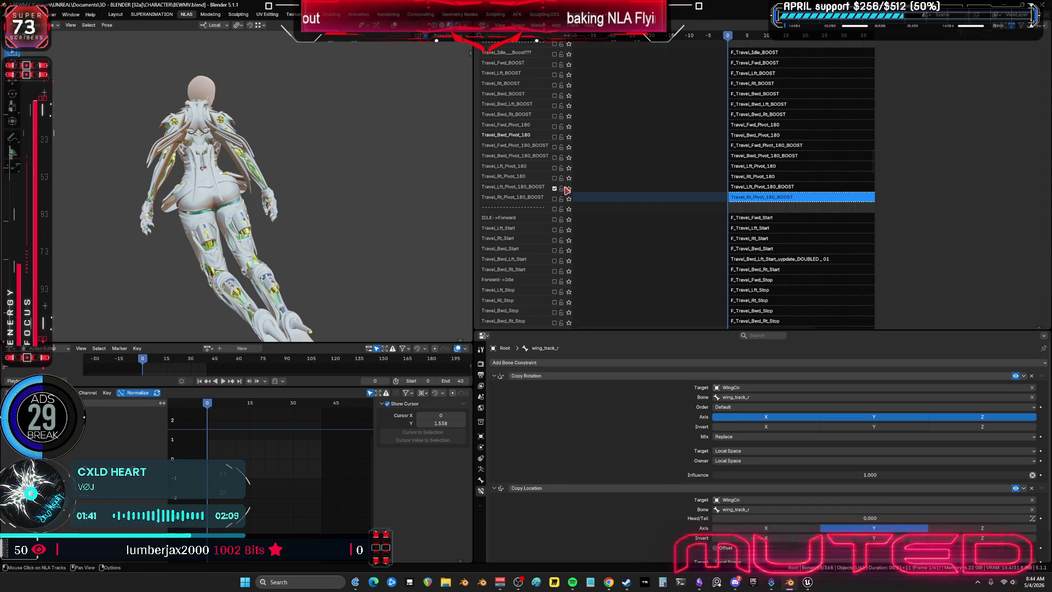
Solo E_EnginesOpened in place of E_Engines_Boosting, then switch to the planning canvas
mouse_move(558, 191)
middle_mouse_down()
mouse_move(756, 125)
mouse_move(716, 248)
middle_mouse_up()
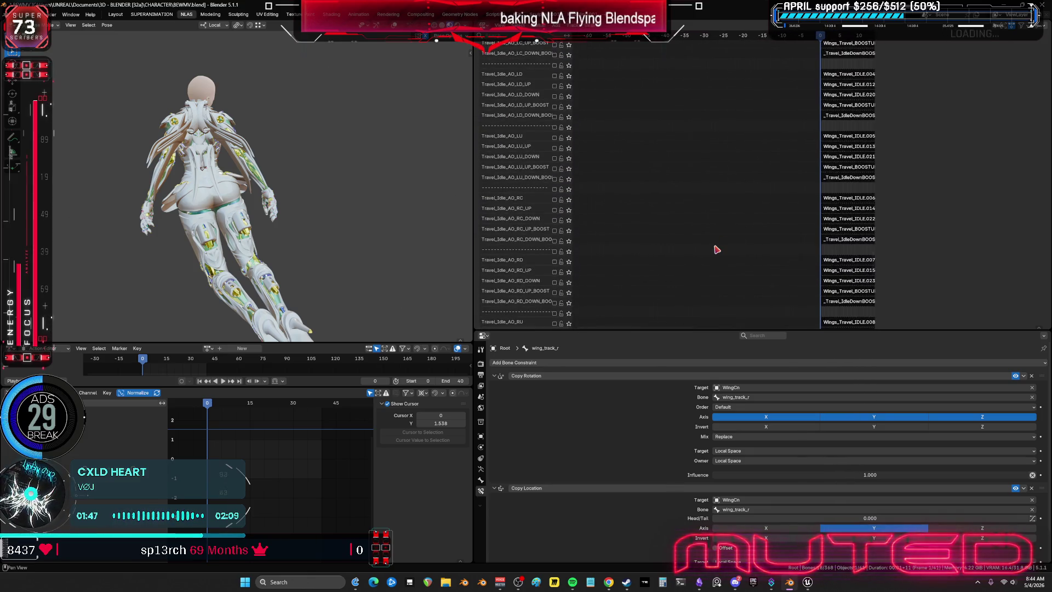
scroll(706, 254, "down", 5)
scroll(704, 271, "down", 5)
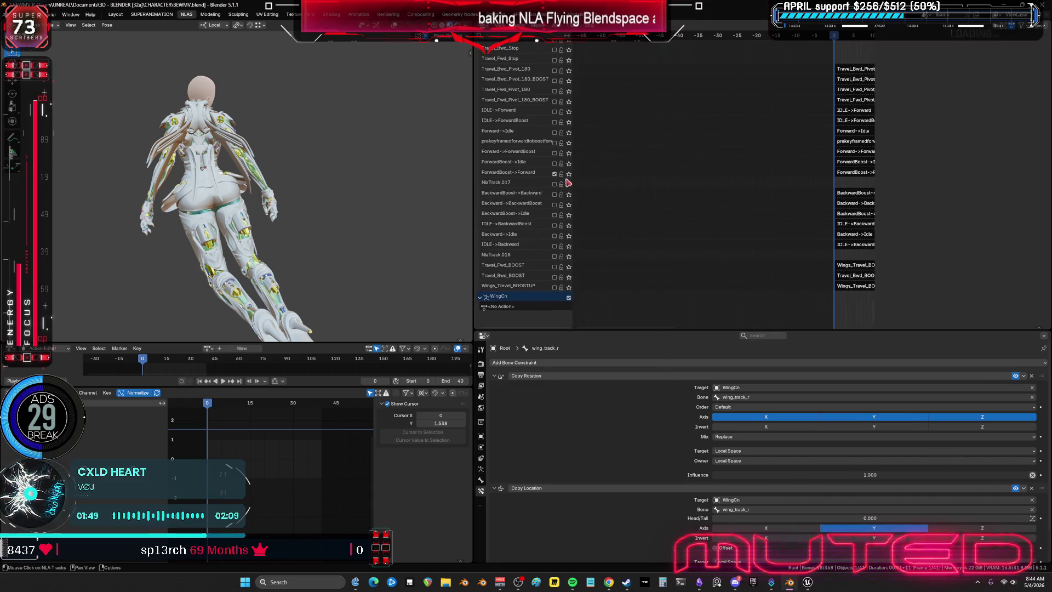
scroll(759, 60, "down", 5)
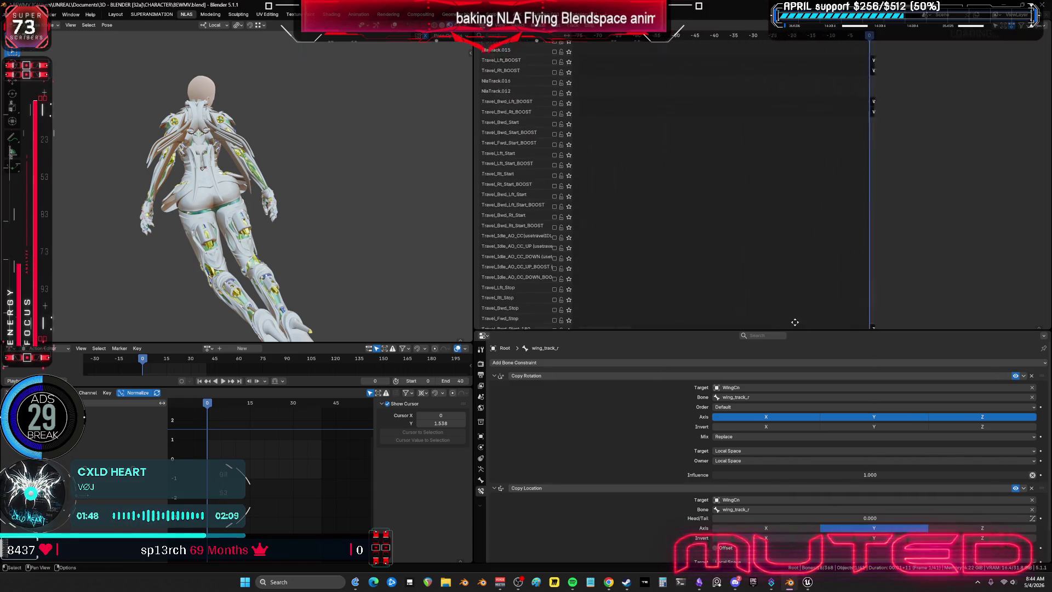
scroll(816, 249, "down", 5)
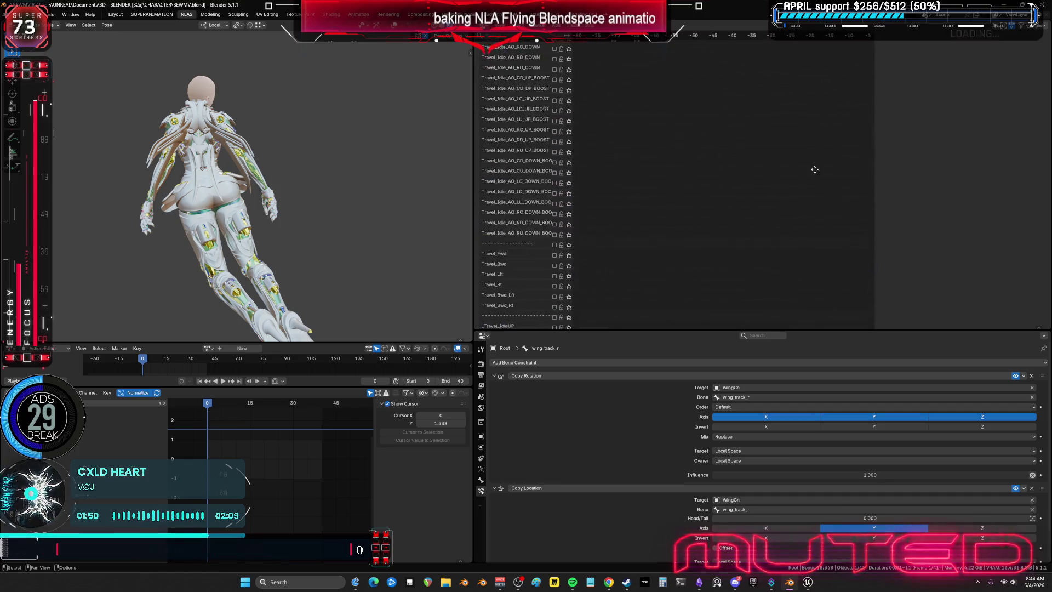
scroll(811, 169, "down", 5)
scroll(754, 292, "down", 5)
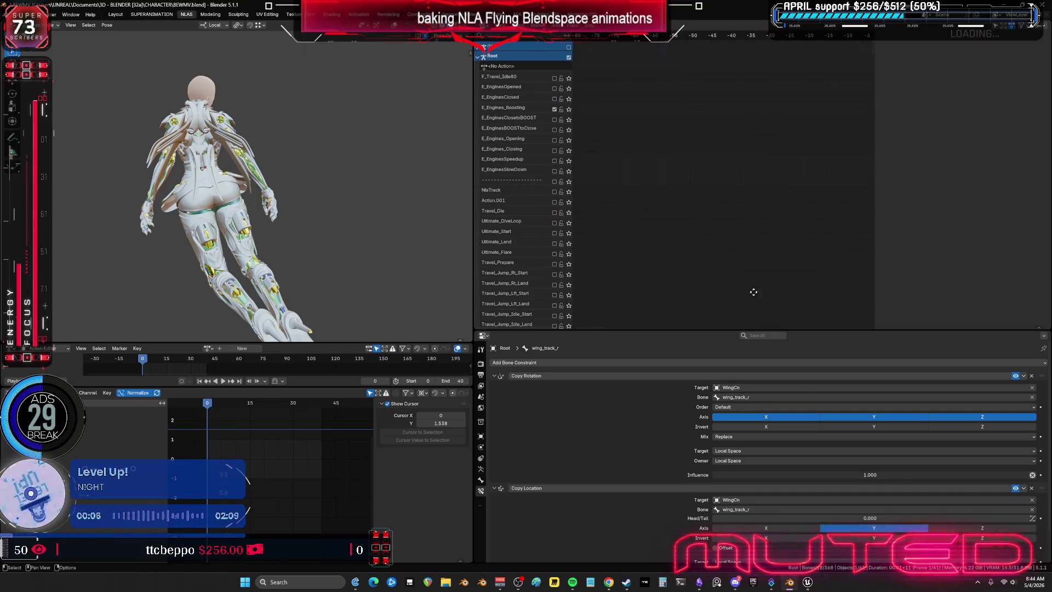
left_click(556, 114)
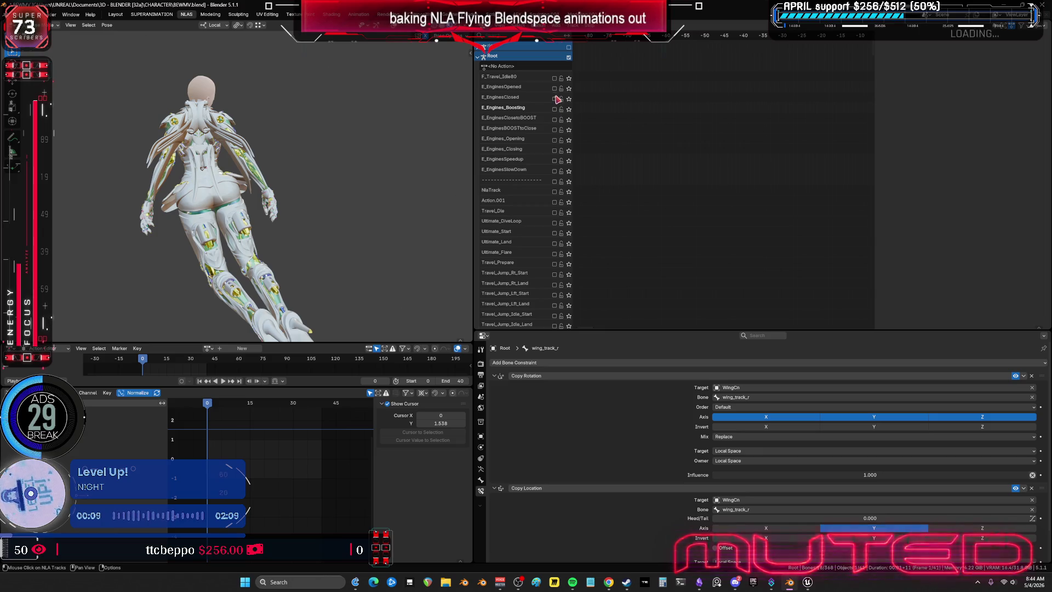
left_click(555, 88)
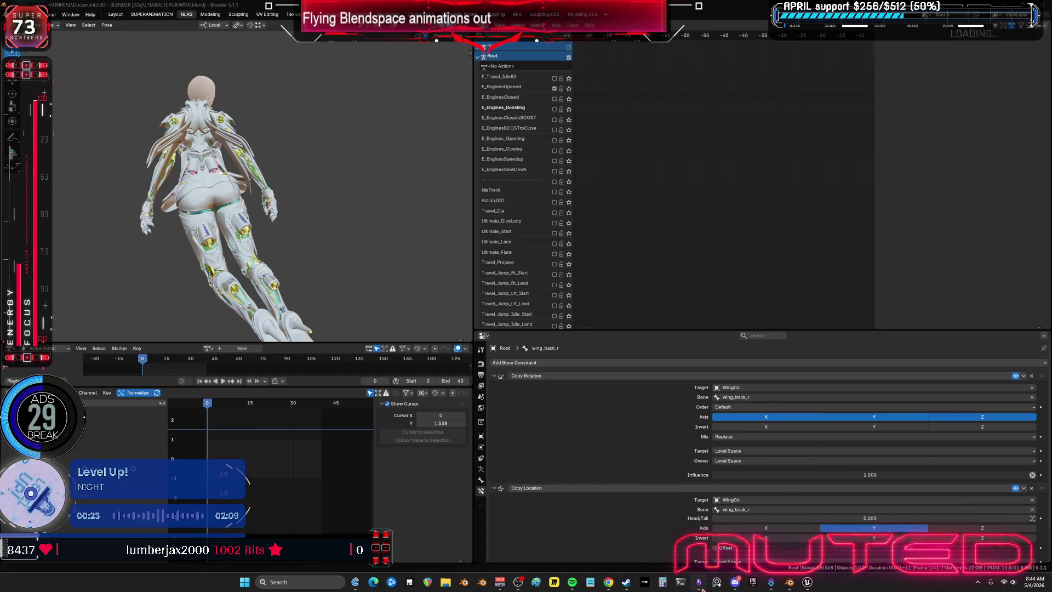
left_click(699, 582)
scroll(822, 375, "down", 3)
scroll(878, 390, "down", 3)
scroll(878, 390, "down", 3)
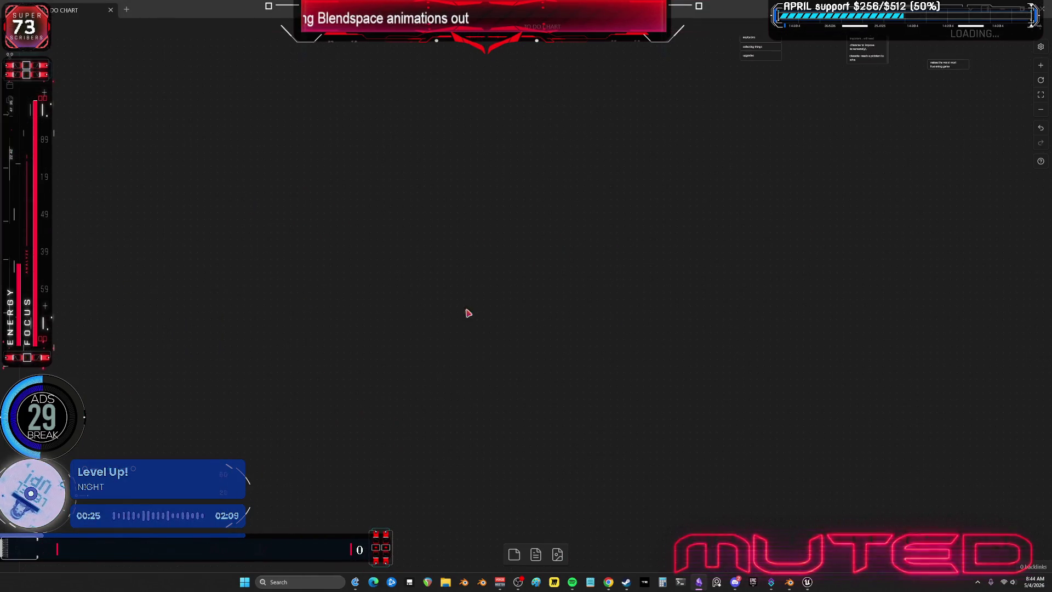
scroll(712, 270, "up", 3)
scroll(697, 236, "up", 3)
scroll(696, 236, "down", 3)
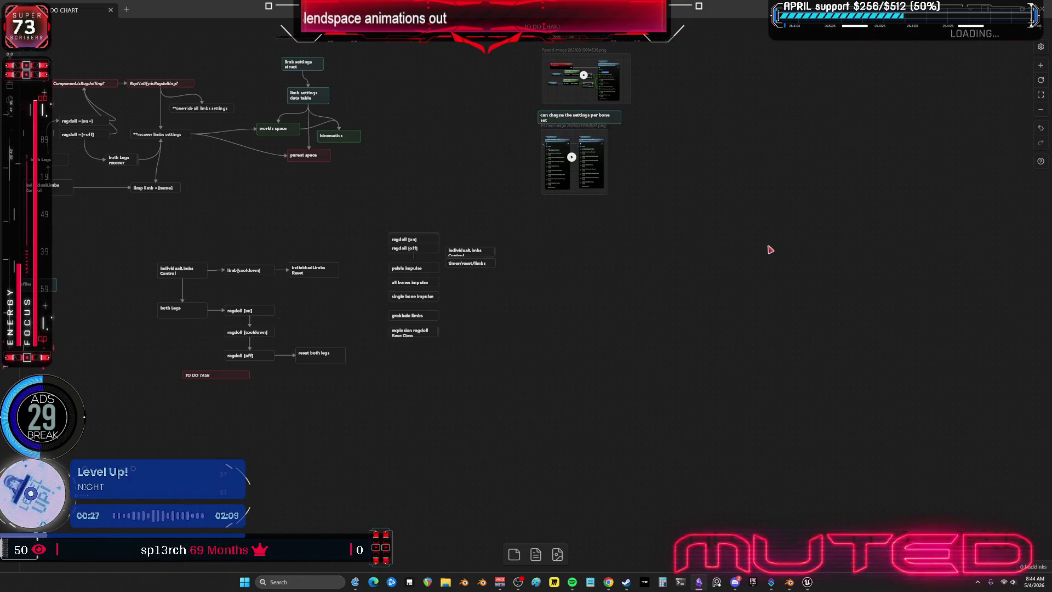
Paste the new chat screenshot beneath the other chat cards, then return to Blender
left_click_drag(751, 243, 422, 285)
scroll(510, 237, "up", 2)
scroll(511, 238, "up", 3)
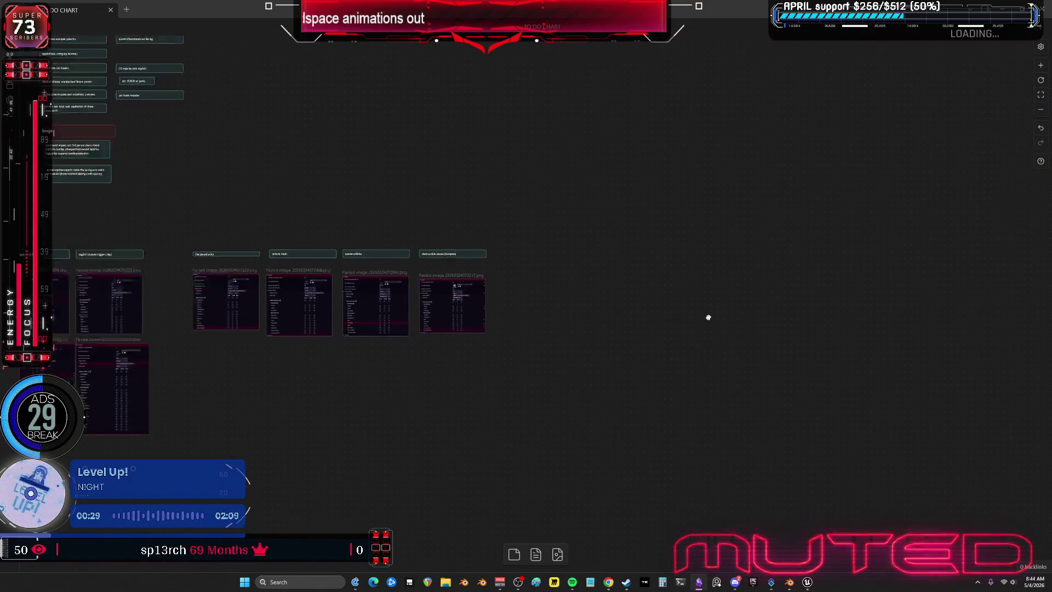
scroll(707, 318, "up", 3)
scroll(618, 346, "up", 3)
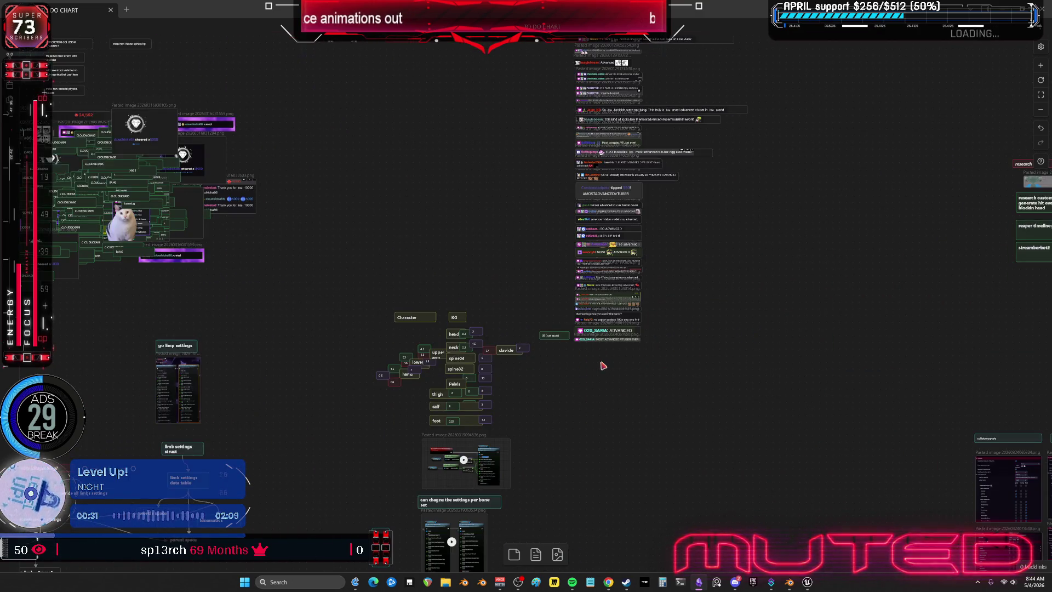
scroll(601, 364, "up", 5)
key("ctrl+v")
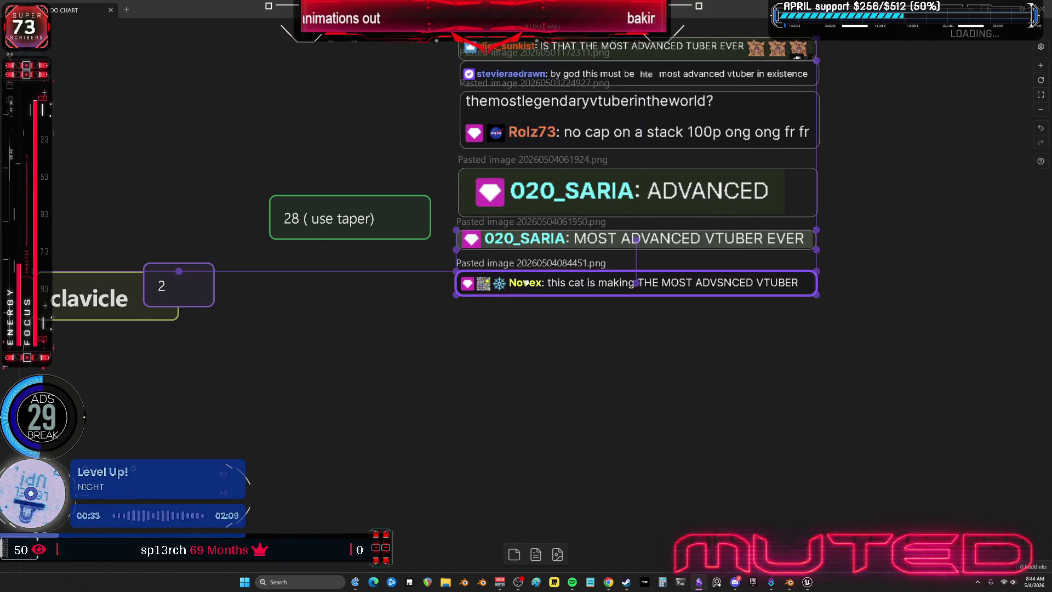
left_click_drag(597, 315, 518, 272)
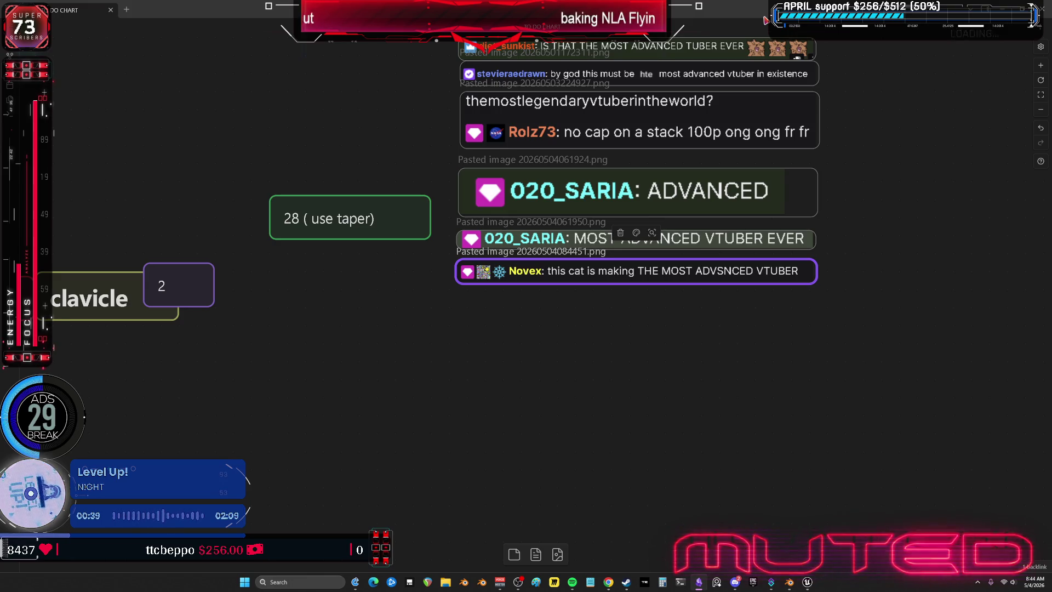
key("alt+Tab")
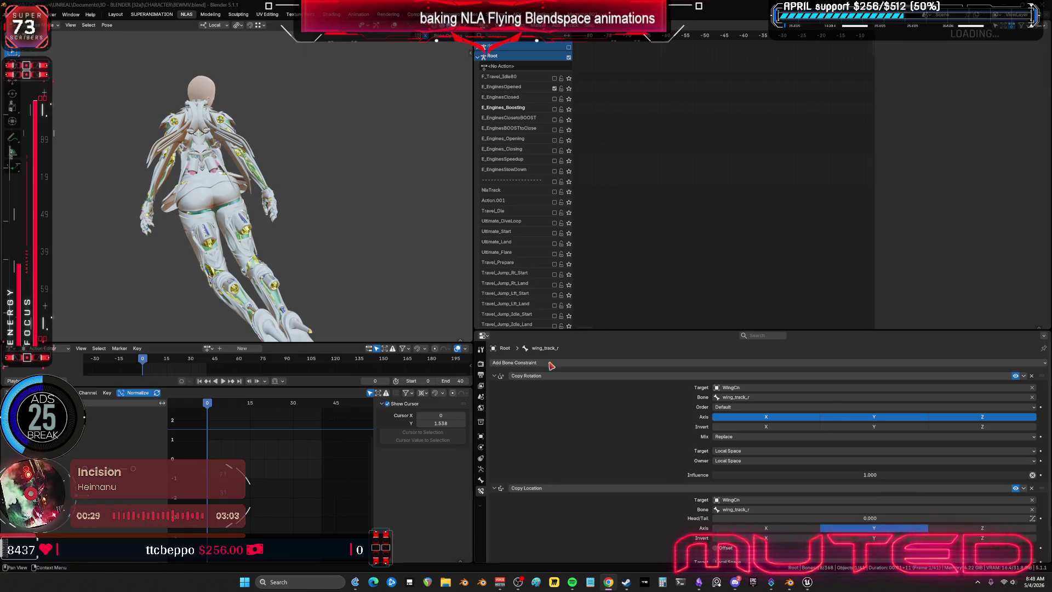
middle_click_drag(284, 149, 270, 159)
middle_click_drag(644, 181, 631, 111)
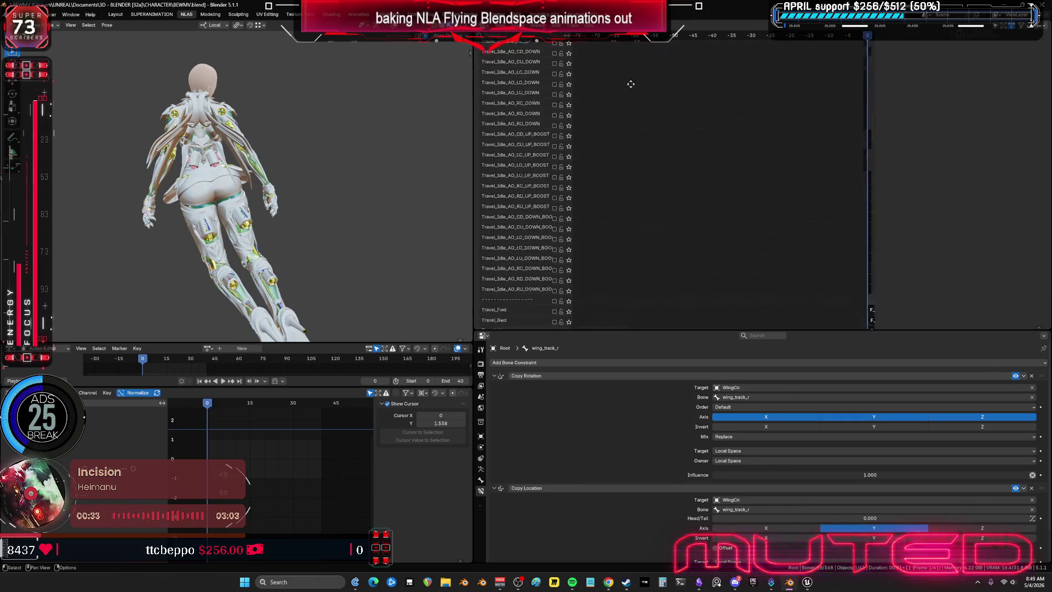
middle_click_drag(632, 299, 644, 163)
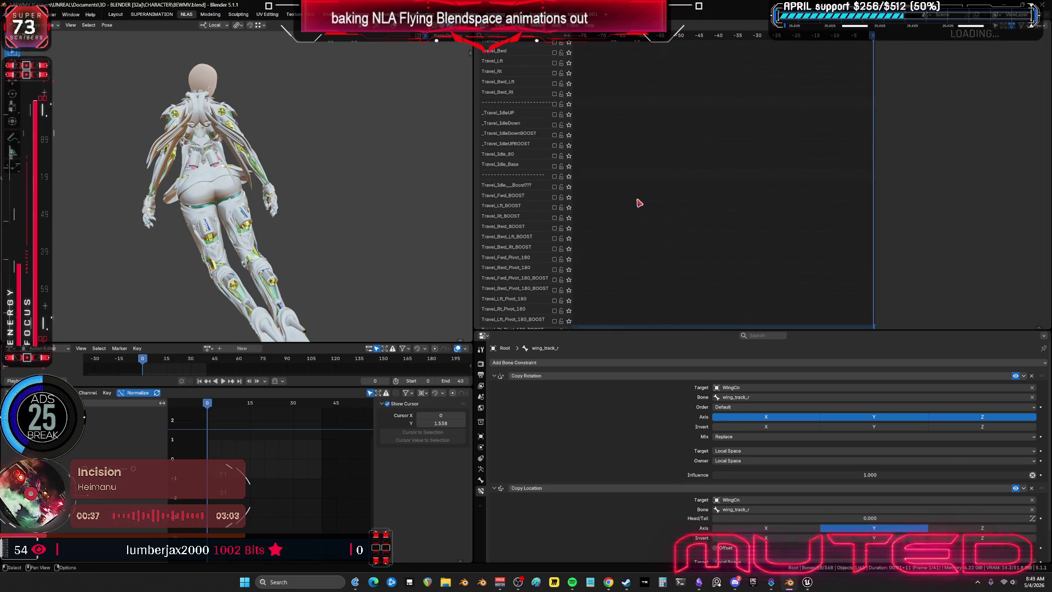
middle_click_drag(712, 301, 730, 158)
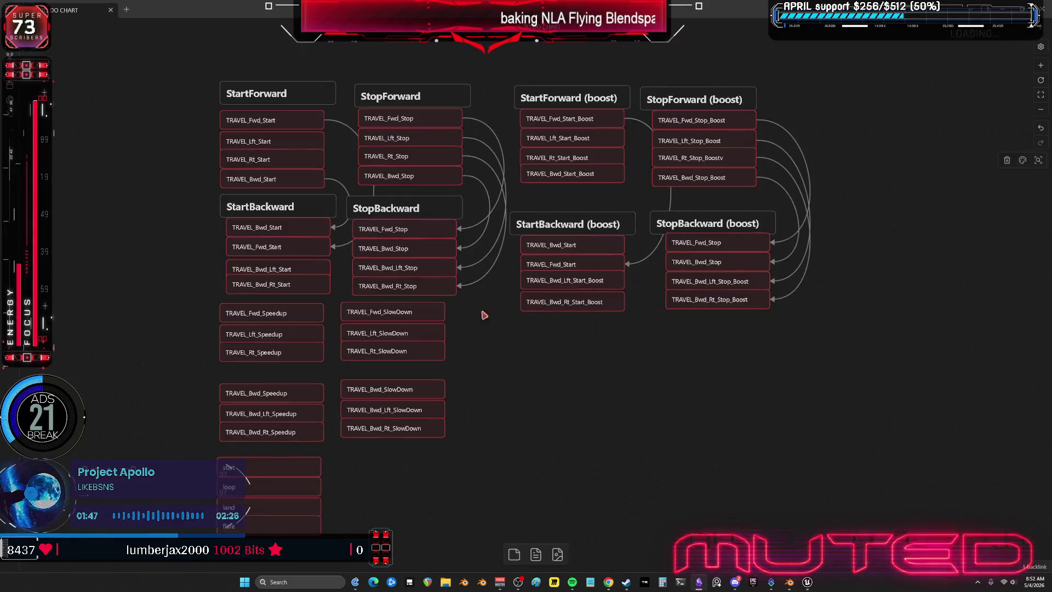
mouse_move(576, 95)
left_mouse_down()
mouse_move(525, 244)
mouse_move(500, 407)
left_mouse_up()
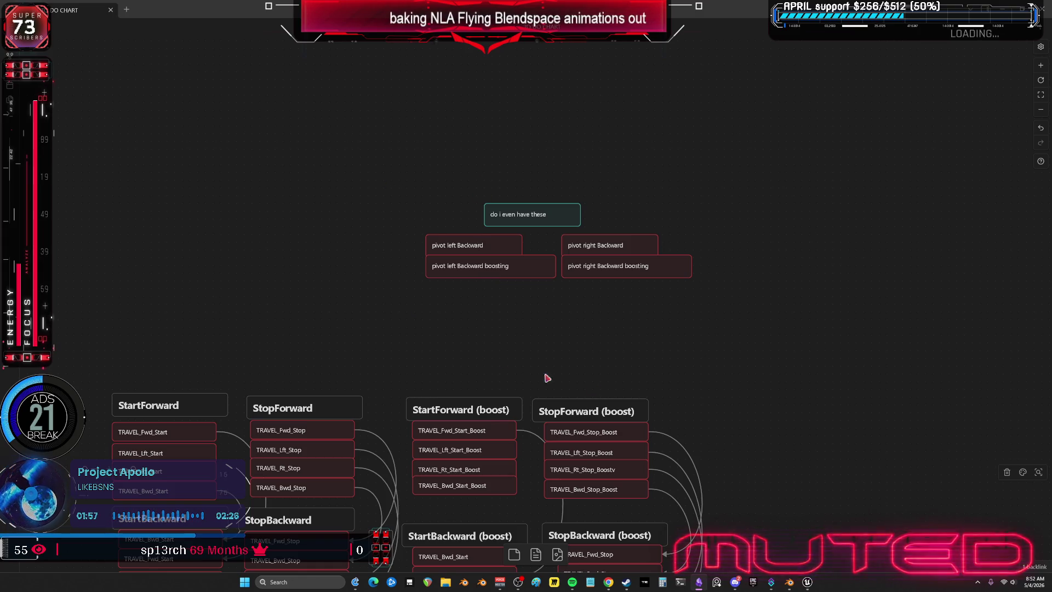
mouse_move(807, 582)
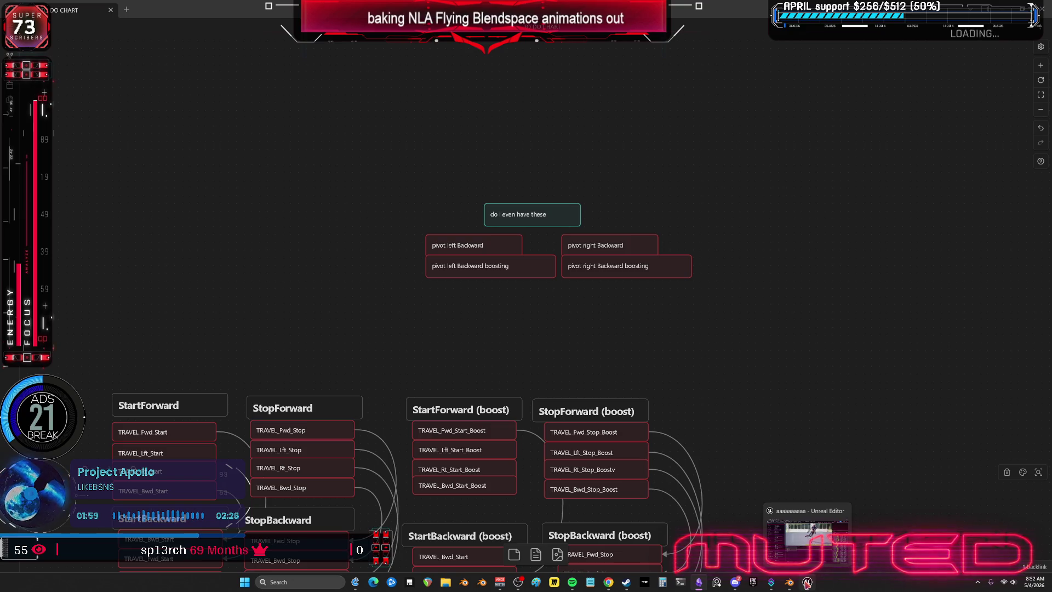
left_click(453, 243)
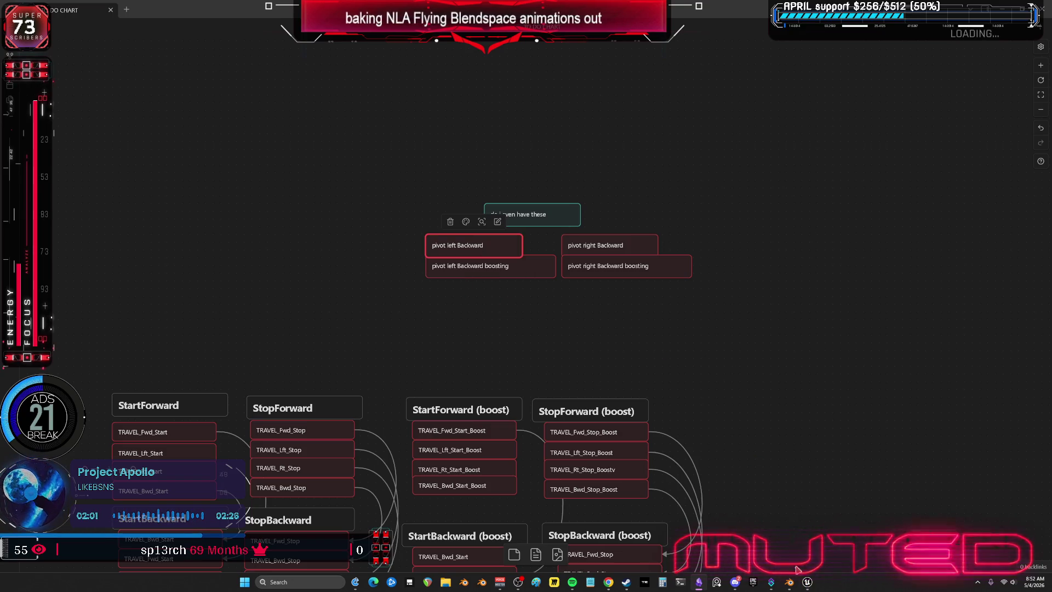
left_click(789, 582)
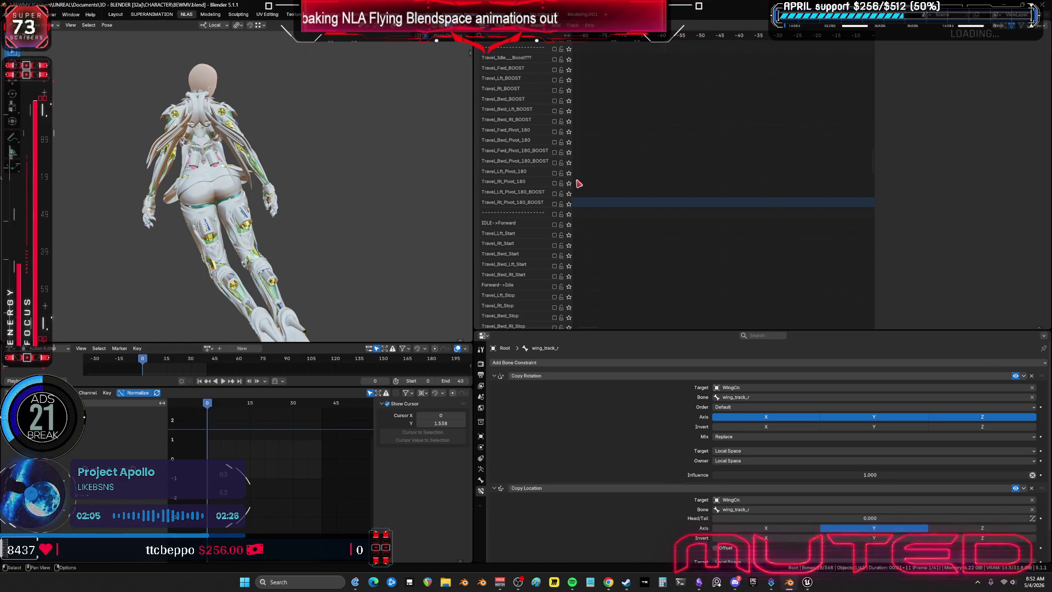
scroll(612, 156, "up", 1)
scroll(620, 169, "up", 2)
scroll(608, 212, "up", 3)
scroll(547, 174, "up", 1)
scroll(629, 156, "up", 3)
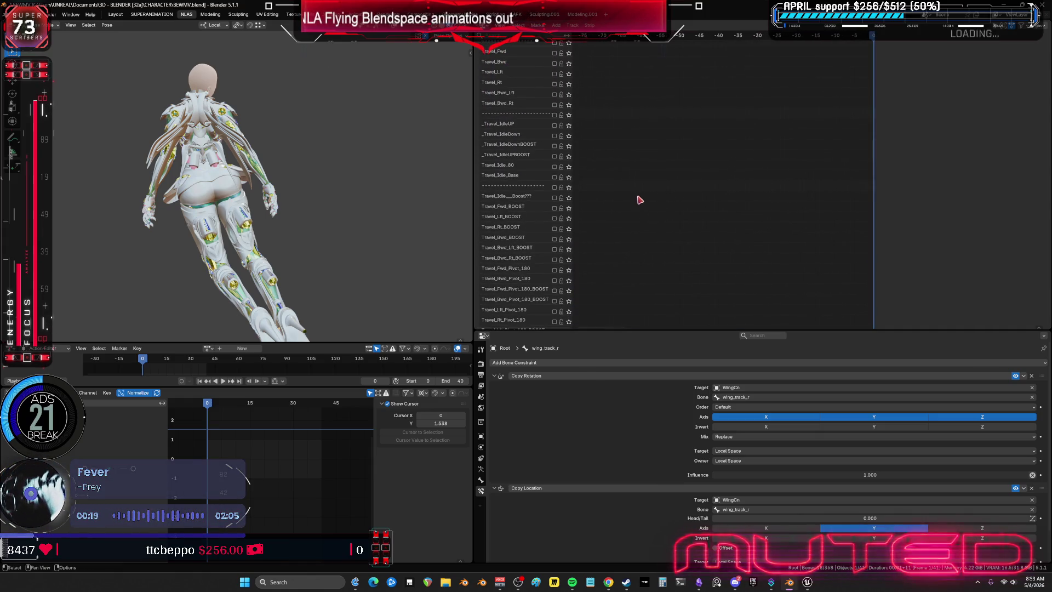
middle_click_drag(638, 200, 633, 219)
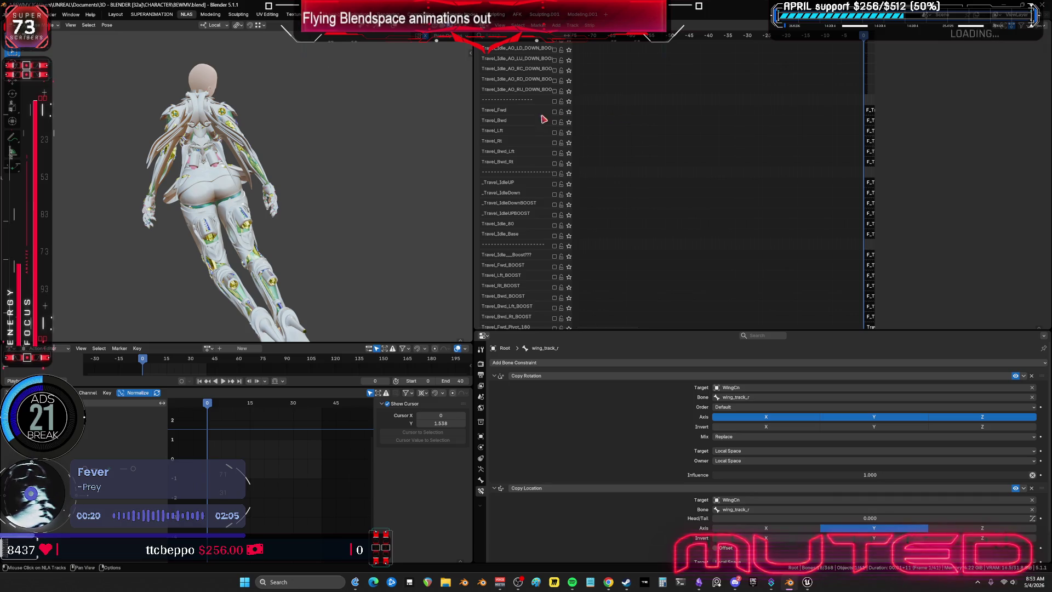
Briefly solo and play the Travel_Lft track, then unsolo it
left_click(568, 132)
key("space")
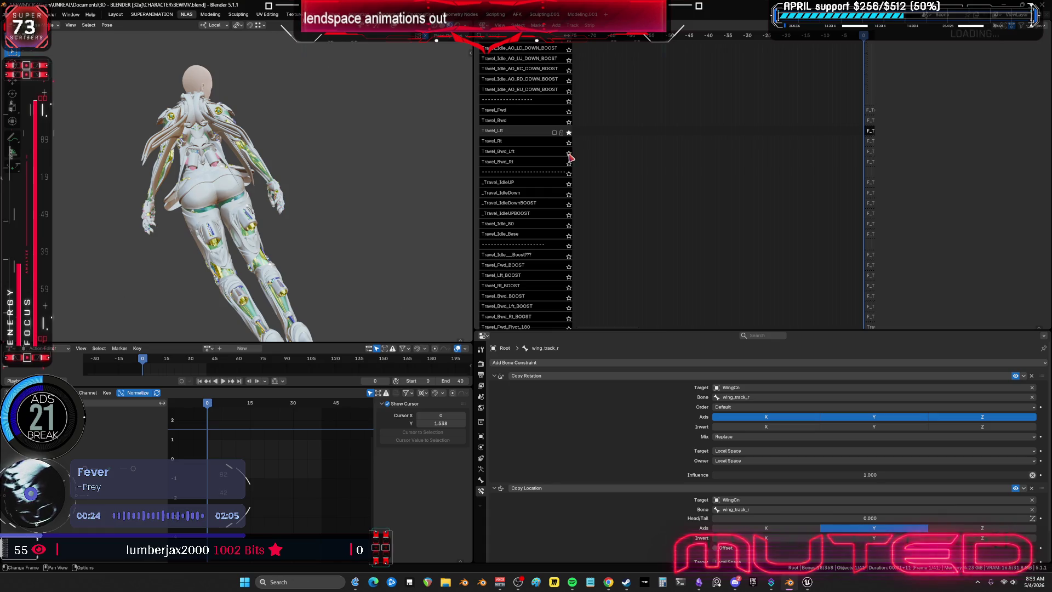
left_click(568, 132)
scroll(782, 169, "right", 5, "ctrl")
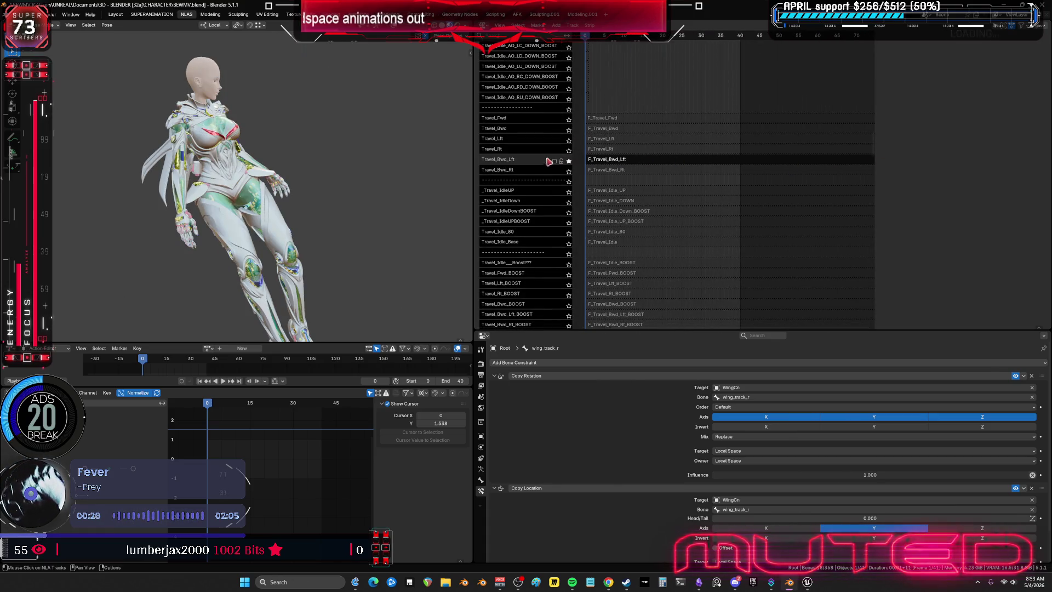
Unsolo Travel_Bwd_Lft, play all tracks to frame 32 and select the F_Travel_Bwd_Lft strip
left_click(568, 161)
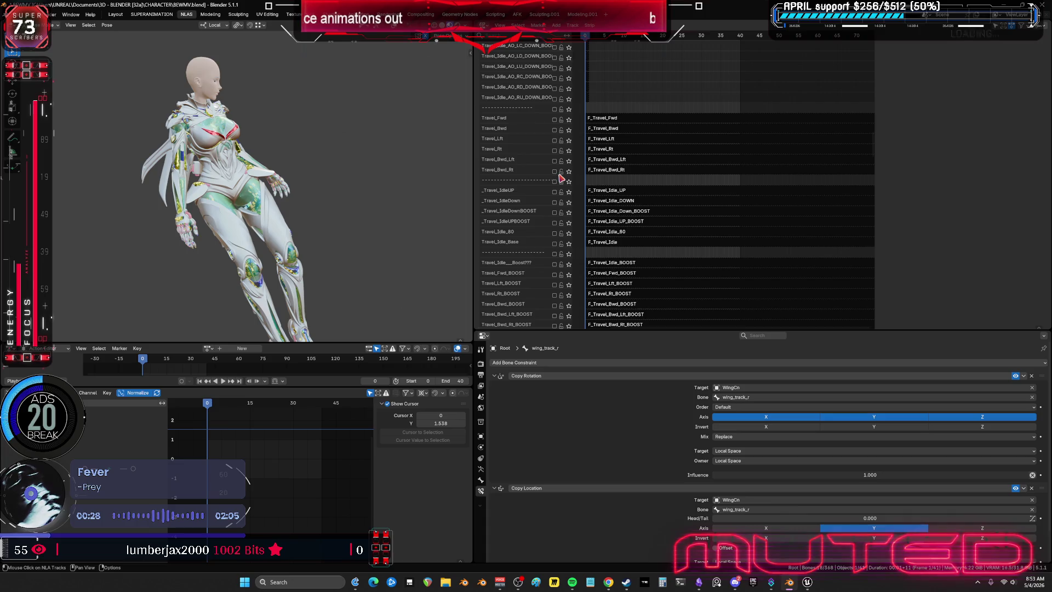
key("space")
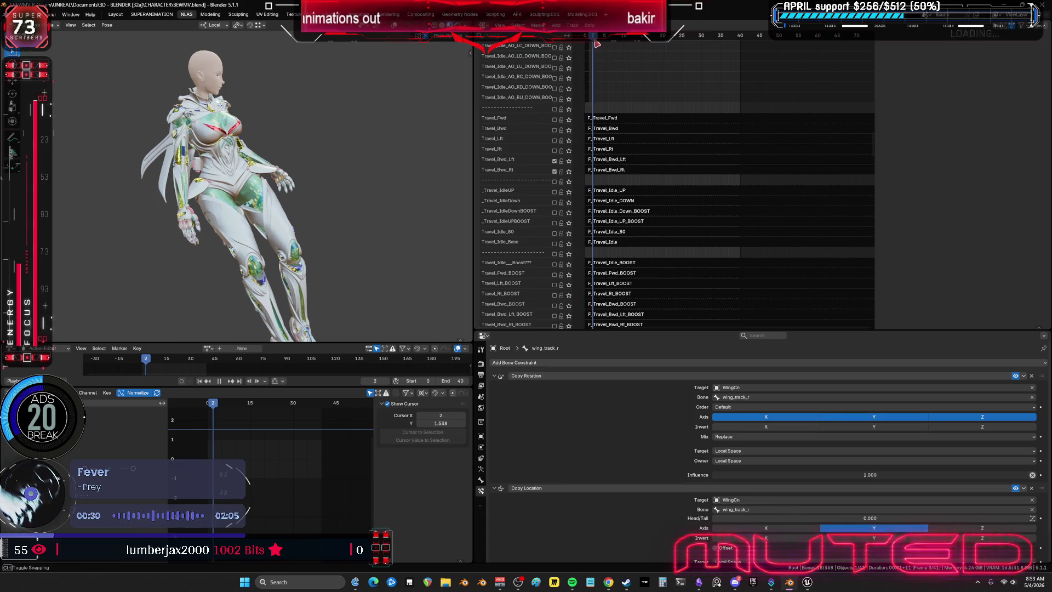
key("space")
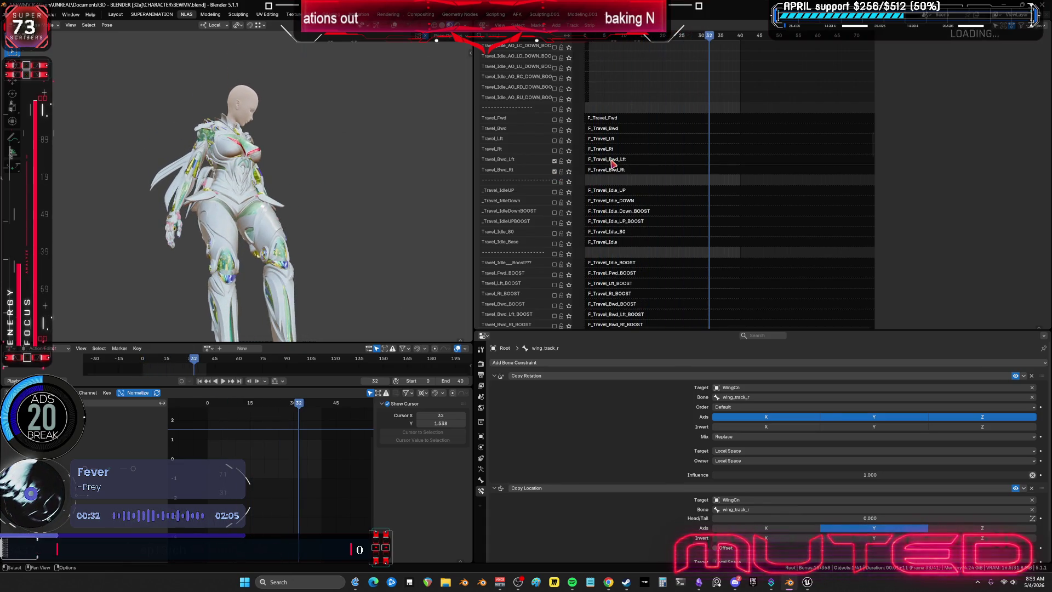
left_click(602, 161)
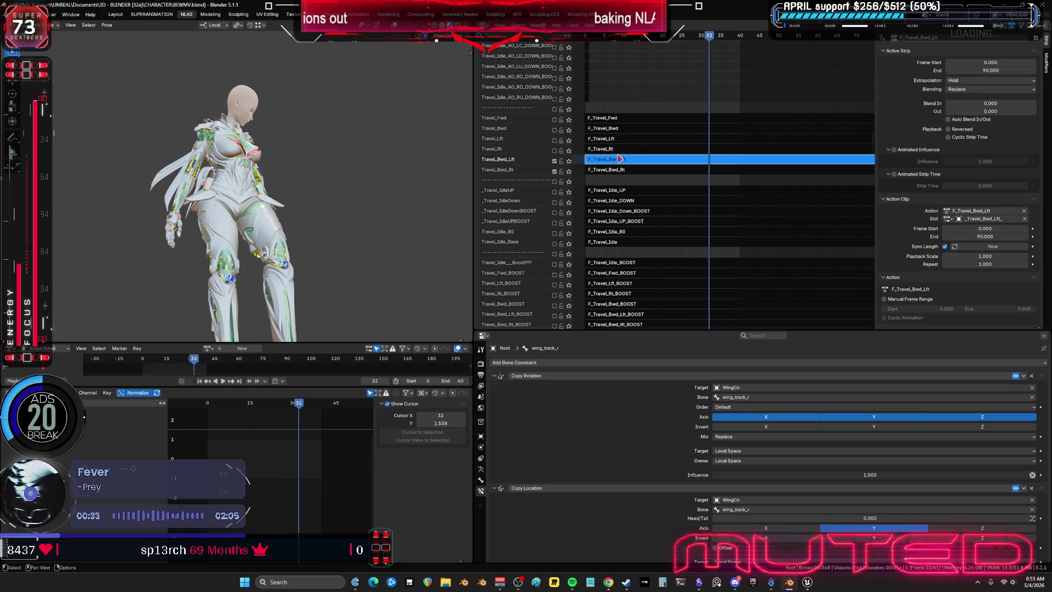
Set the strip's Blend In to 20 and its Frame Start to 10, ending at 100
double_click(997, 63)
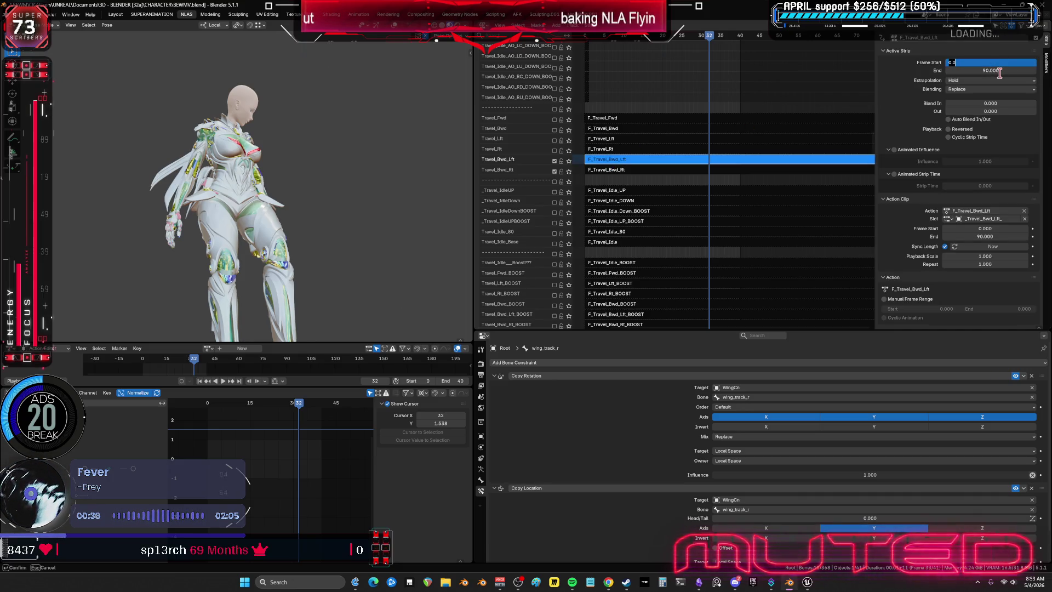
type("20")
key("Return")
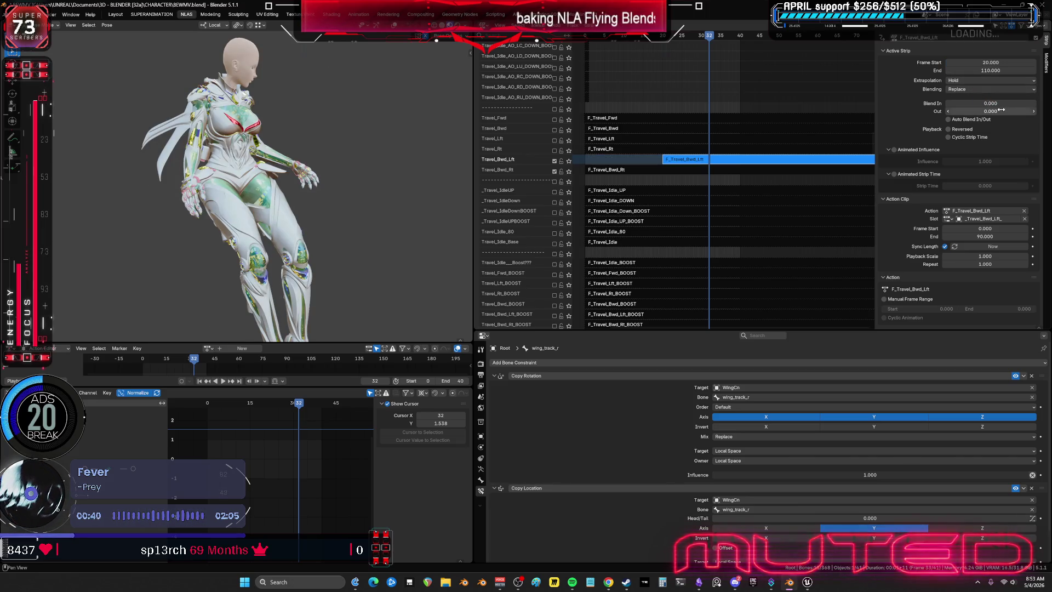
left_click(991, 102)
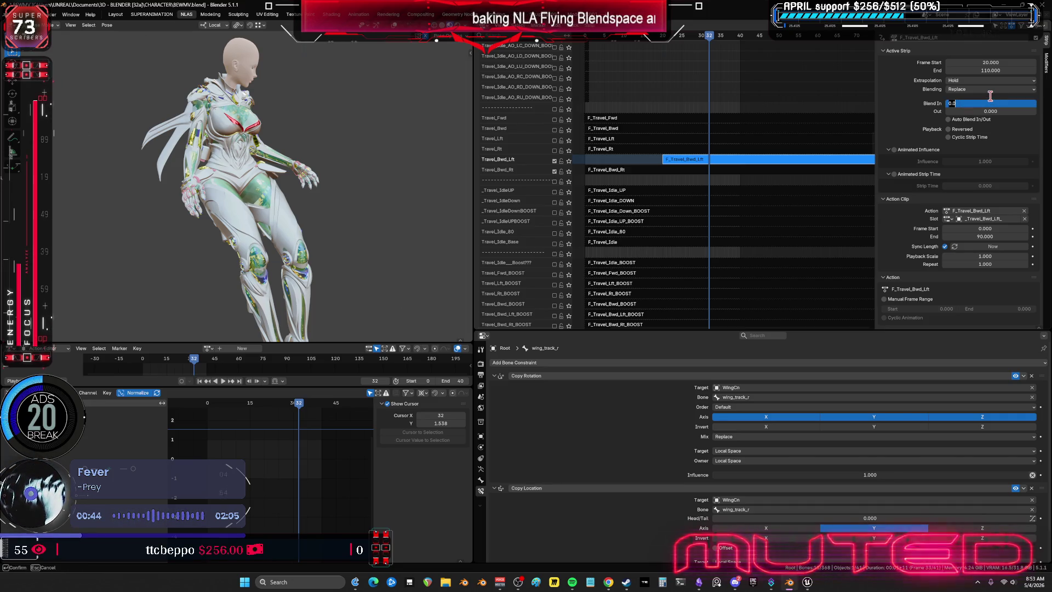
type("20")
key("Return")
left_click(994, 62)
type("10")
key("Return")
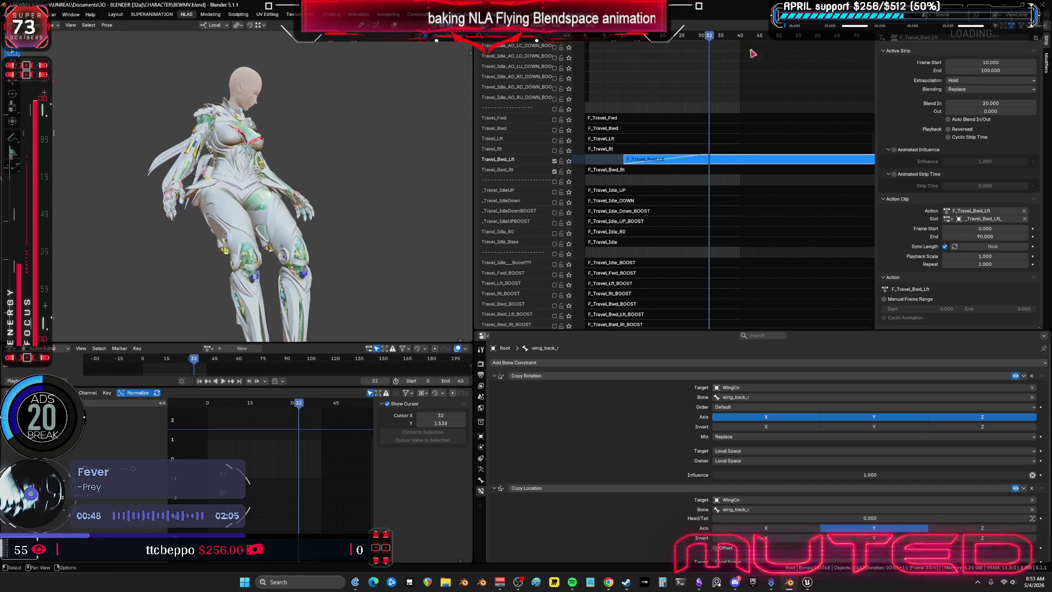
Scrub through the strip's opening blend-in frames
mouse_move(620, 37)
left_mouse_down()
mouse_move(602, 43)
mouse_move(701, 58)
left_mouse_up()
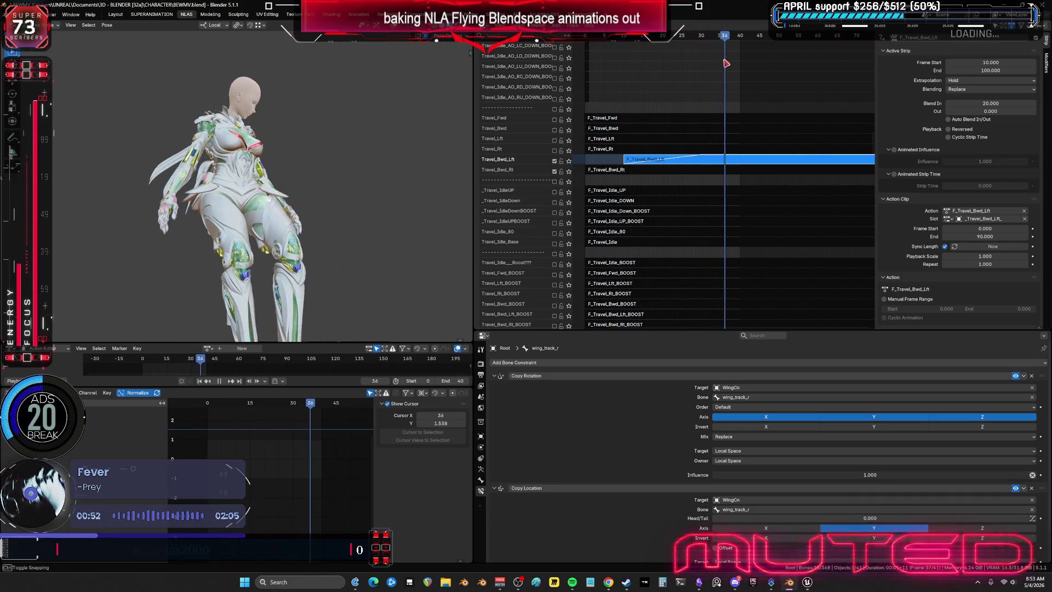
left_click_drag(701, 57, 606, 64)
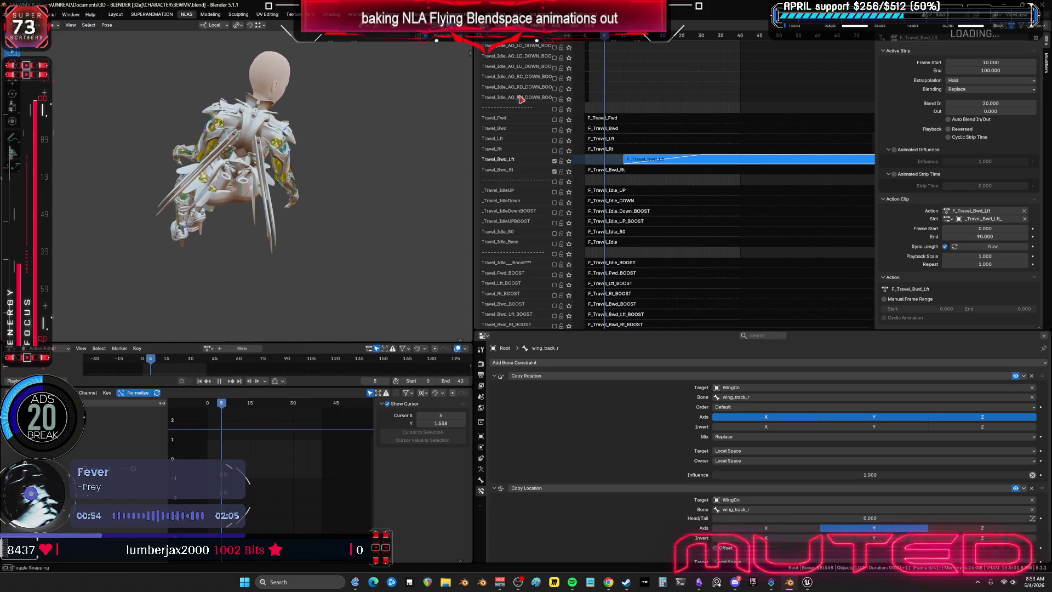
Check the blend from the front view by playing the animation to frame 38
mouse_move(210, 185)
middle_mouse_down()
mouse_move(314, 183)
mouse_move(271, 205)
middle_mouse_up()
key("KP_1")
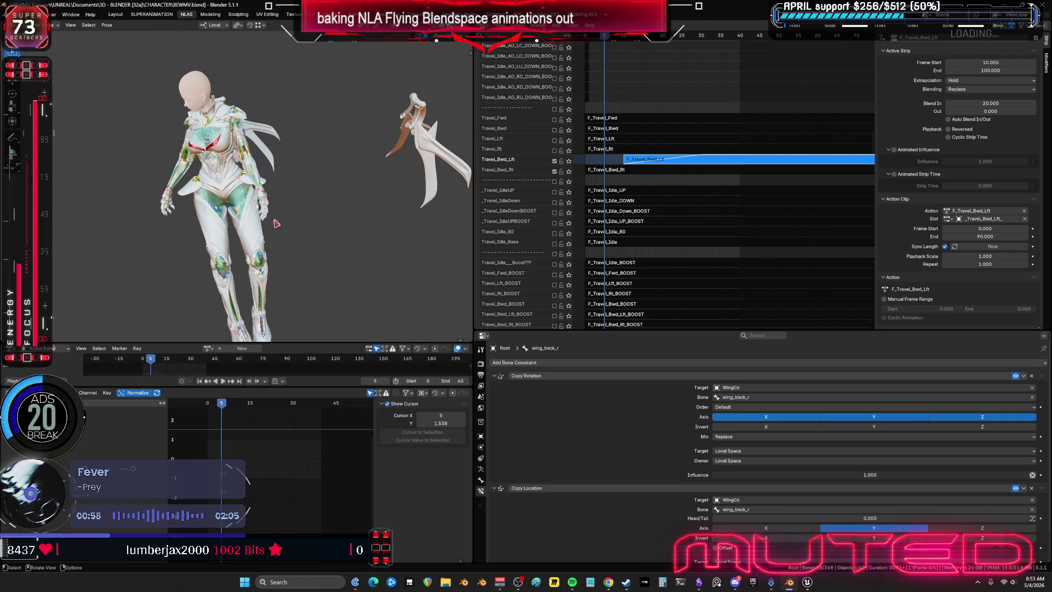
key("space")
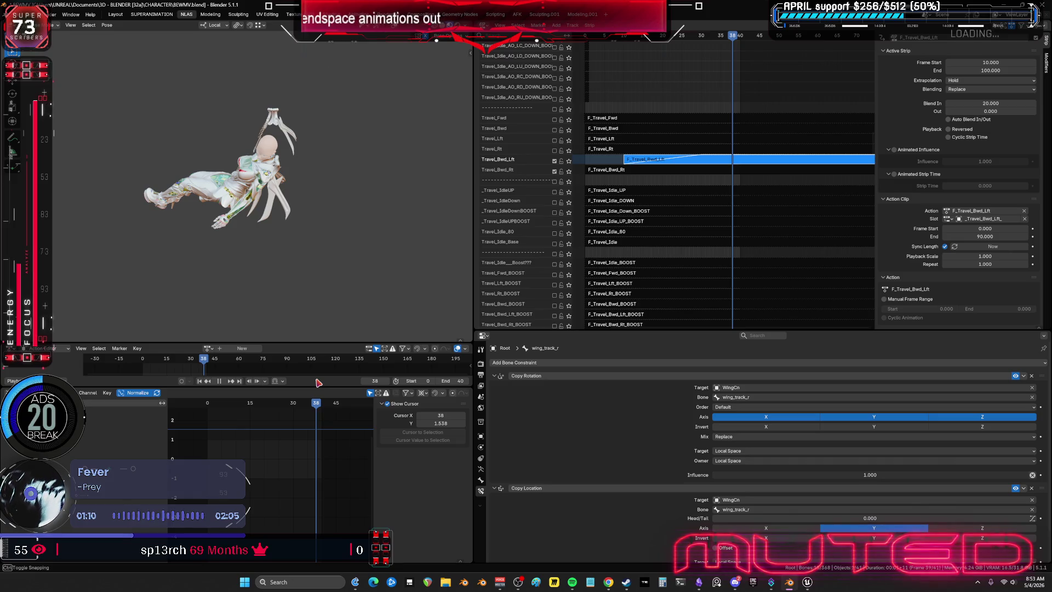
key("space")
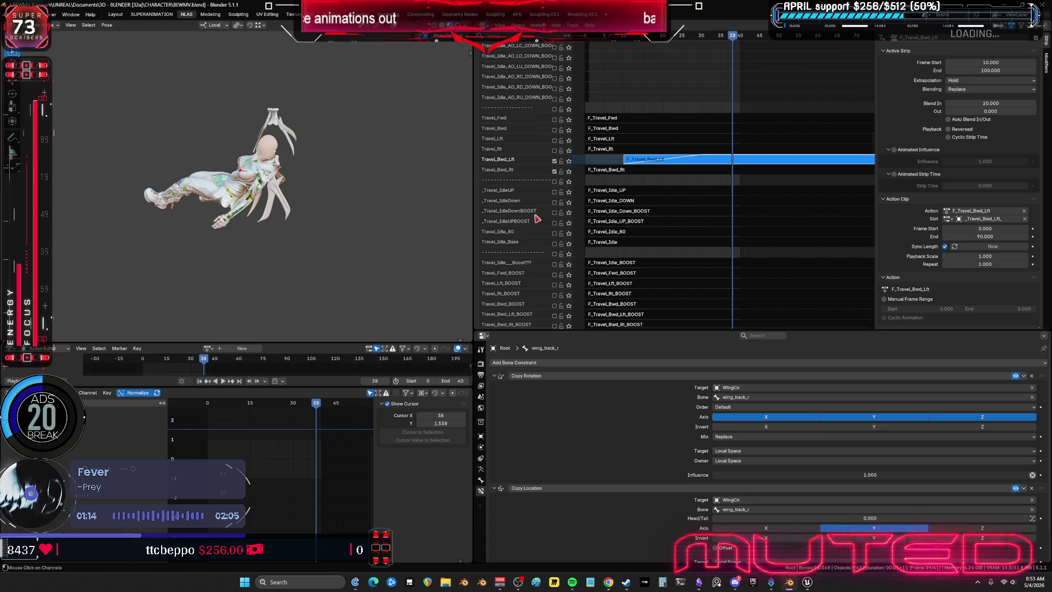
Undo the timing edits so the F_Travel_Bwd_Lft strip spans frames 0–90 again, and toggle a track's mute
key("ctrl+z")
key("ctrl+z")
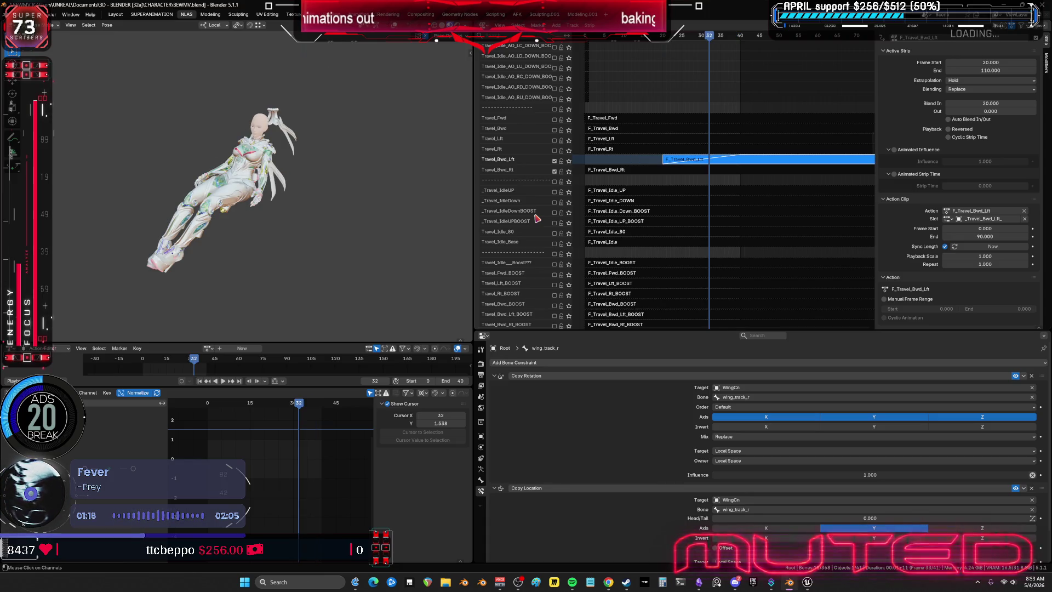
key("ctrl+z")
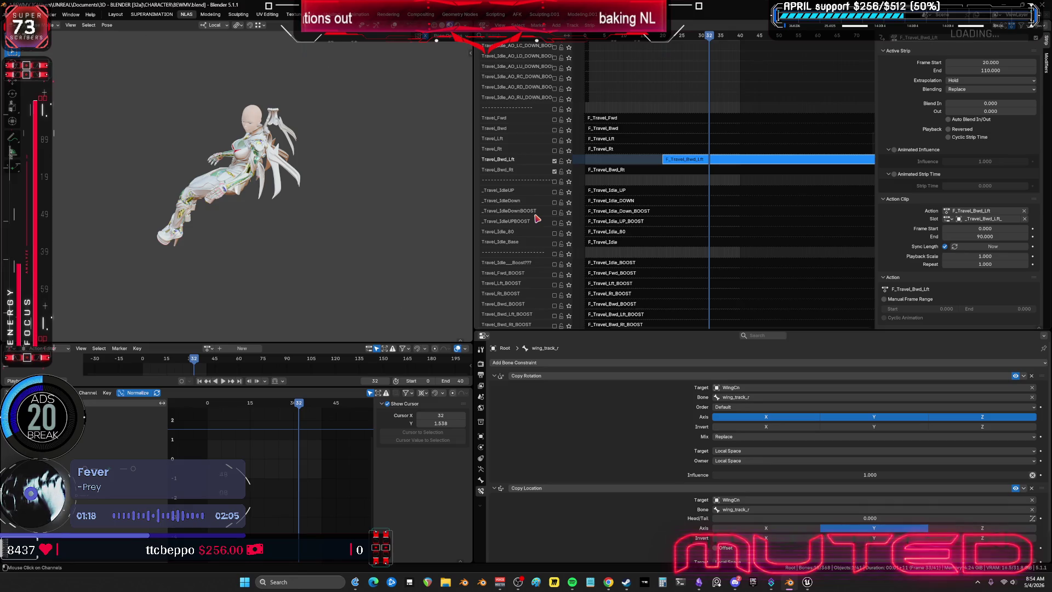
key("ctrl+z")
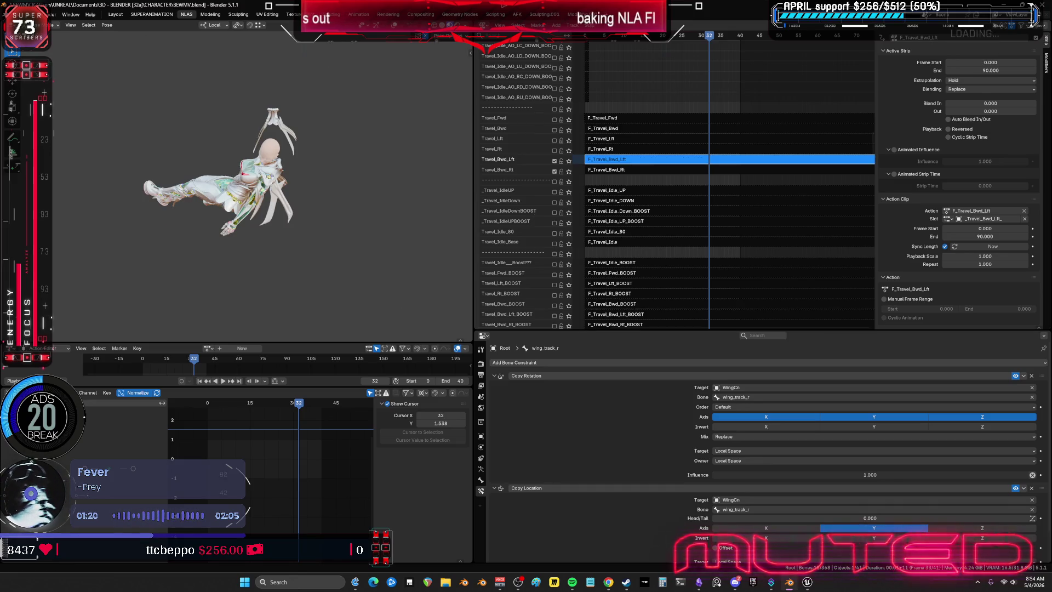
left_click(554, 161)
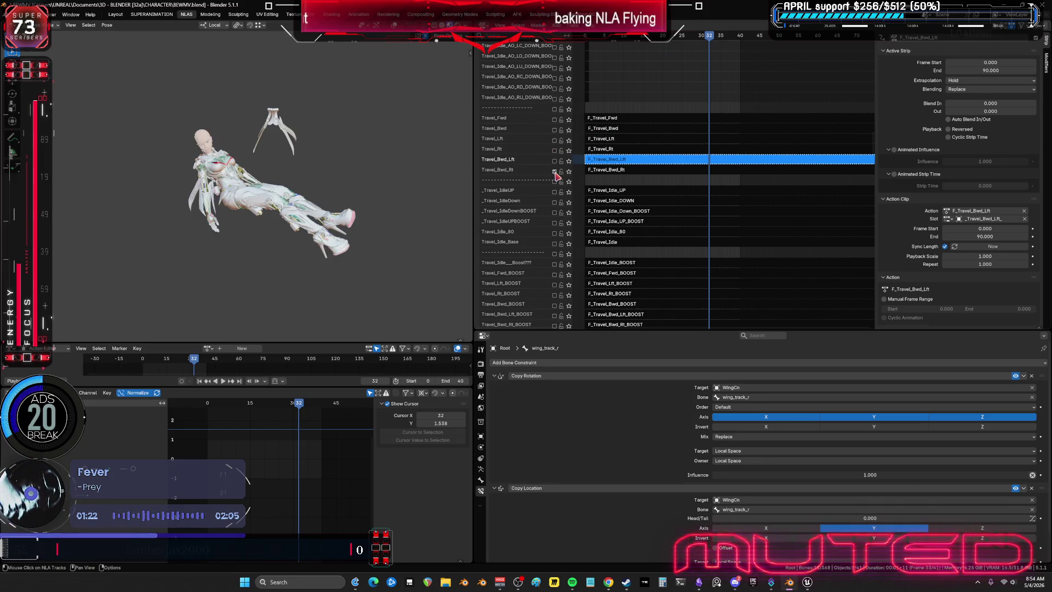
Switch to the TODO planning chart and select the note's old text for replacement
left_click(699, 583)
double_click(509, 214)
key("ctrl+a")
type("make these")
Commit the note as "make these later" and pan to show the Start/Stop Forward and Backward card groups
left_click(506, 355)
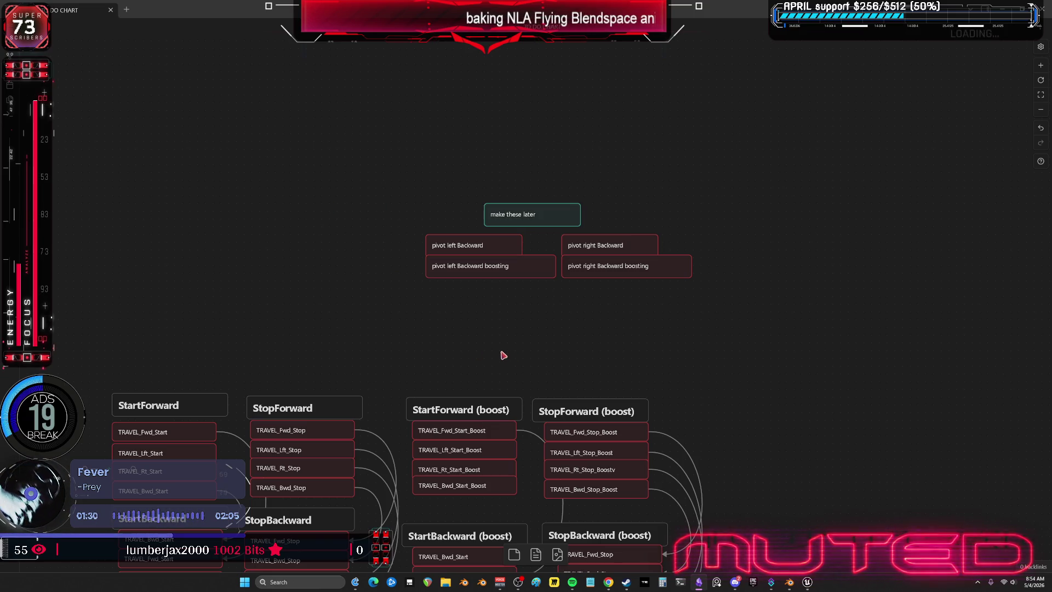
scroll(662, 309, "down", 3)
scroll(500, 75, "down", 2)
scroll(498, 63, "left", 2)
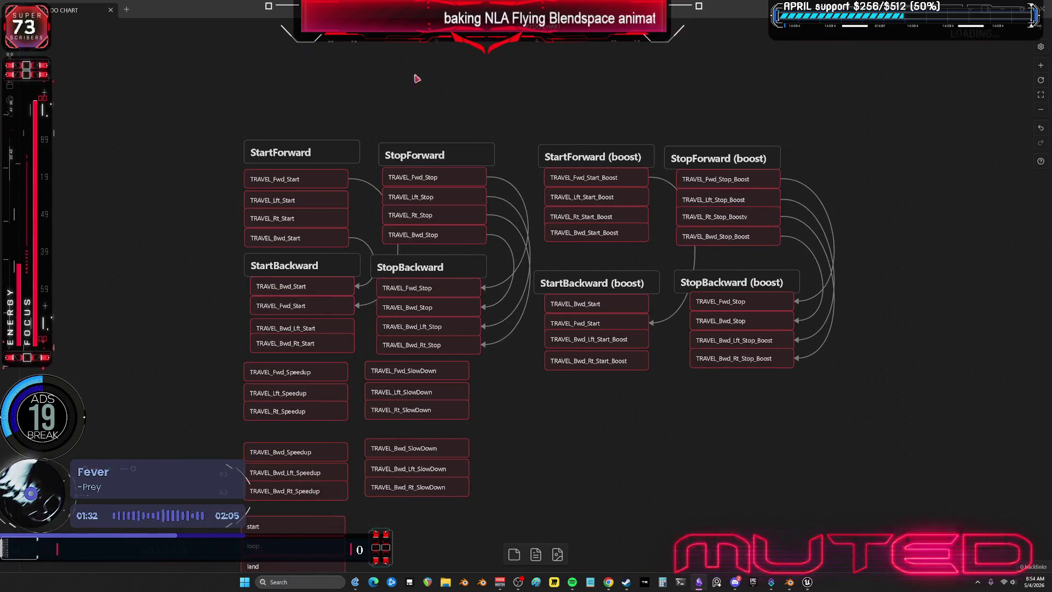
left_click_drag(260, 178, 288, 105)
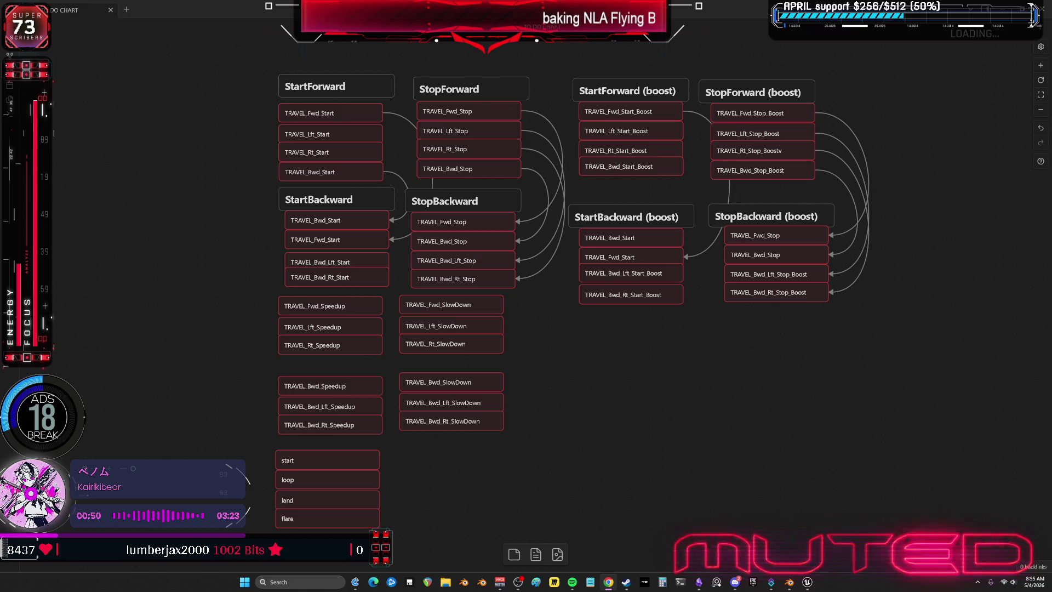
Work out 4 × 44 = 176 in Calculator
left_click(663, 582)
left_click(581, 450)
left_click(731, 423)
left_click(581, 449)
left_click(730, 502)
Divide 176 by 60 to get about 2.93, then close Calculator
left_click(727, 401)
left_click(681, 450)
left_click(632, 501)
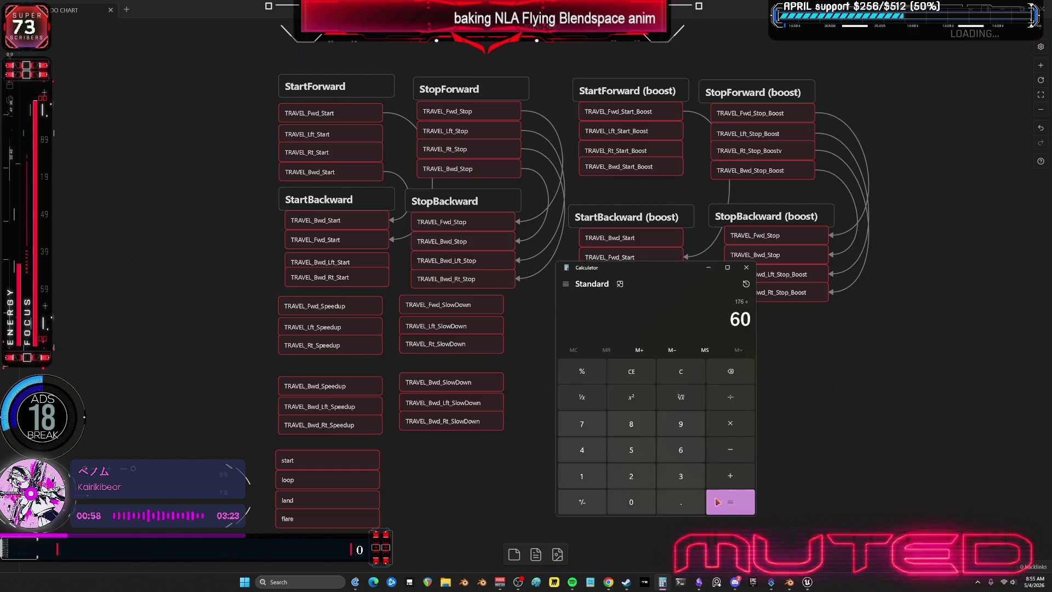
left_click(731, 502)
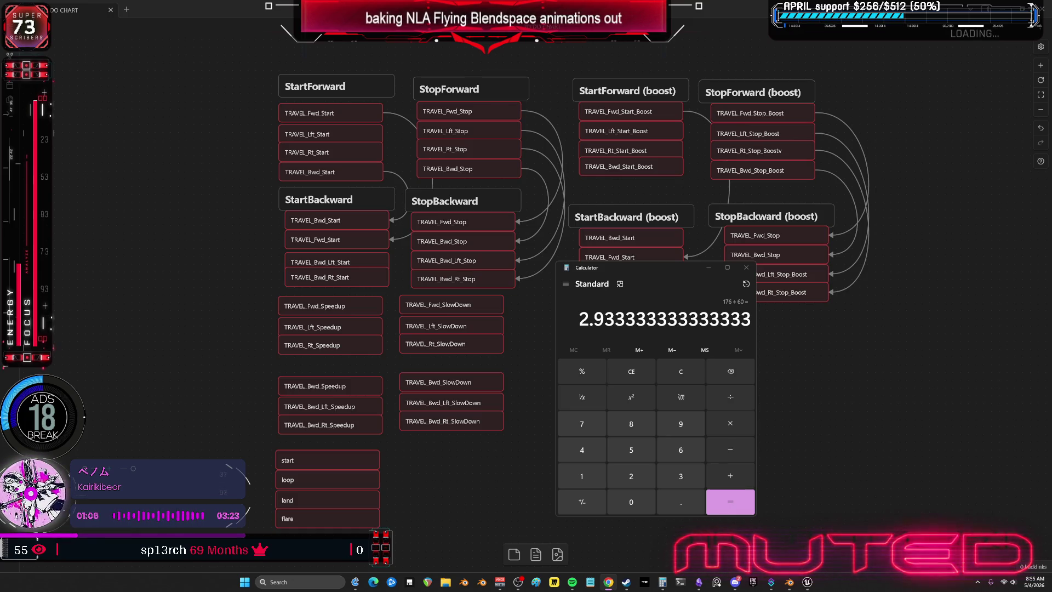
left_click(746, 268)
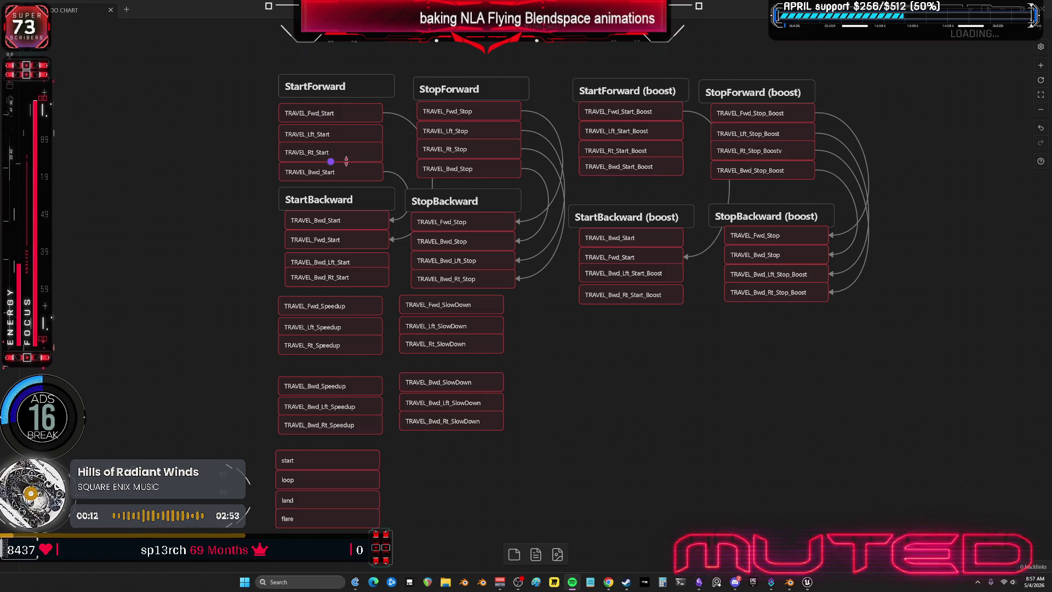
left_click(333, 116)
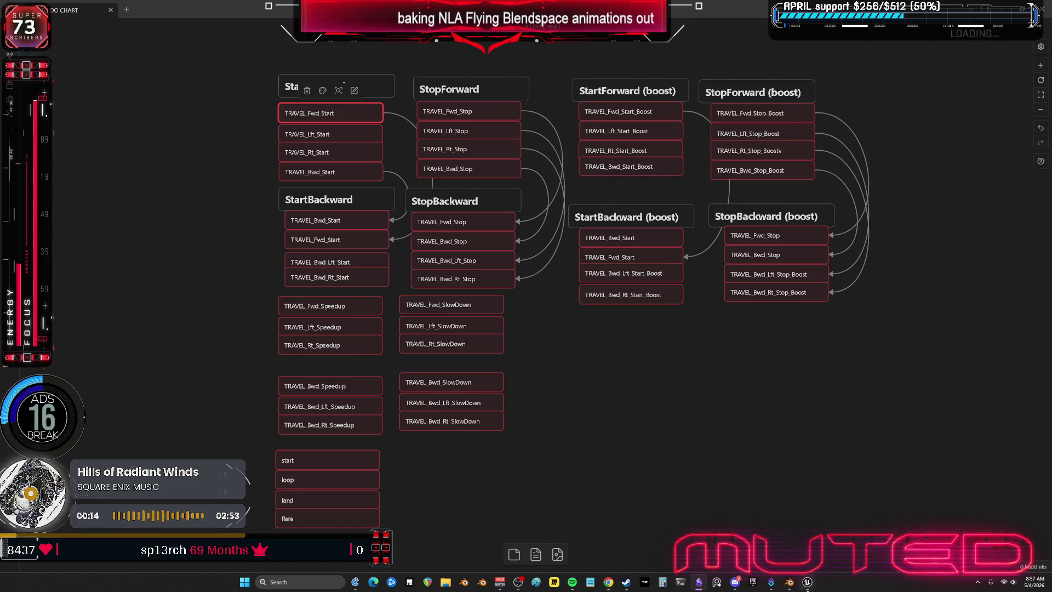
Back in Blender, solo the IDLE->Forward track and select the F_Travel_Fwd_Start strip
key("alt+Tab")
left_click(686, 182)
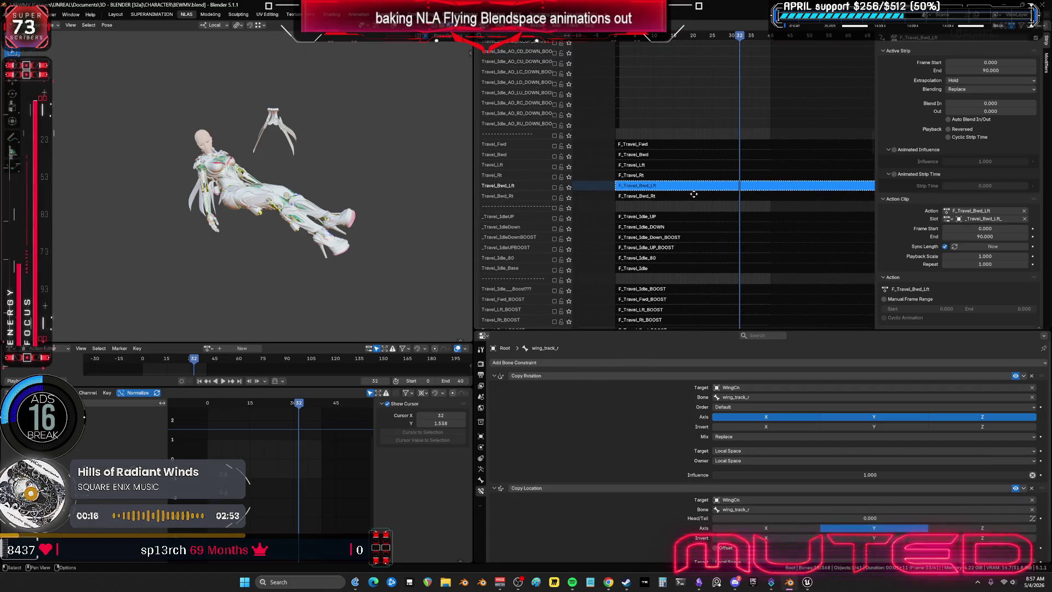
scroll(690, 231, "down", 3)
scroll(699, 290, "down", 3)
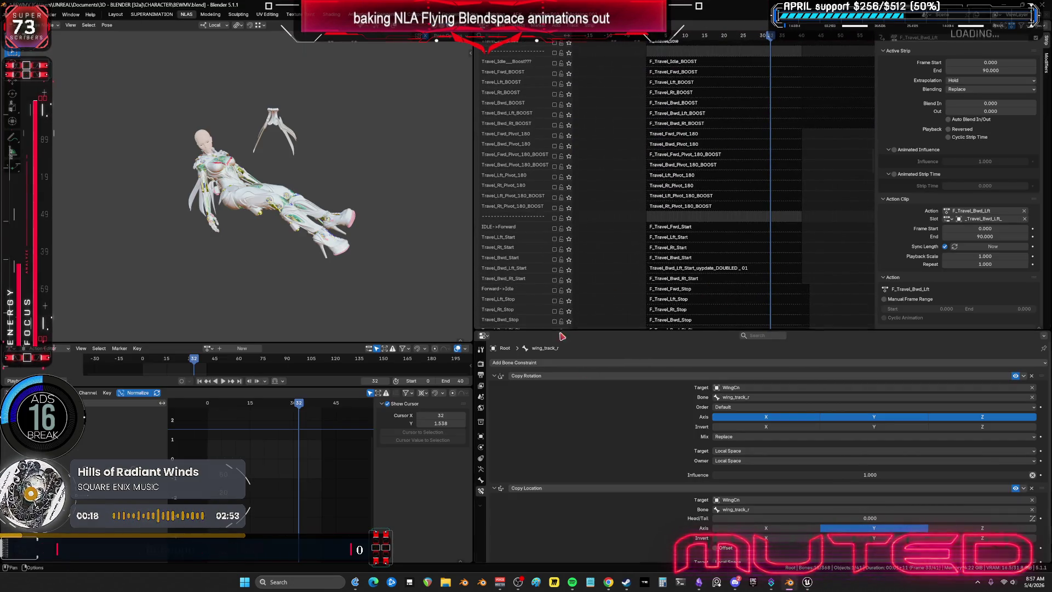
scroll(647, 236, "down", 3)
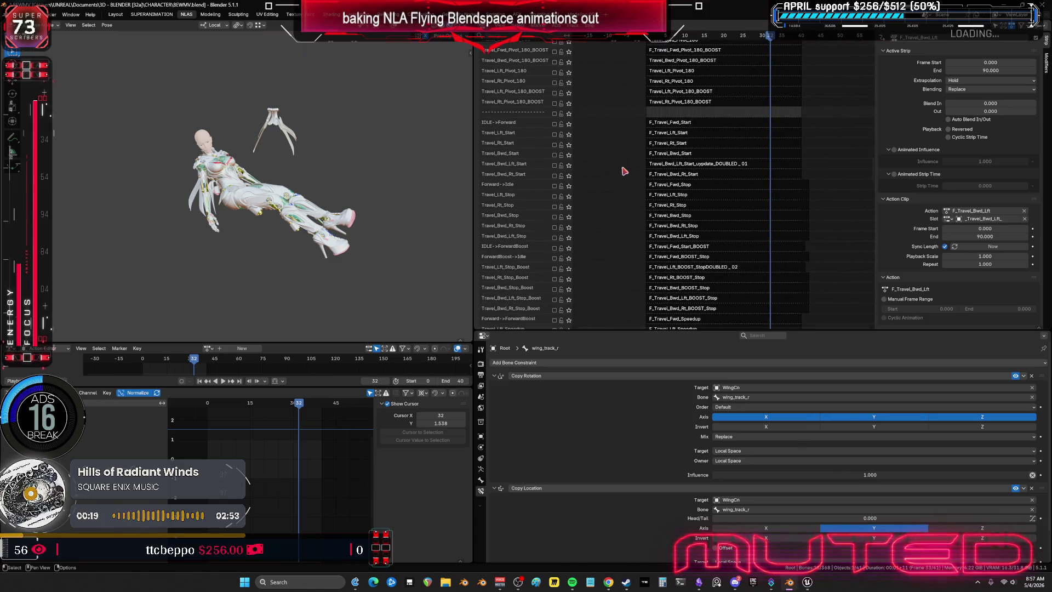
left_click(568, 122)
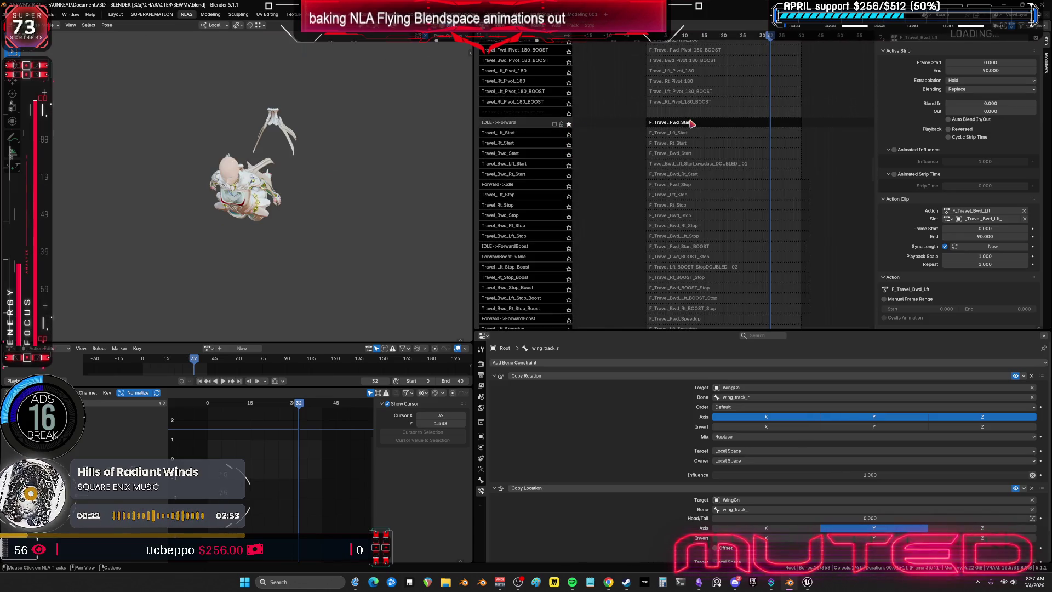
left_click(506, 122)
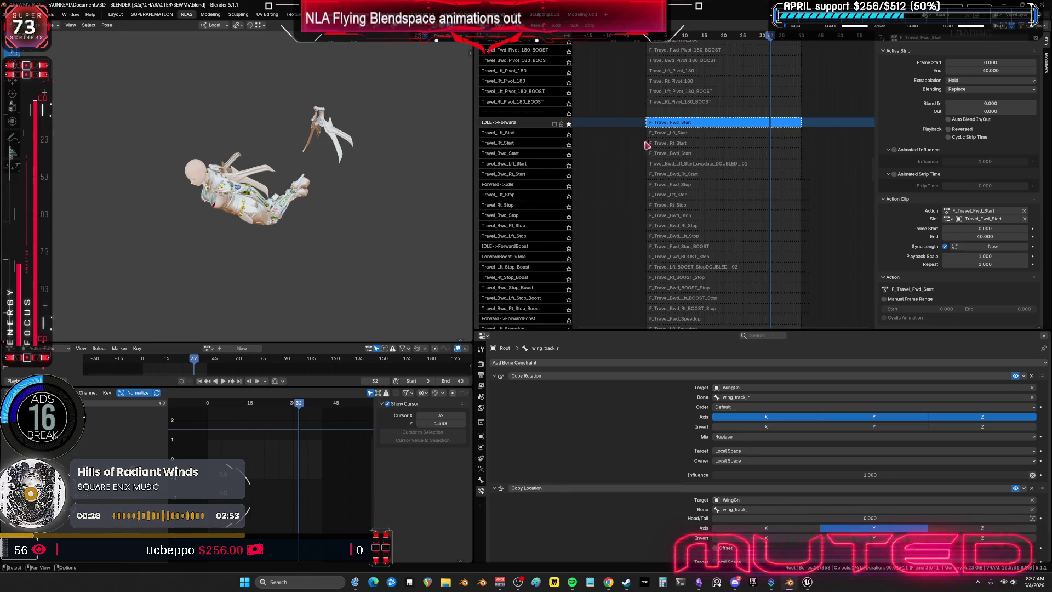
Scrub the strip between frames 16 and 41, then enter tweak mode on F_Travel_Fwd_Start
mouse_move(677, 100)
middle_mouse_down()
mouse_move(684, 153)
mouse_move(644, 146)
mouse_move(639, 129)
middle_mouse_up()
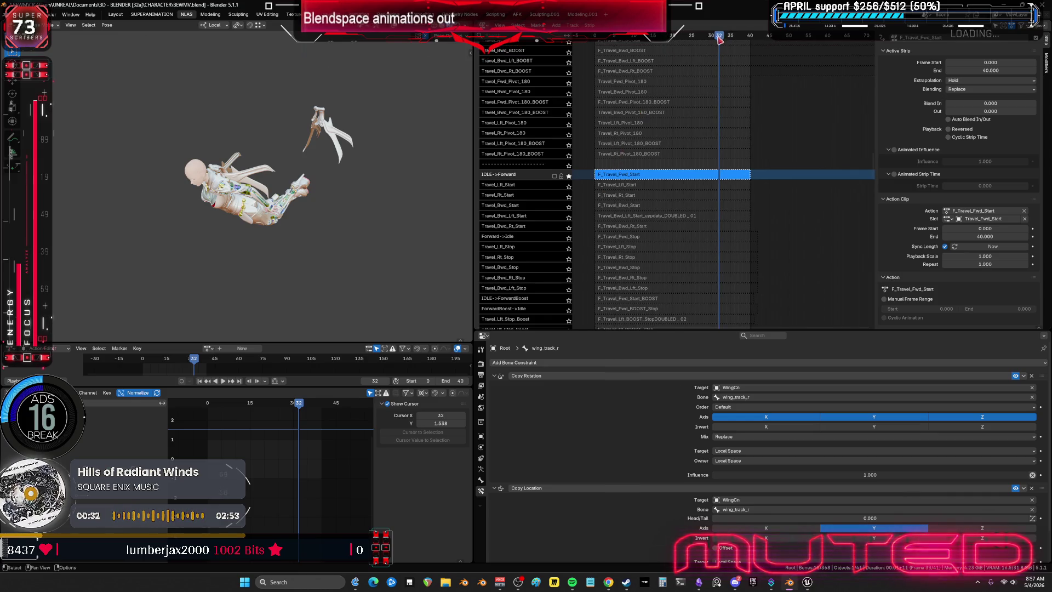
left_click_drag(719, 39, 663, 55)
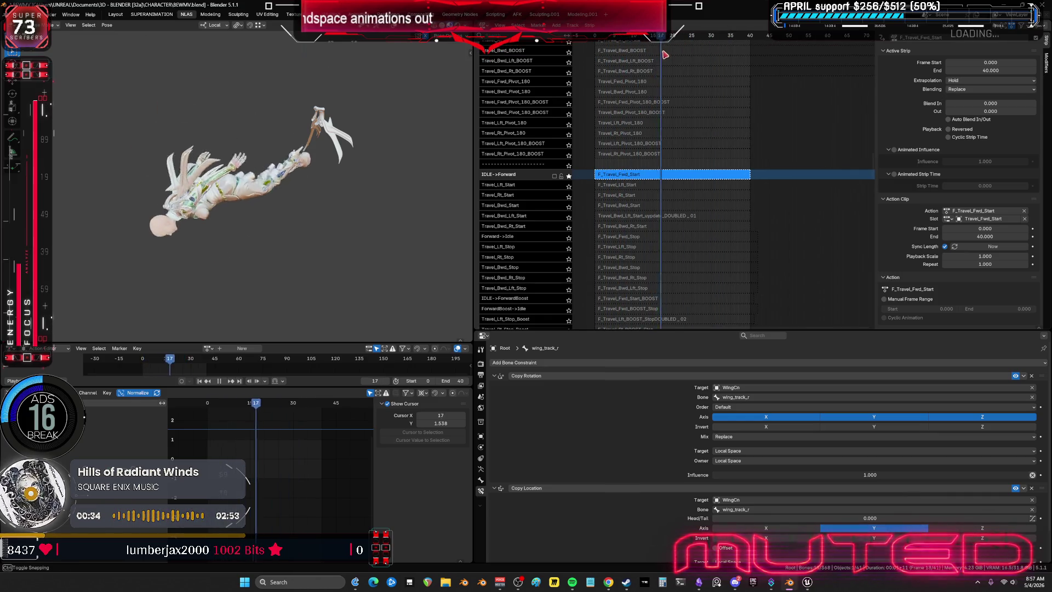
mouse_move(663, 55)
left_mouse_down()
mouse_move(753, 71)
mouse_move(743, 75)
left_mouse_up()
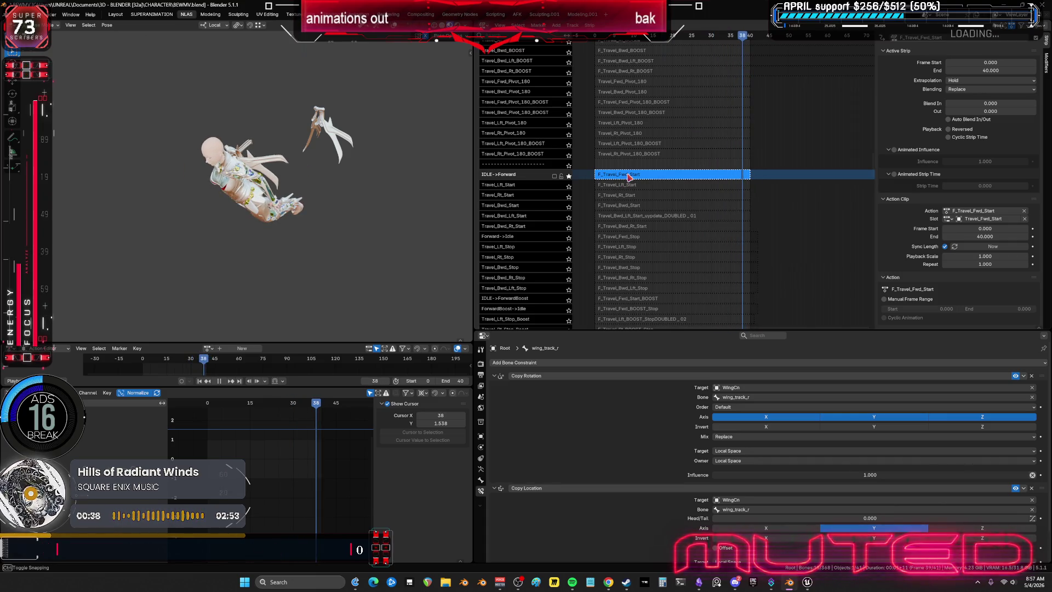
key("Tab")
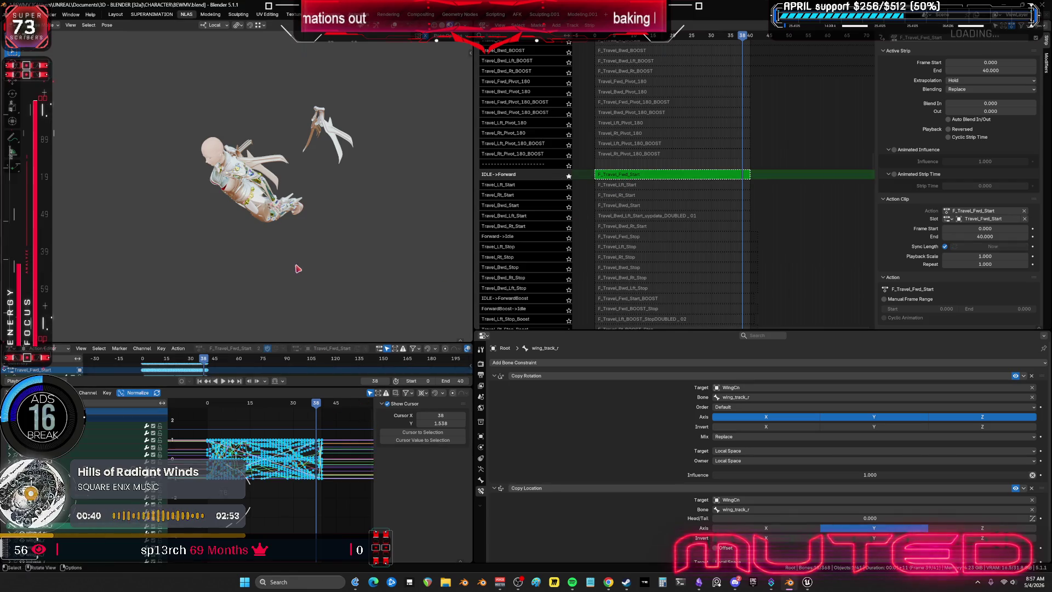
key("ctrl+space")
mouse_move(830, 337)
left_mouse_down()
mouse_move(752, 105)
mouse_move(764, 84)
left_mouse_up()
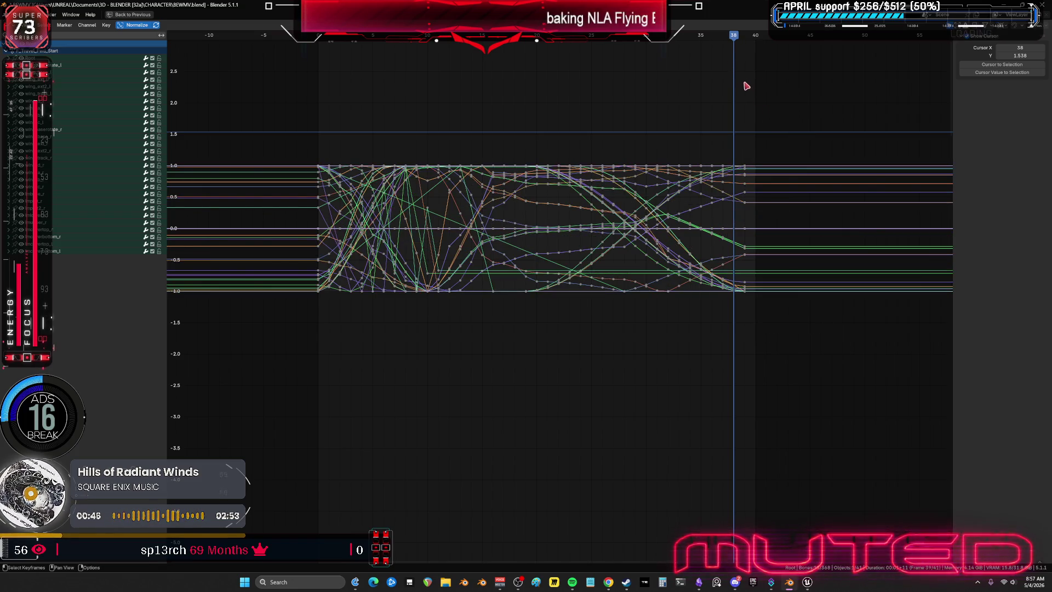
key("ctrl+space")
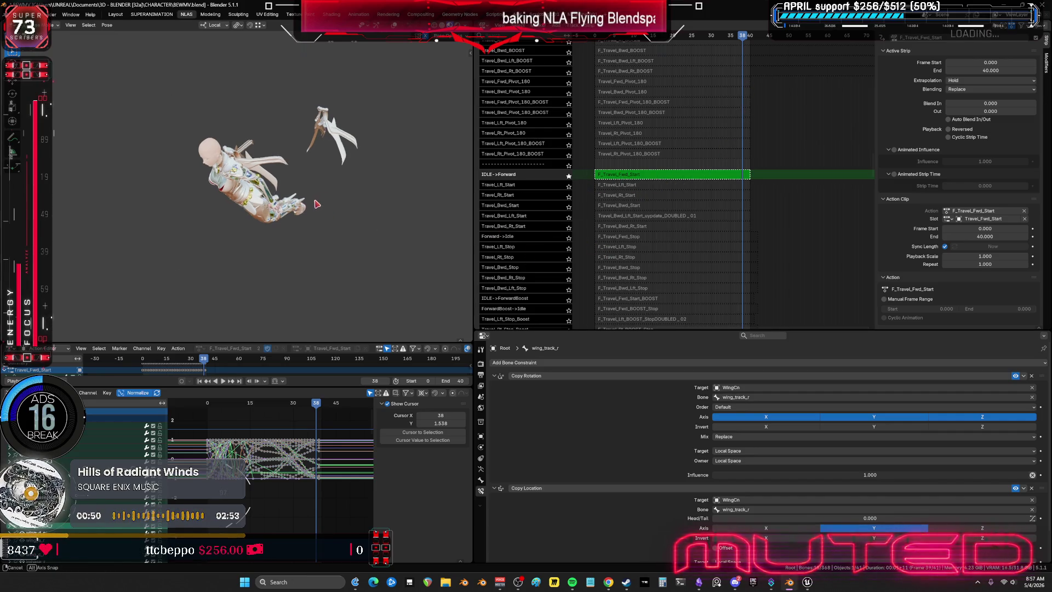
scroll(247, 181, "up", 3)
scroll(248, 181, "up", 3)
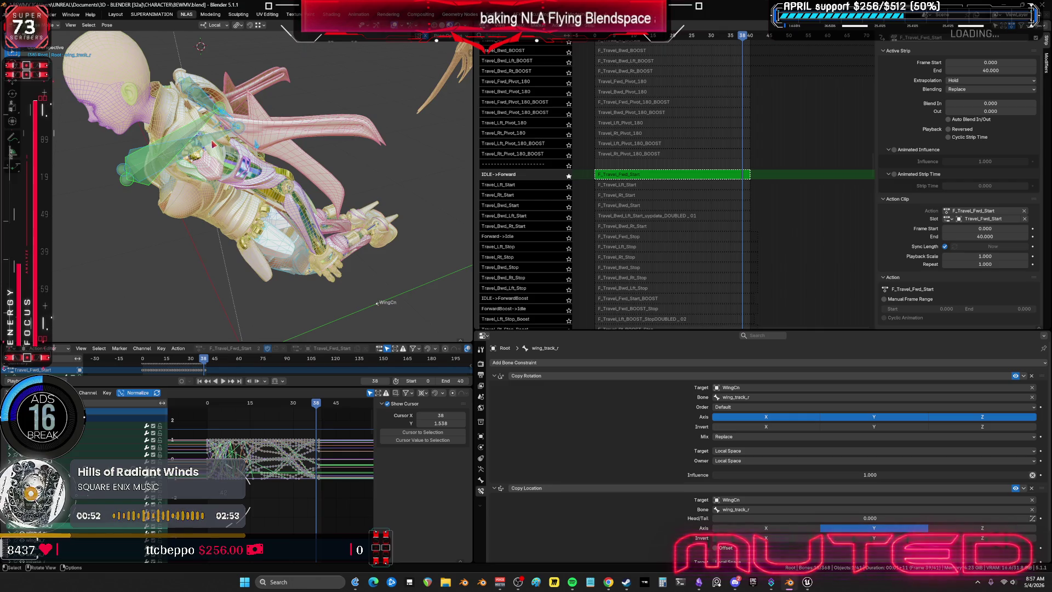
mouse_move(664, 197)
middle_mouse_down()
mouse_move(780, 133)
mouse_move(760, 85)
middle_mouse_up()
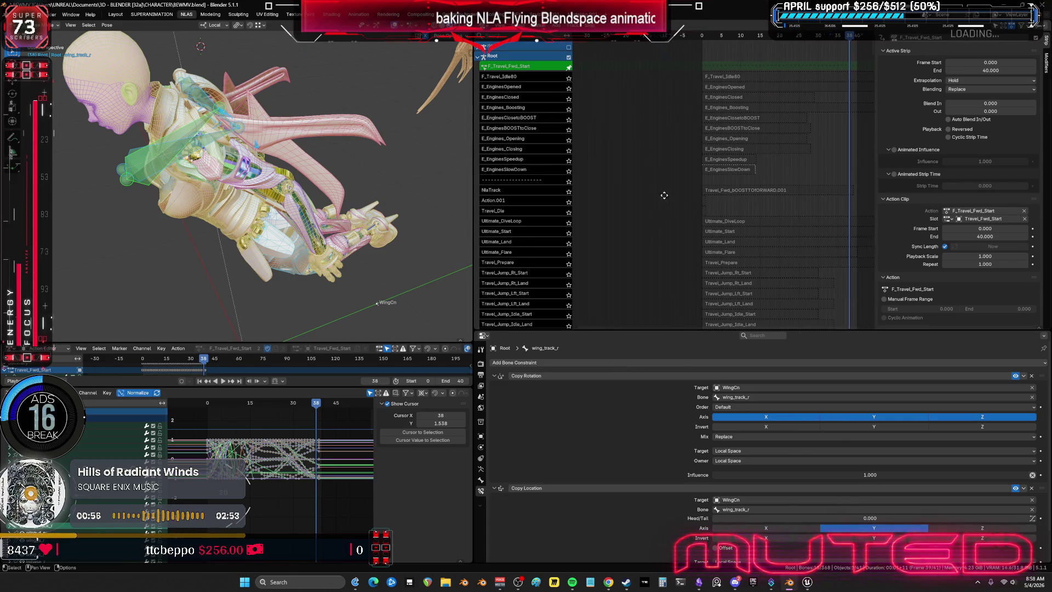
Bring the WingCn tracks into view and enable the IDLE->Forward track for the wings
middle_click_drag(636, 201, 668, 203)
key("KP_Decimal")
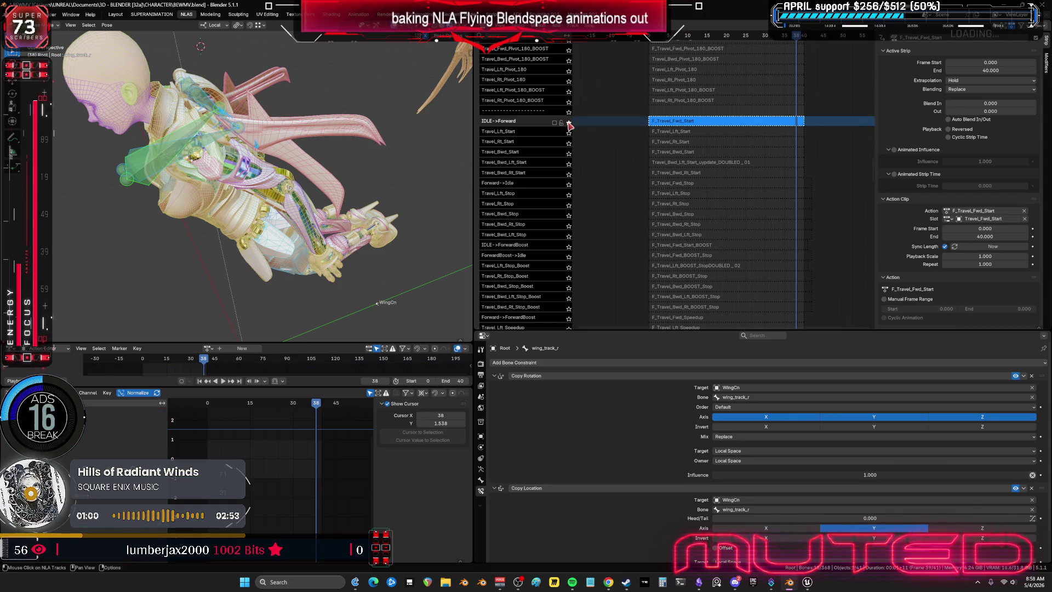
mouse_move(715, 130)
middle_mouse_down()
mouse_move(765, 136)
mouse_move(723, 179)
mouse_move(736, 262)
middle_mouse_up()
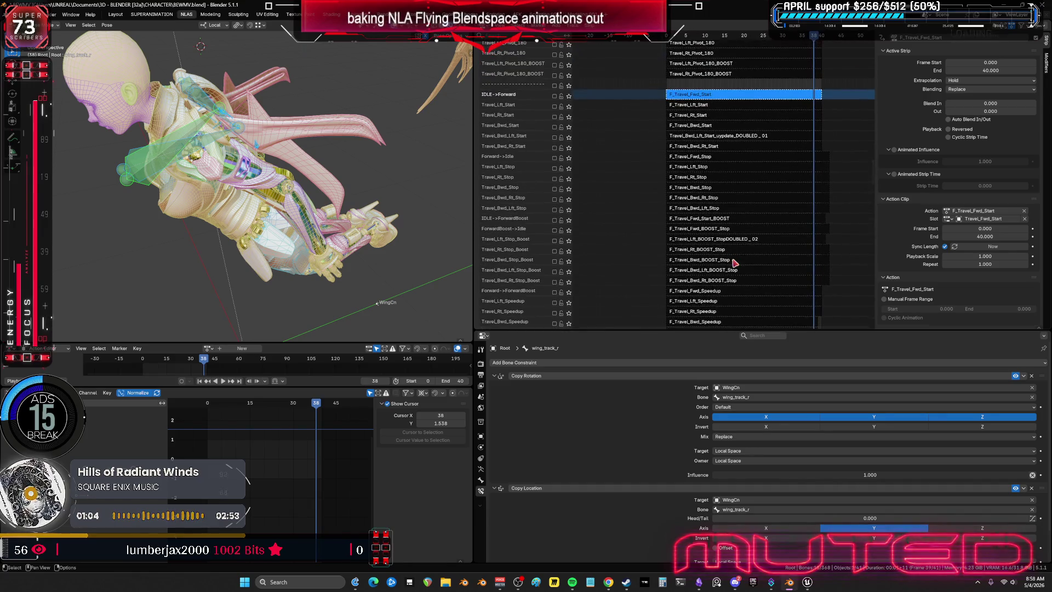
mouse_move(629, 235)
middle_mouse_down()
mouse_move(666, 142)
mouse_move(681, 218)
middle_mouse_up()
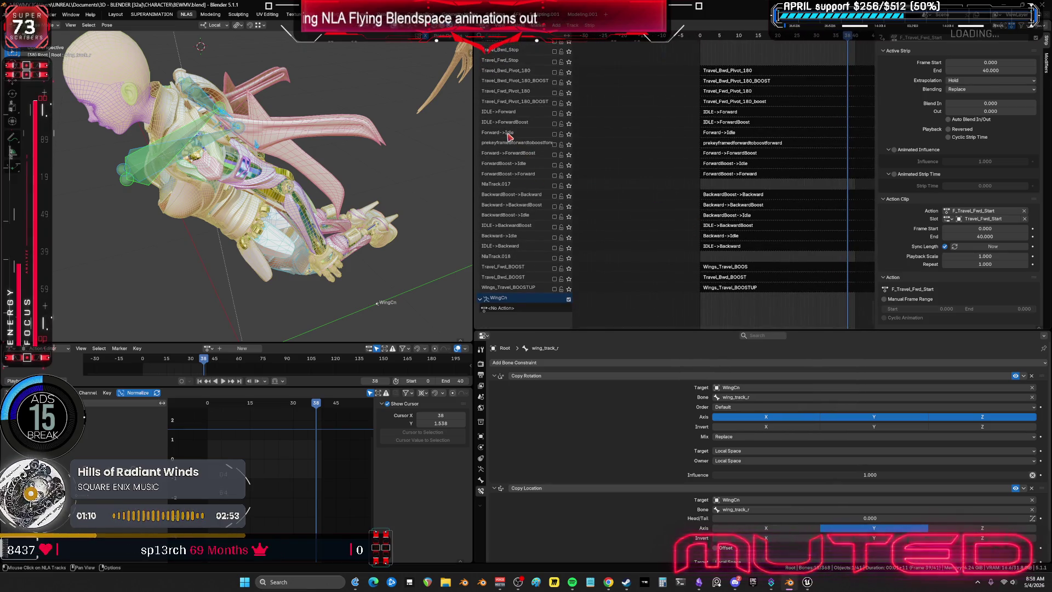
left_click(556, 118)
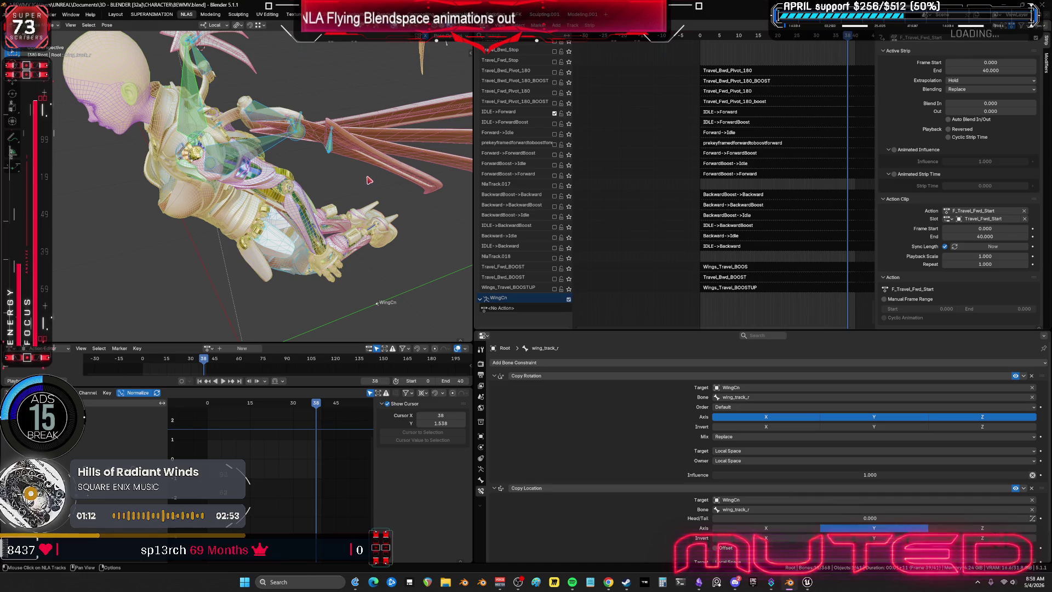
Scrub the flight from frame 0 to 40 in a maximized 3D view to check the wing motion
middle_click_drag(368, 179, 358, 254)
left_click_drag(320, 409, 230, 396)
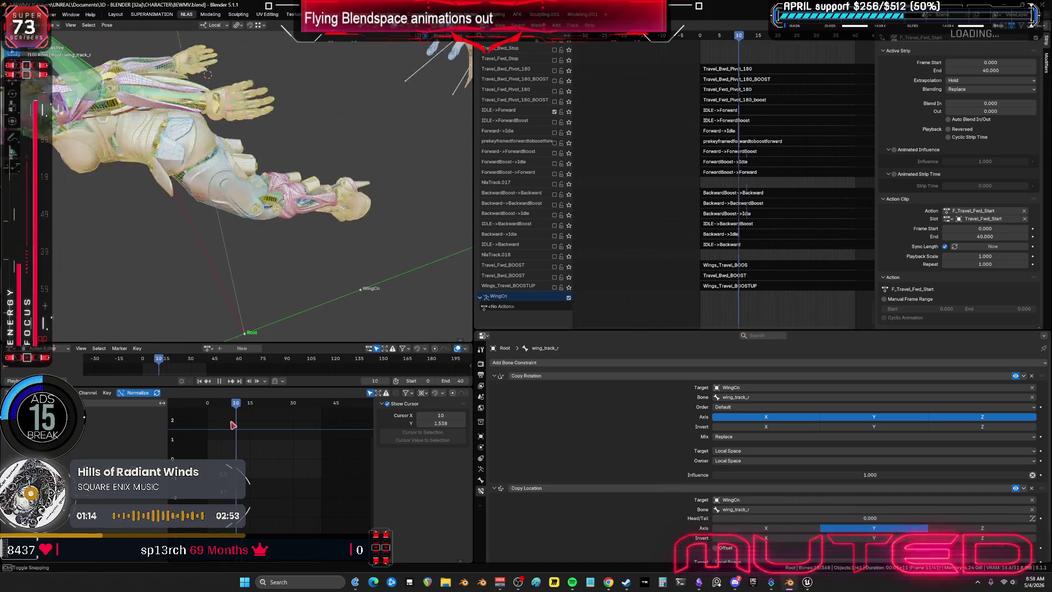
key("ctrl+alt+space")
scroll(353, 242, "down", 5)
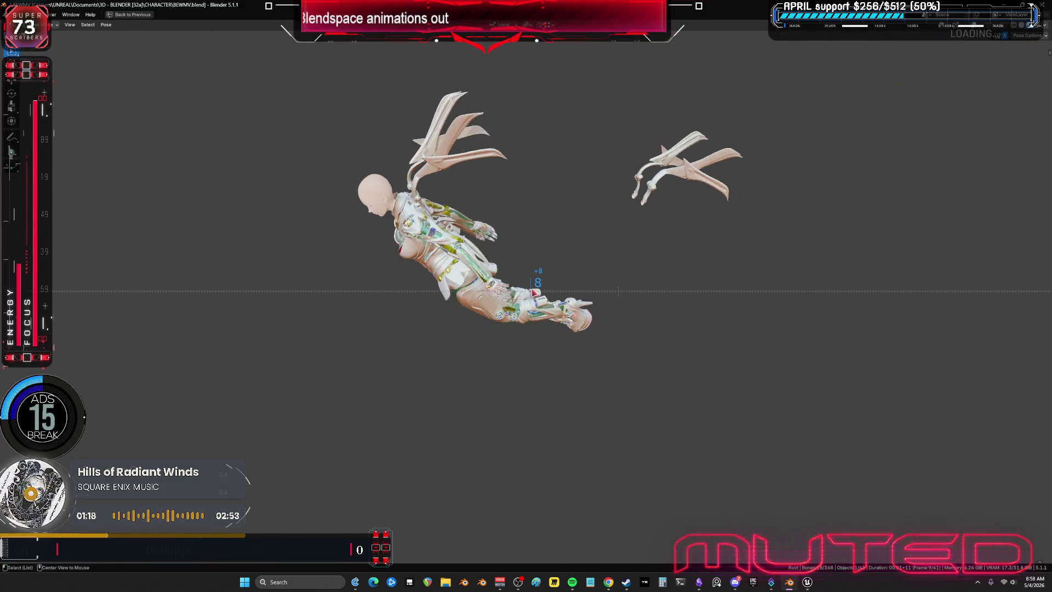
left_click_drag(559, 306, 619, 342)
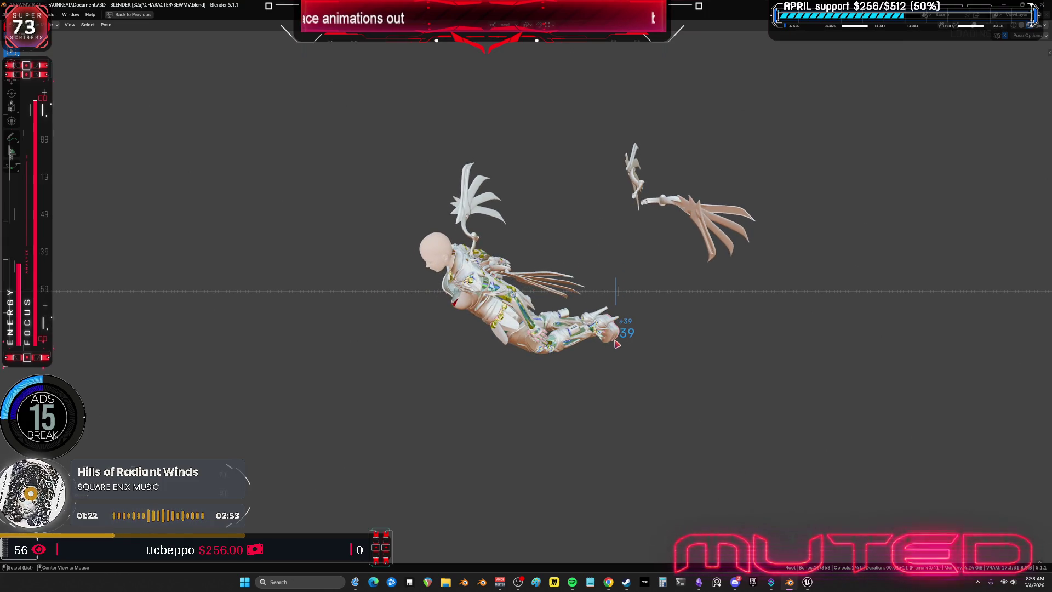
left_click_drag(616, 344, 620, 345)
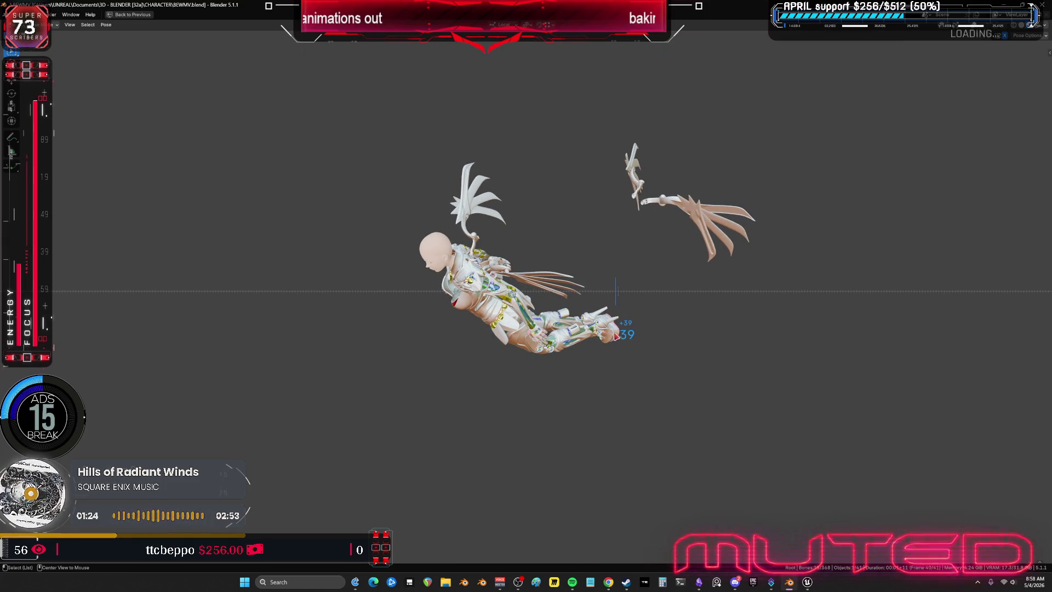
key("ctrl+space")
middle_click_drag(246, 206, 243, 191)
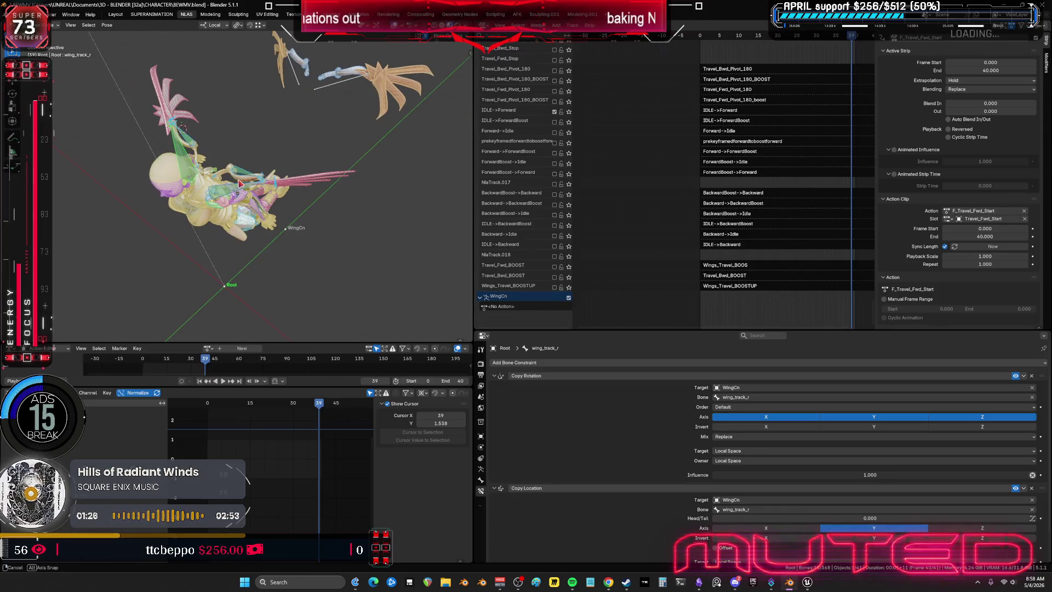
Reveal all bone collections and set the F_Travel_Fwd_Start strip's end frame to 39
left_click(481, 470)
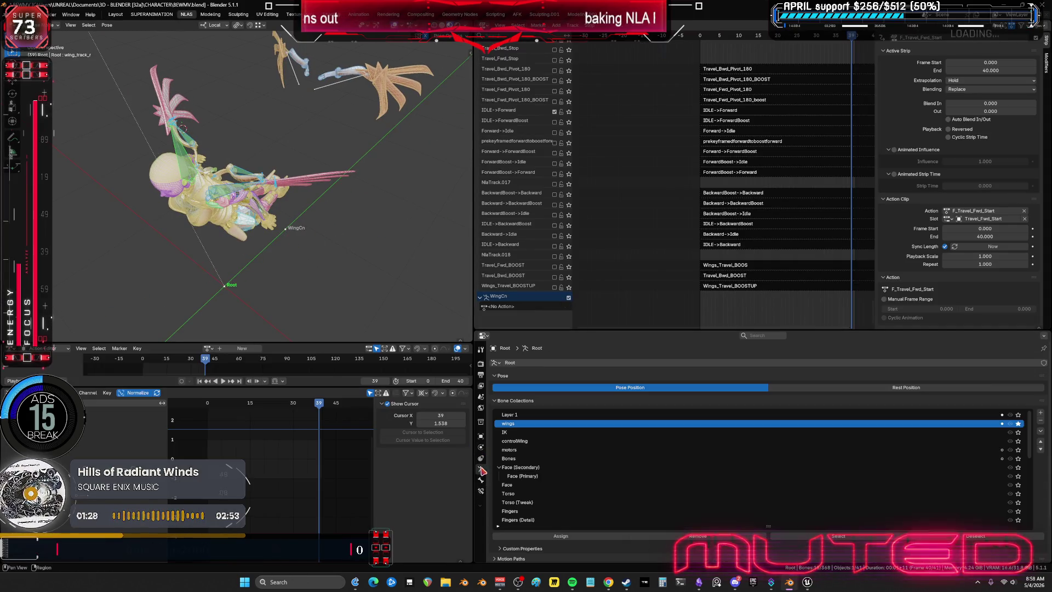
left_click(1010, 424)
middle_click_drag(289, 239, 309, 238)
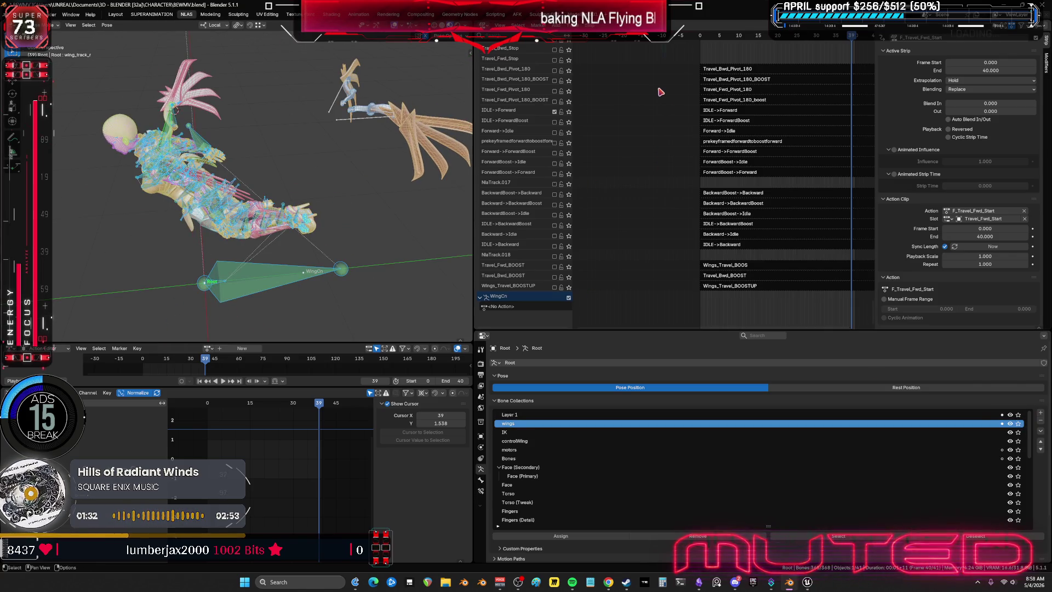
middle_click_drag(658, 89, 696, 201)
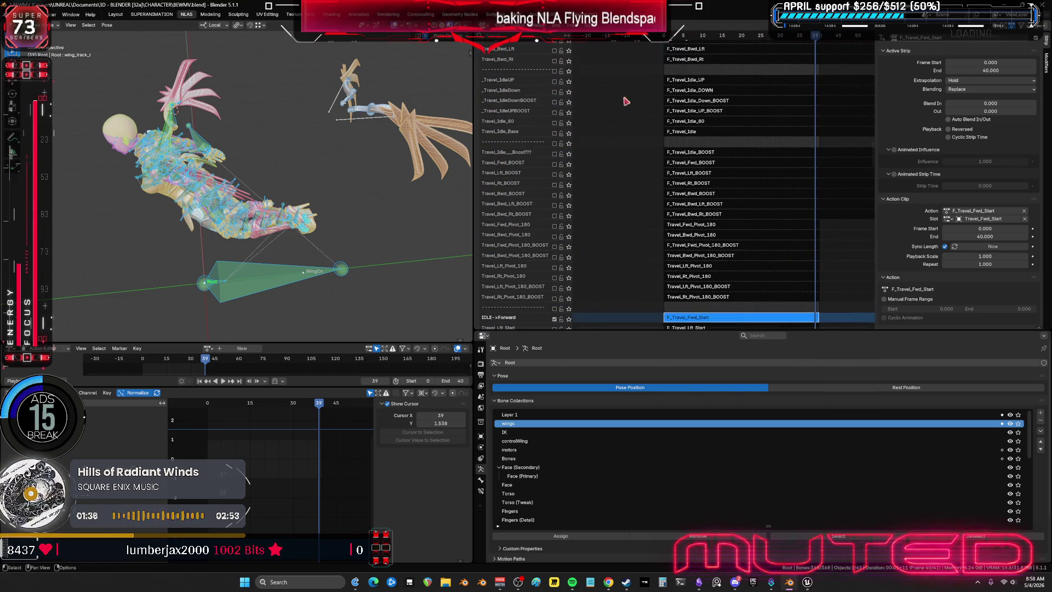
middle_click_drag(696, 201, 676, 140)
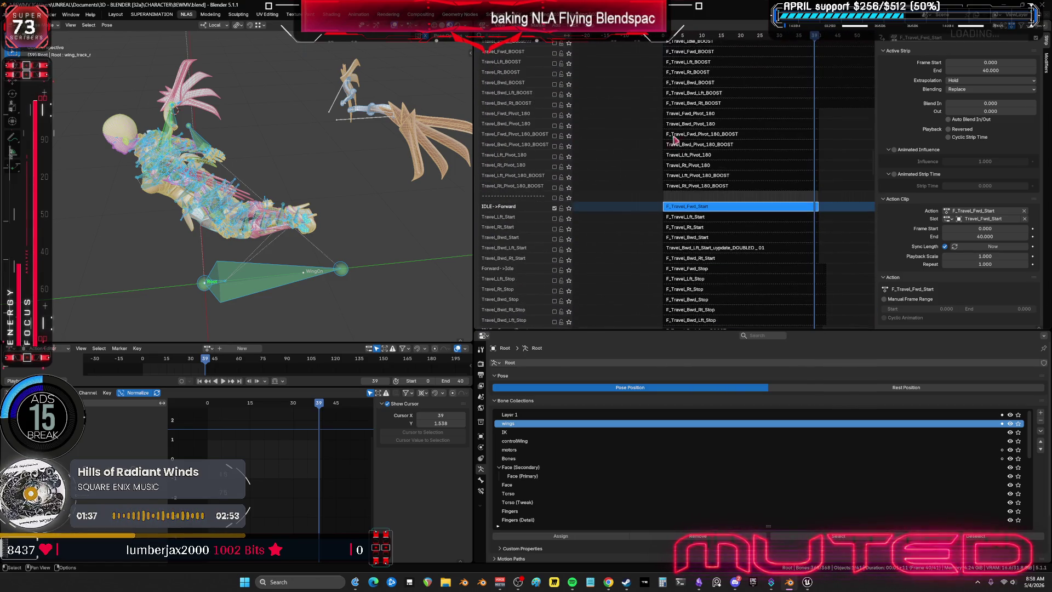
double_click(993, 70)
type("9")
key("Return")
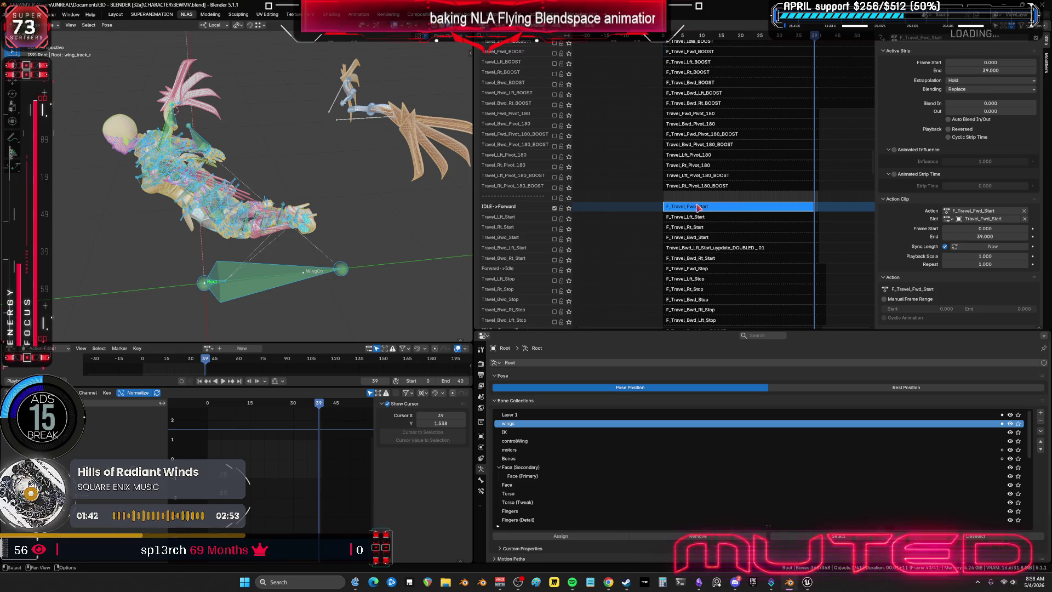
Bake the F_Travel_Fwd_Start action to keyframes over frames 0–39 and frame the baked curves in a maximized Graph Editor
key("Tab")
key("shift+Left")
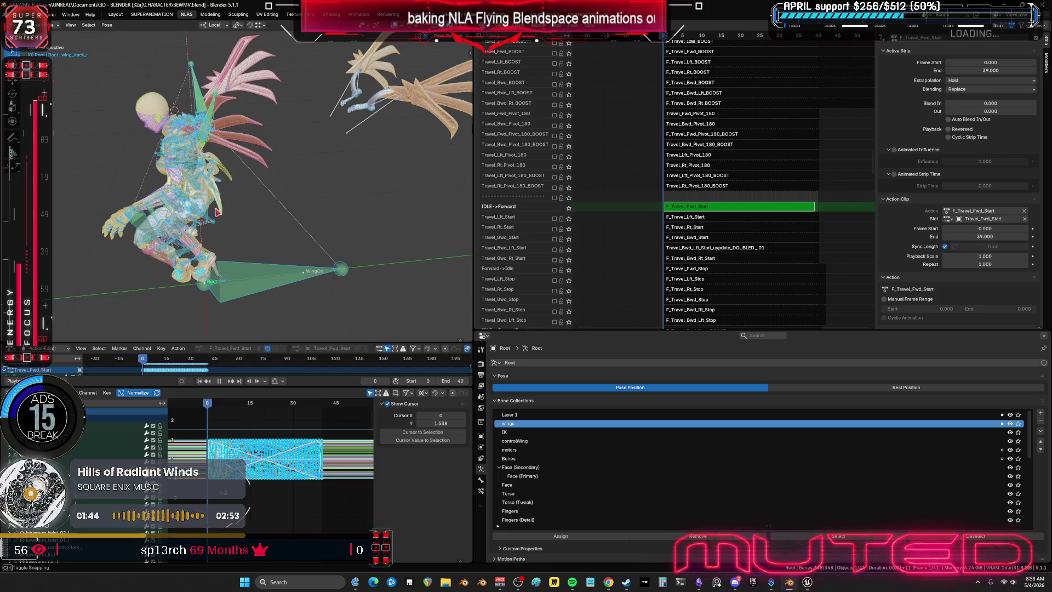
key("q")
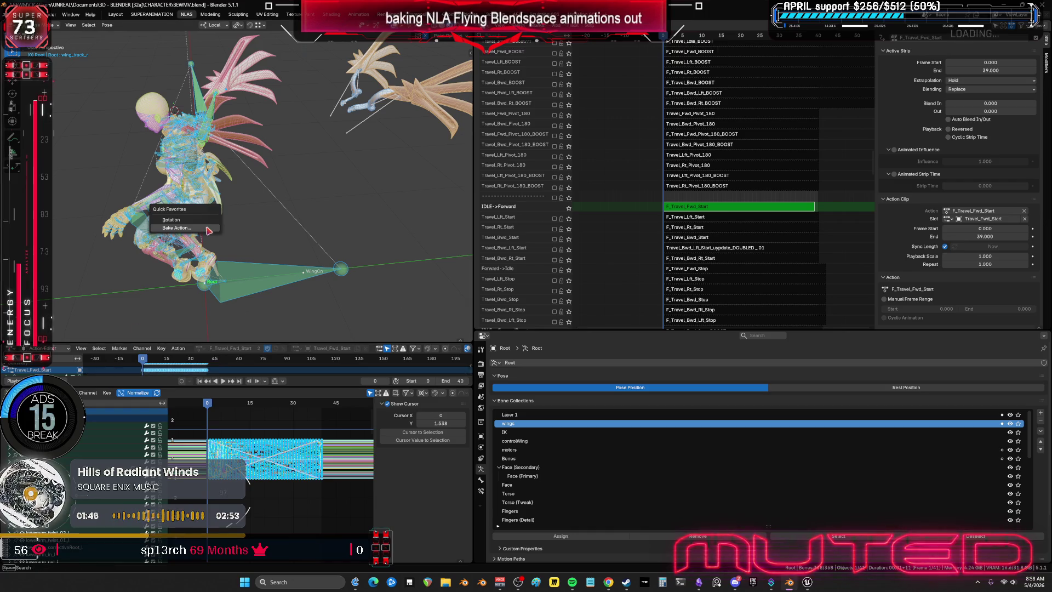
left_click(209, 230)
left_click(239, 241)
type("39")
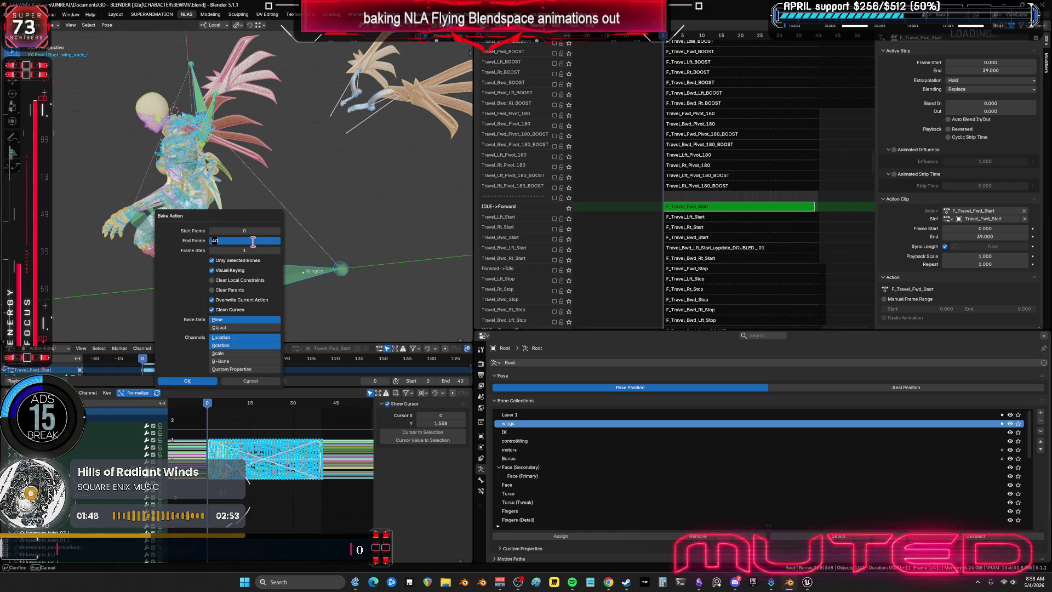
key("Return")
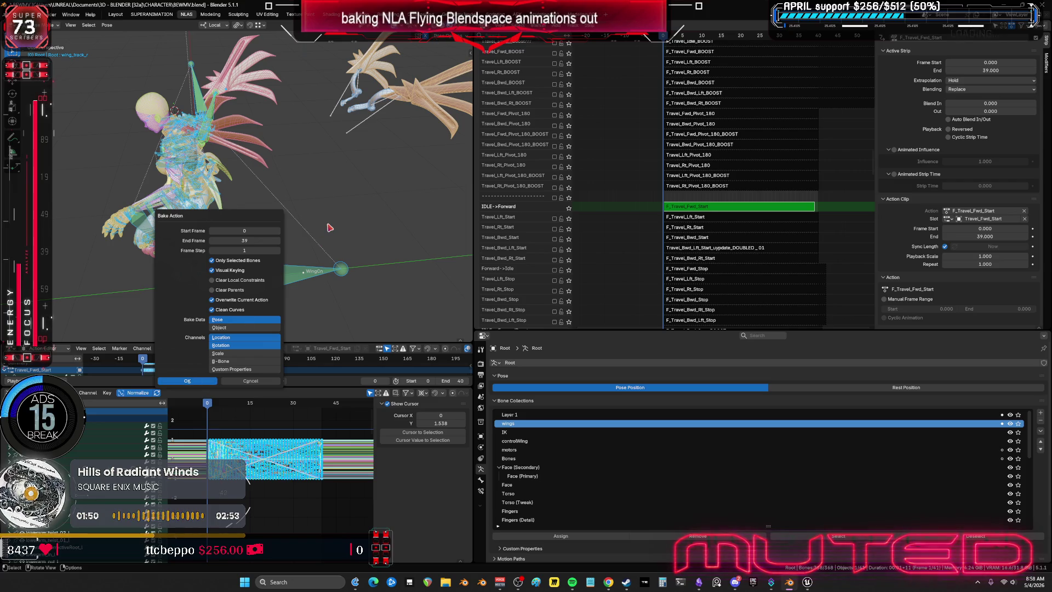
key("Return")
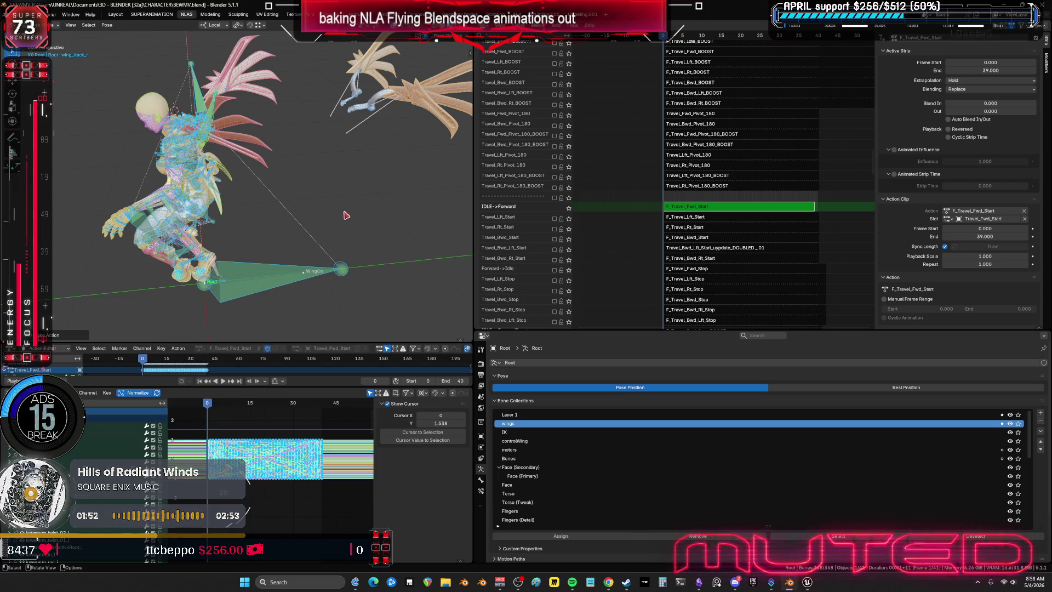
key("ctrl+space")
key("Home")
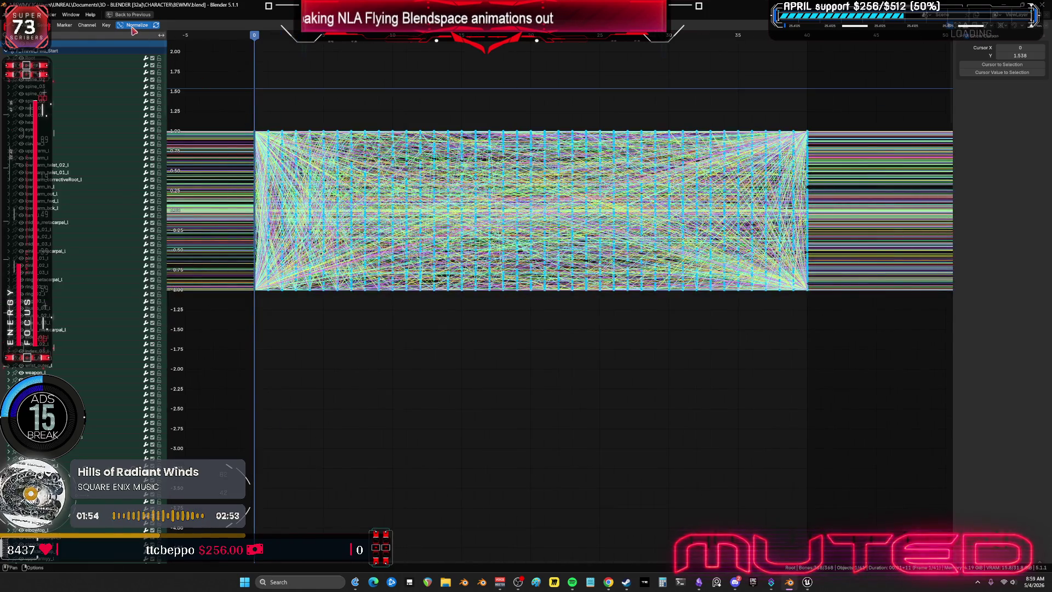
scroll(458, 291, "up", 3)
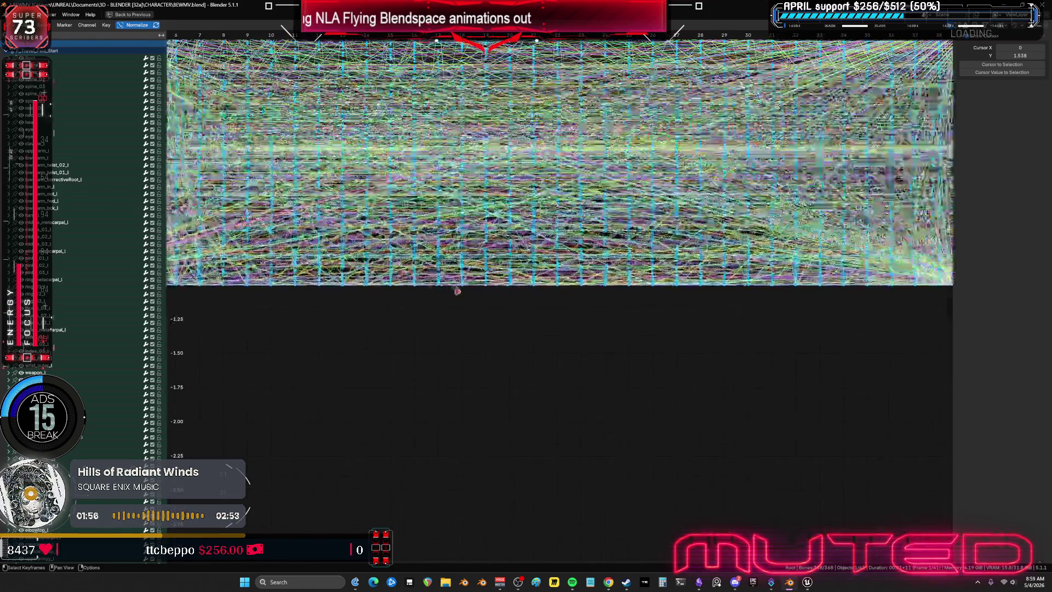
scroll(457, 293, "down", 3)
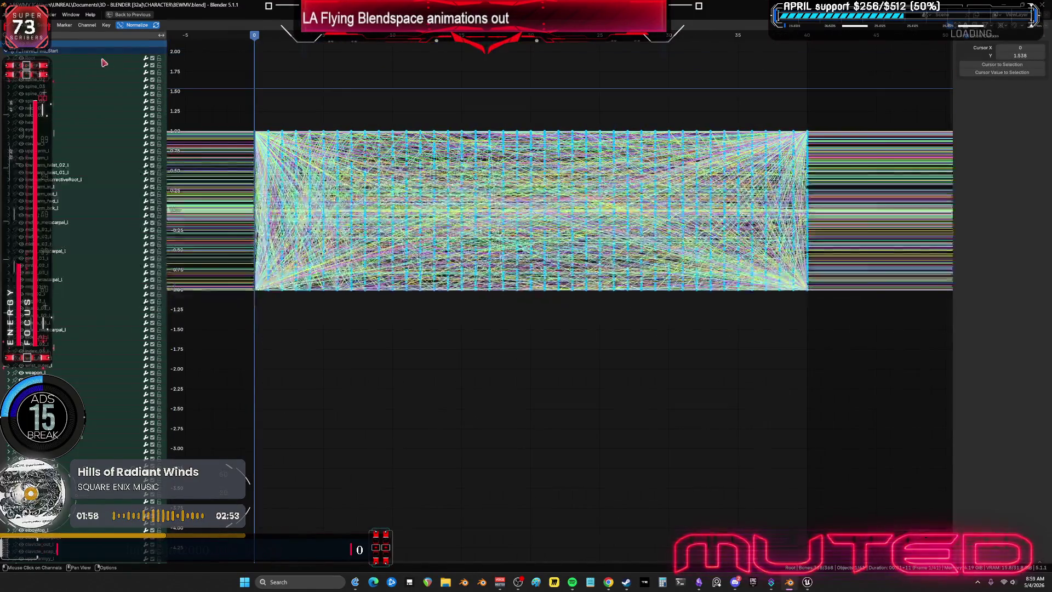
Clean the baked keyframes with Key > Density > Clean Keyframes
left_click(106, 25)
mouse_move(121, 149)
left_click(209, 175)
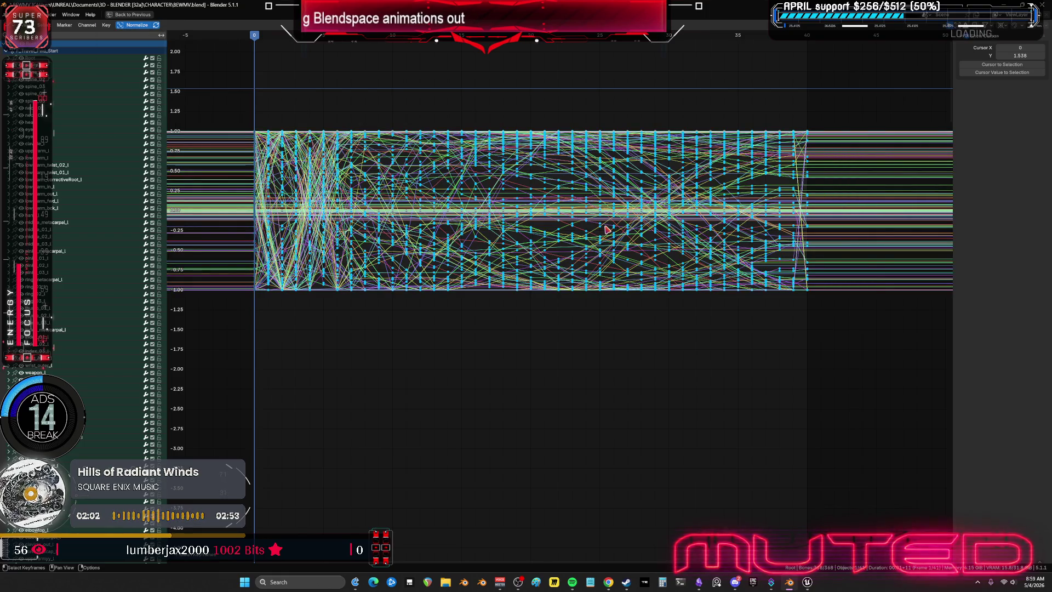
key("ctrl")
Settle the playhead at the action's end and return to the full layout at frame 40
left_click(805, 35)
left_click_drag(810, 36, 795, 41)
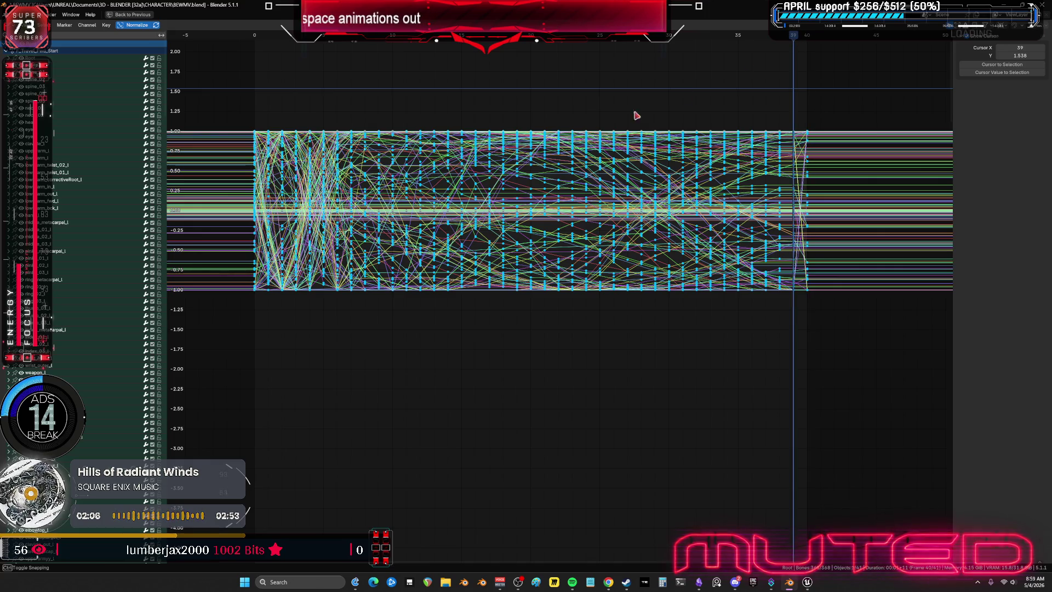
key("ctrl+space")
left_click_drag(814, 36, 818, 35)
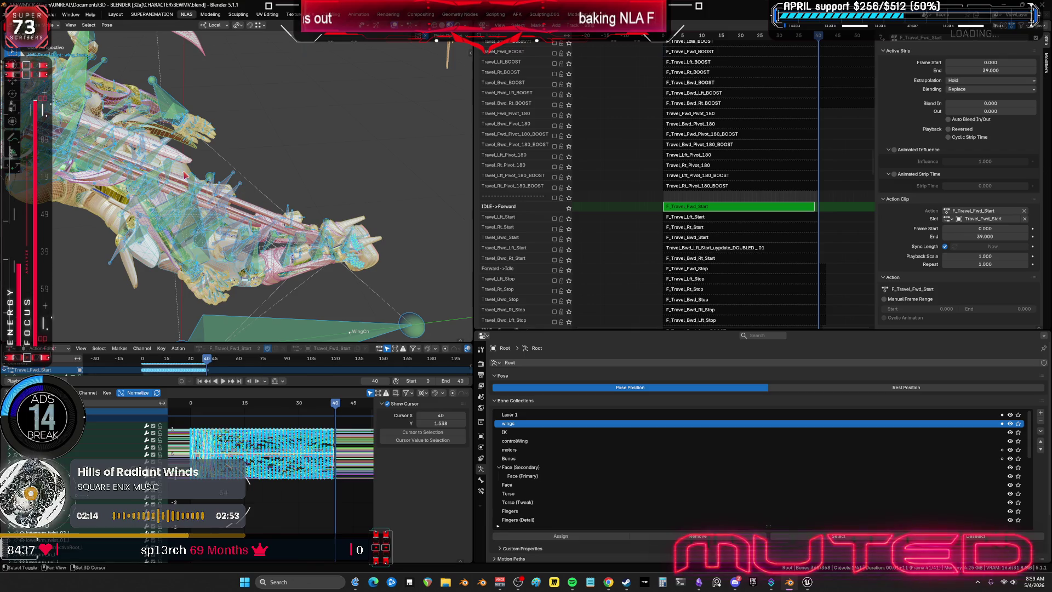
Play the baked motion from the front to check it
middle_click_drag(185, 174, 366, 415)
key("space")
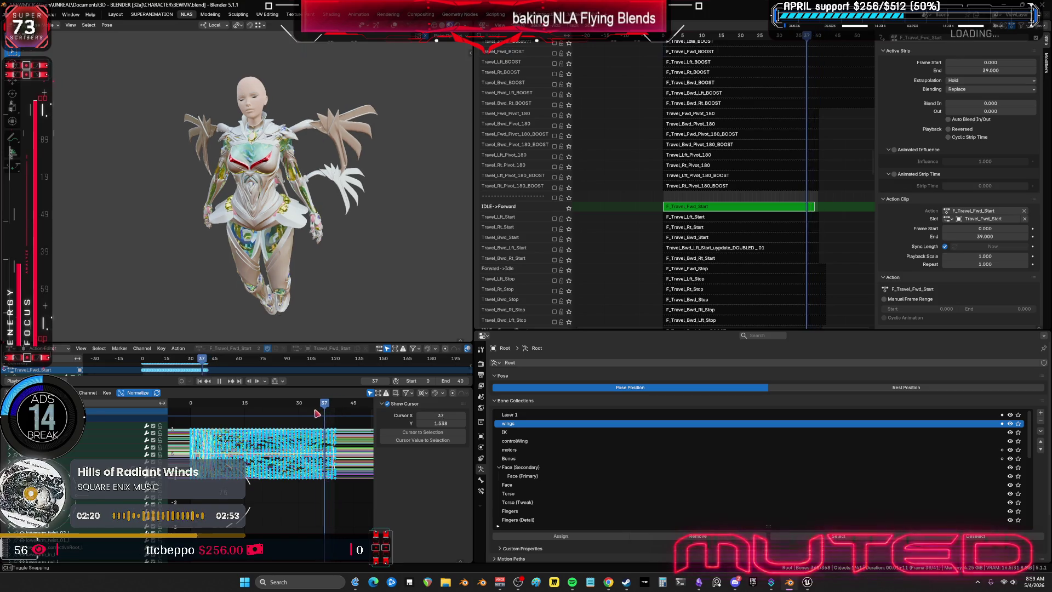
left_click_drag(331, 414, 204, 417)
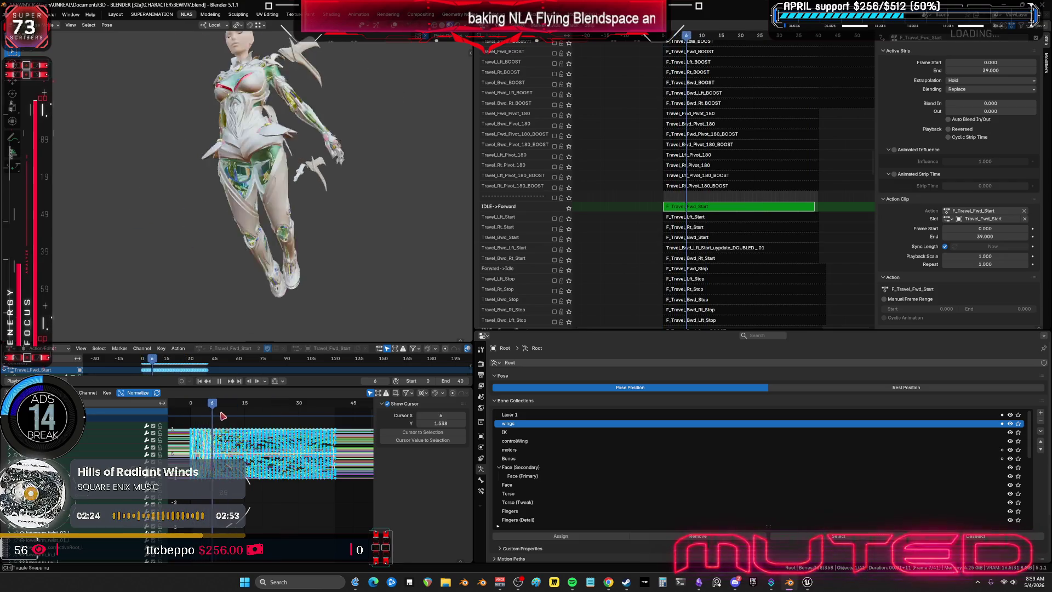
key("space")
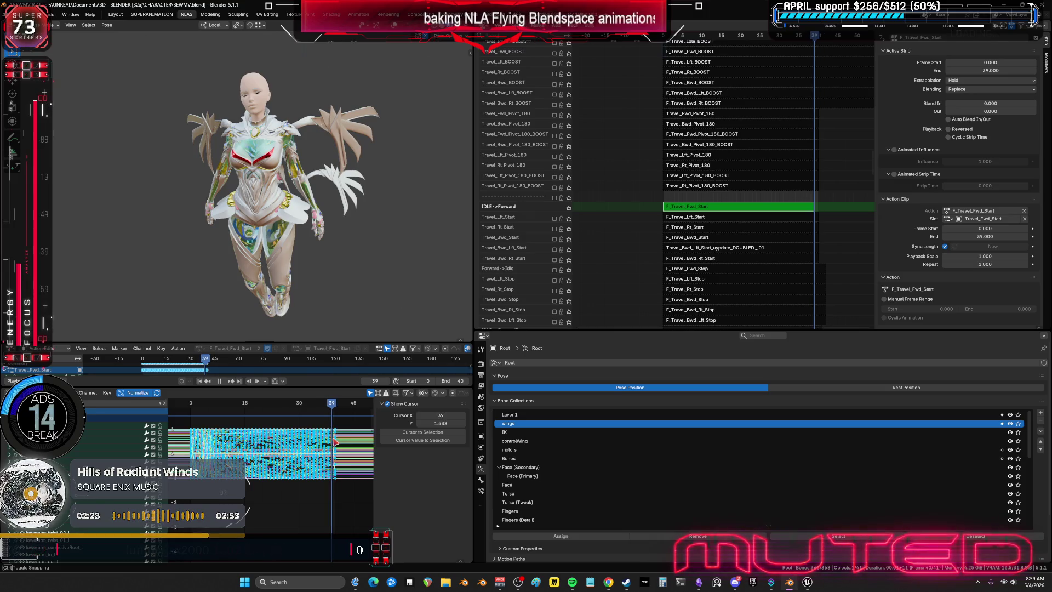
Delete the keyframes past frame 39, exit tweak mode and preview the Travel_Lft_Start track
key("ctrl+space")
mouse_move(879, 252)
middle_mouse_down("ctrl")
mouse_move(588, 318)
mouse_move(650, 429)
middle_mouse_up("ctrl")
left_click_drag(651, 429, 519, 126)
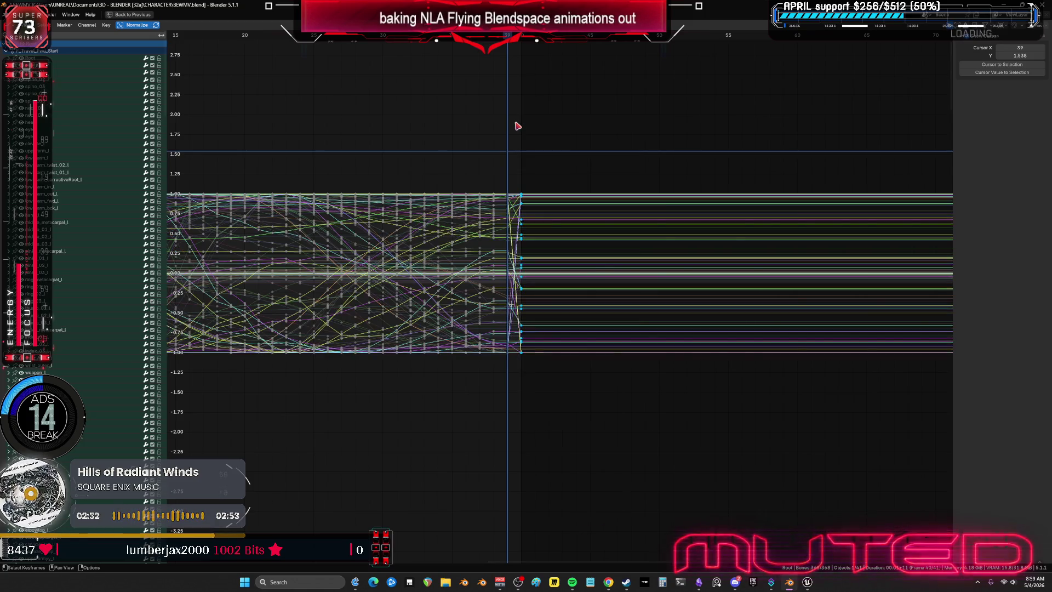
key("Delete")
key("ctrl+space")
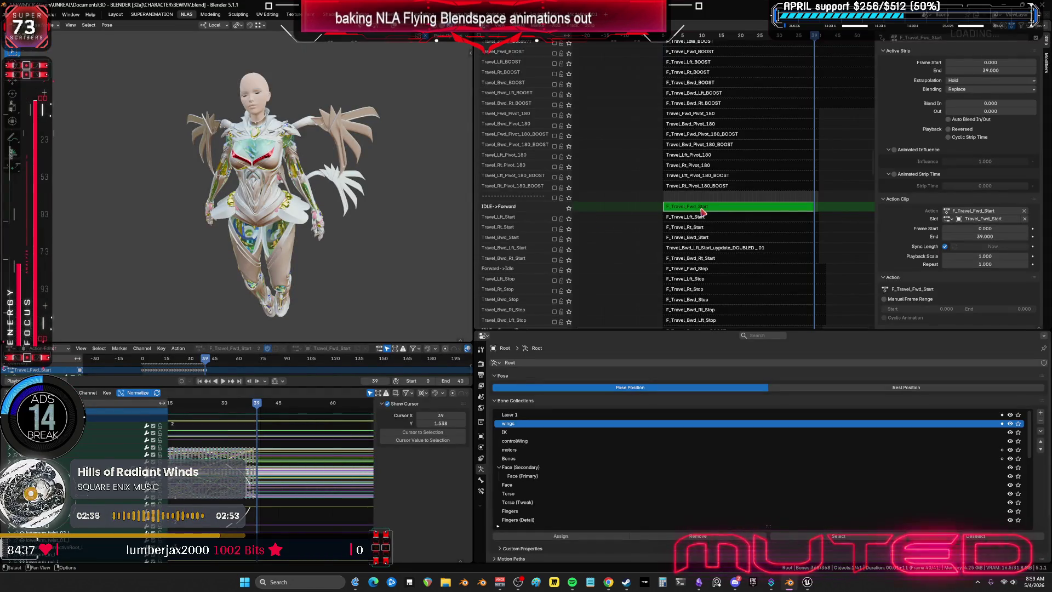
key("Tab")
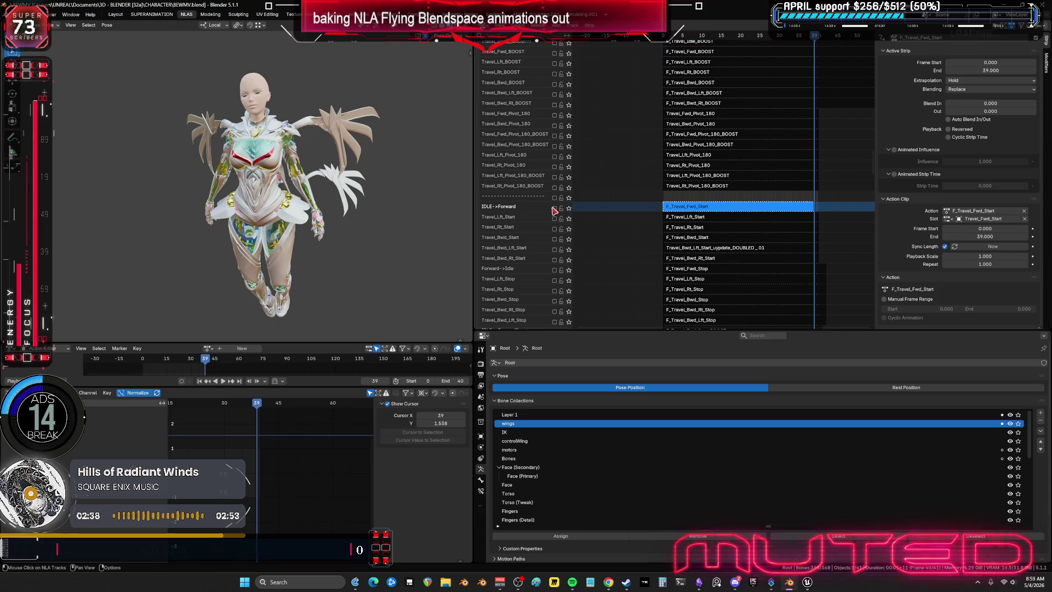
left_click(555, 221)
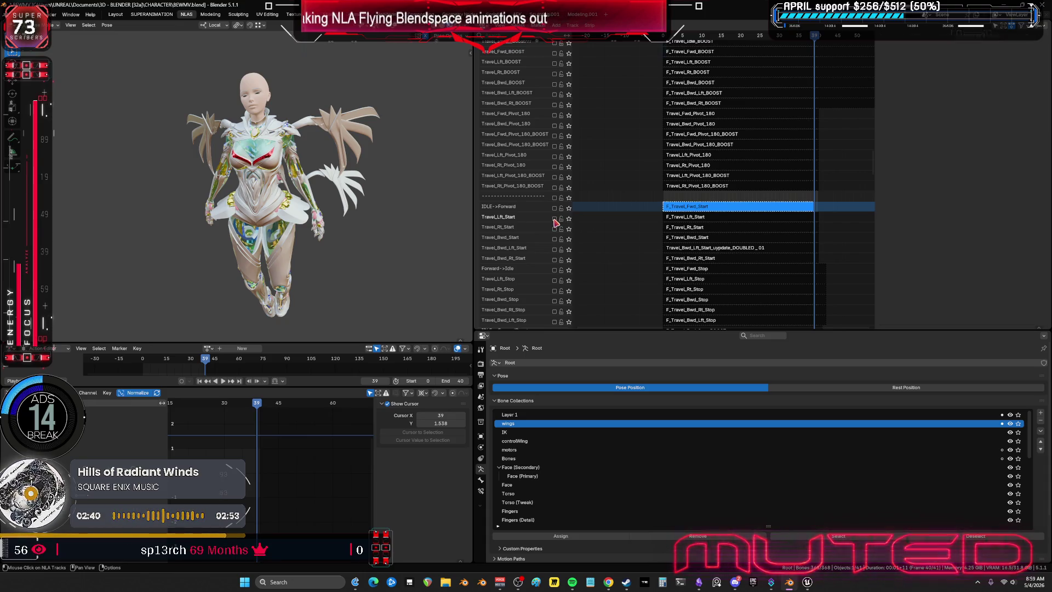
Stop at frame 0 and make F_Travel_Lft_Start the active strip
left_click_drag(681, 36, 676, 37)
key("space")
left_click(680, 226)
key("n")
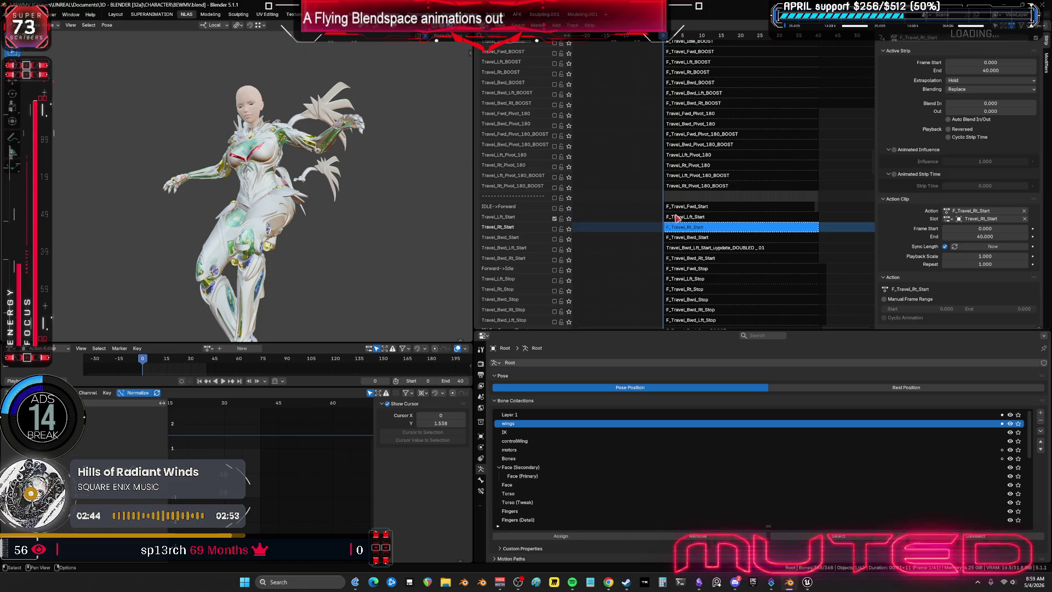
left_click(684, 216)
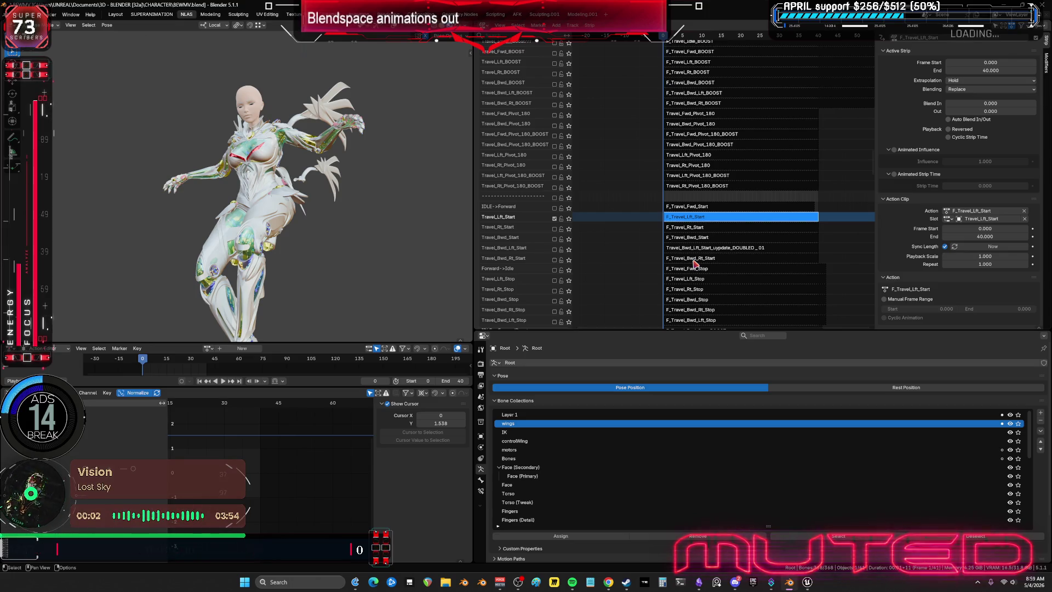
Turn the properties panel into a second Nonlinear Animation editor
left_click(486, 344)
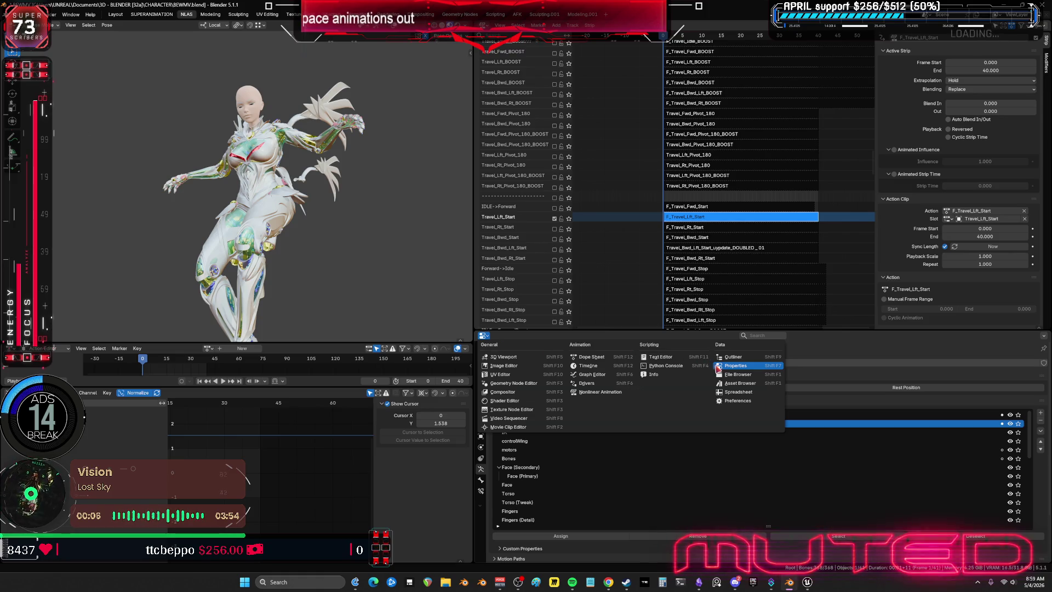
left_click(596, 392)
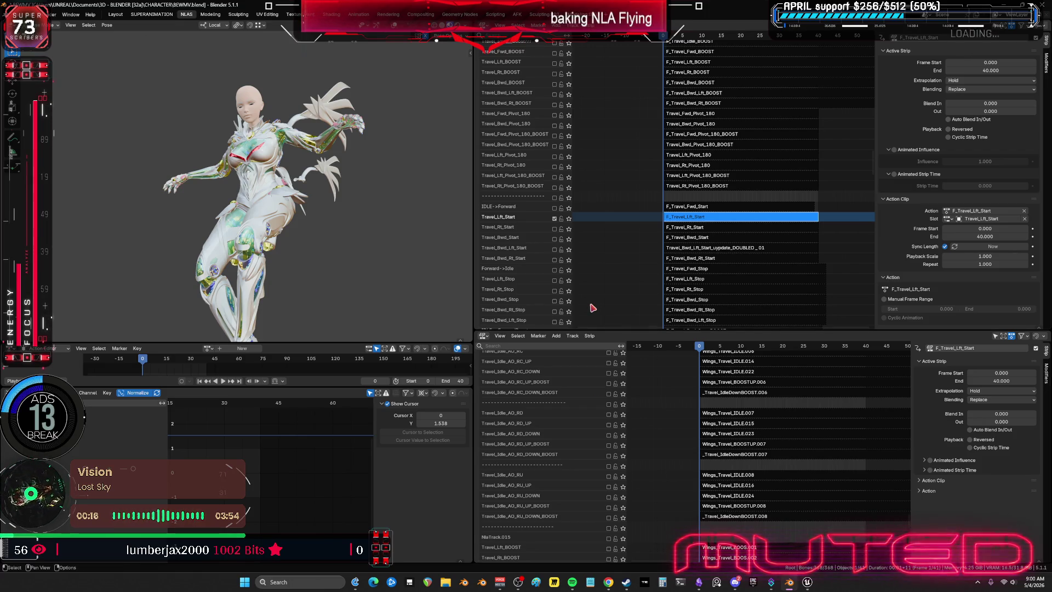
scroll(619, 418, "up", 10)
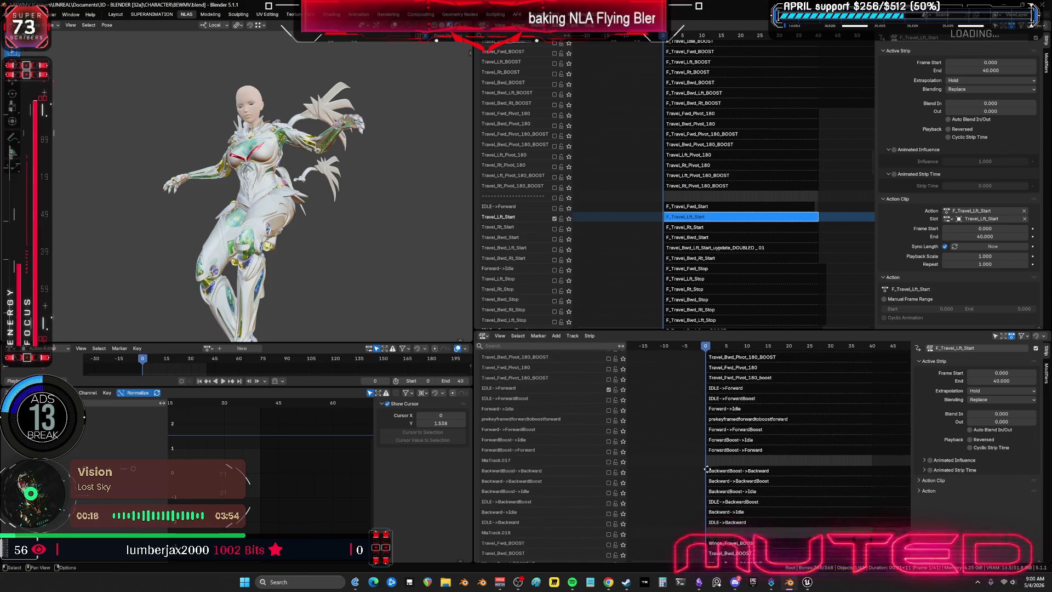
scroll(712, 494, "up", 1)
scroll(625, 444, "up", 1)
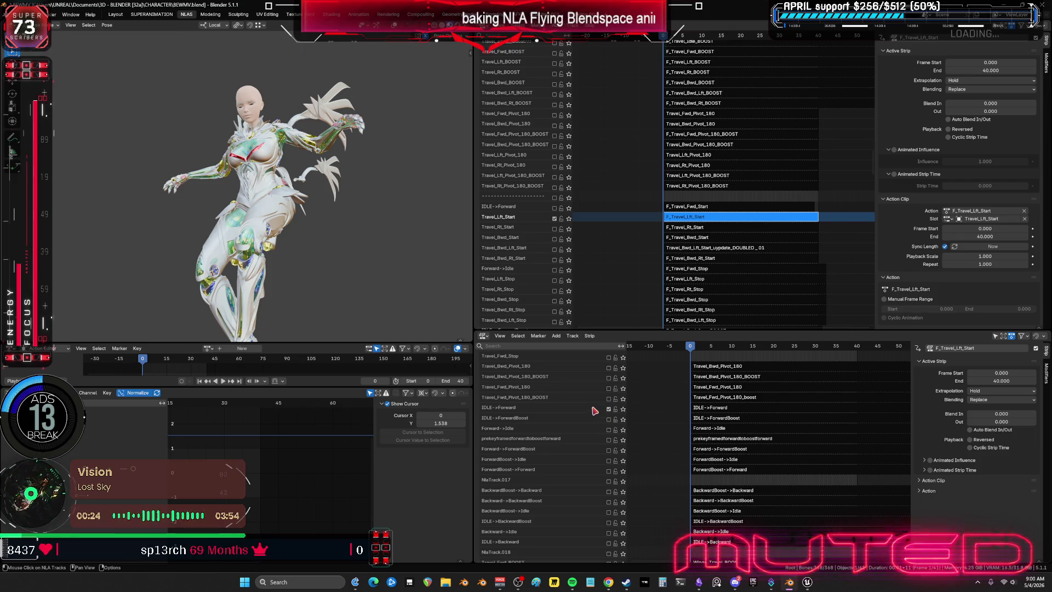
scroll(592, 436, "down", 4)
scroll(597, 510, "down", 2)
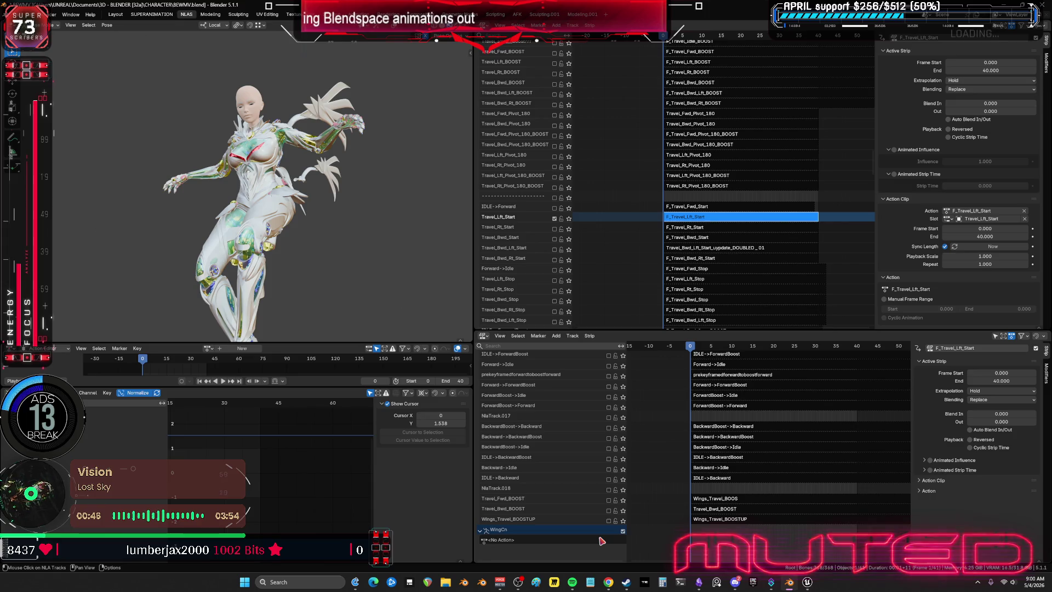
mouse_move(746, 367)
middle_mouse_down()
mouse_move(757, 484)
mouse_move(820, 559)
middle_mouse_up()
scroll(820, 560, "up", 2, "shift")
scroll(820, 558, "up", 2, "shift")
scroll(817, 554, "up", 2, "shift")
scroll(814, 550, "up", 2, "shift")
mouse_move(814, 550)
middle_mouse_down()
mouse_move(833, 470)
mouse_move(835, 377)
mouse_move(819, 465)
mouse_move(823, 523)
mouse_move(840, 516)
middle_mouse_up()
mouse_move(626, 320)
middle_mouse_down()
mouse_move(575, 411)
mouse_move(631, 430)
middle_mouse_up()
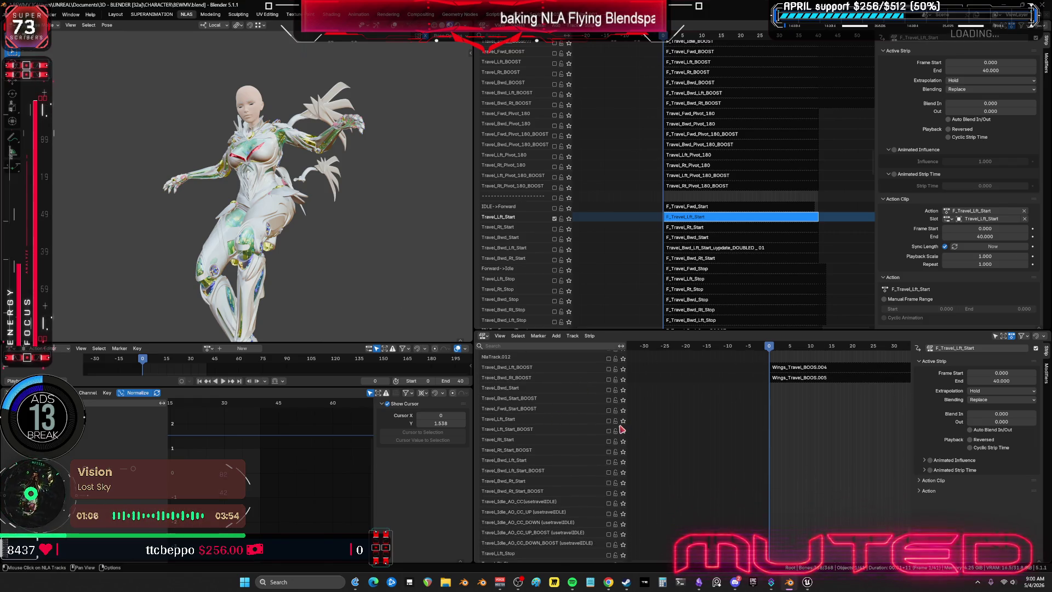
mouse_move(819, 444)
middle_mouse_down()
mouse_move(792, 373)
mouse_move(790, 552)
middle_mouse_up()
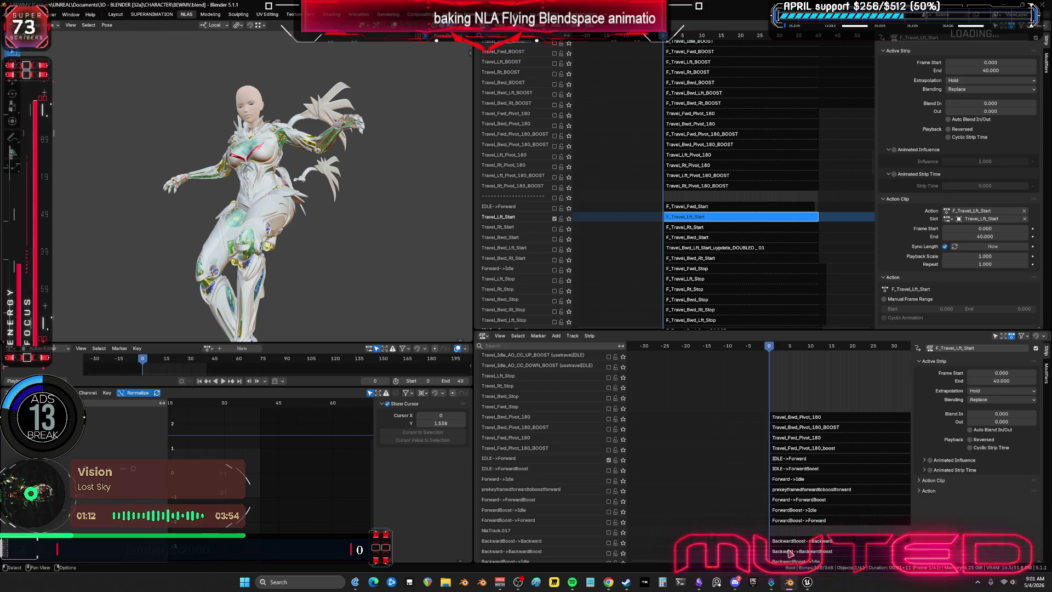
left_click(777, 457)
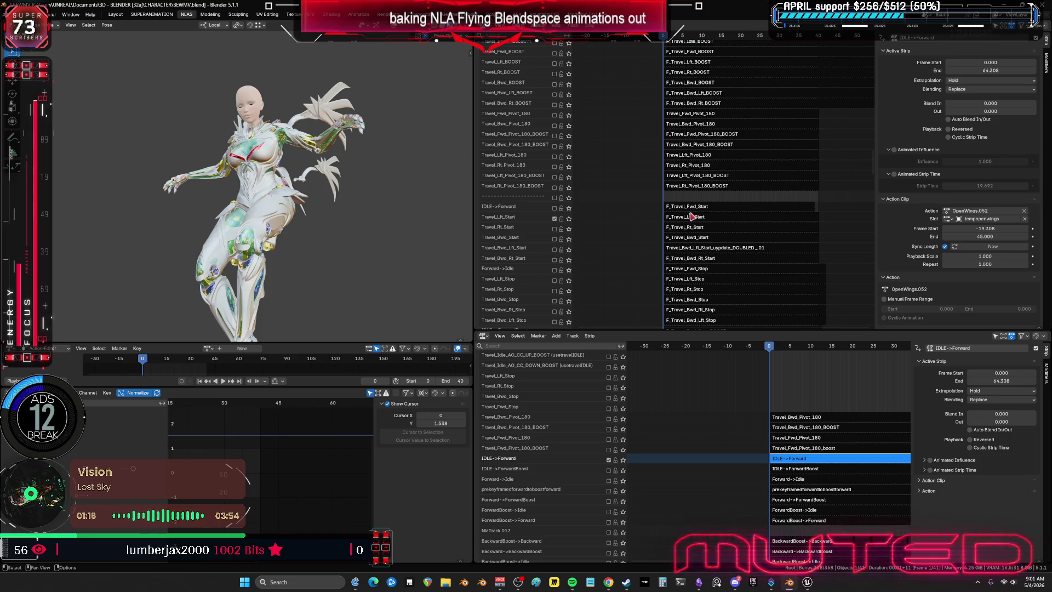
Enter tweak mode on F_Travel_Lft_Start and select its frame-40 keyframes in a maximized Graph Editor
left_click(689, 217)
key("Tab")
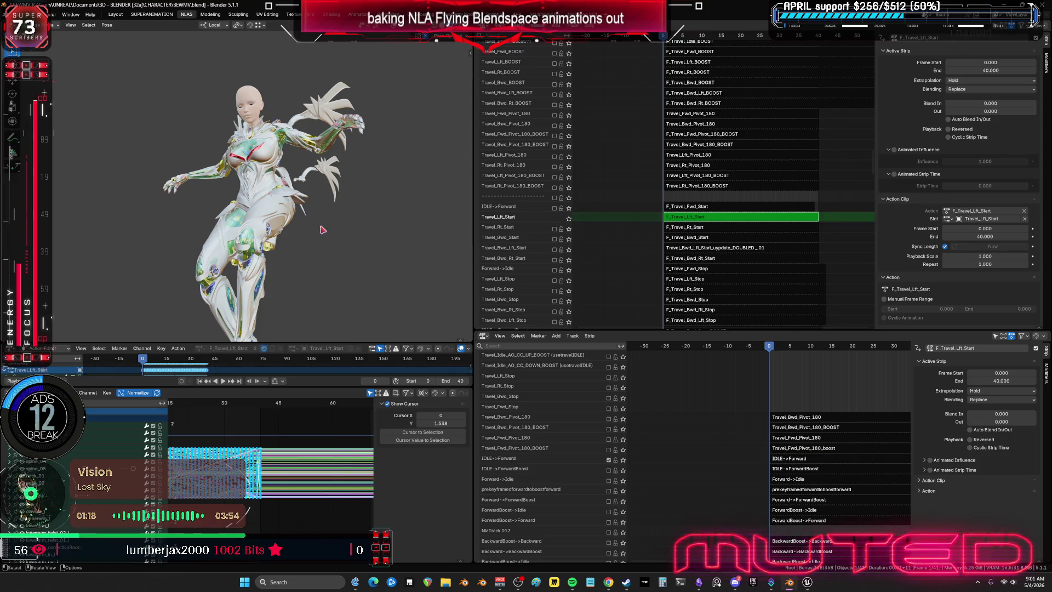
left_click(260, 403)
key("ctrl+space")
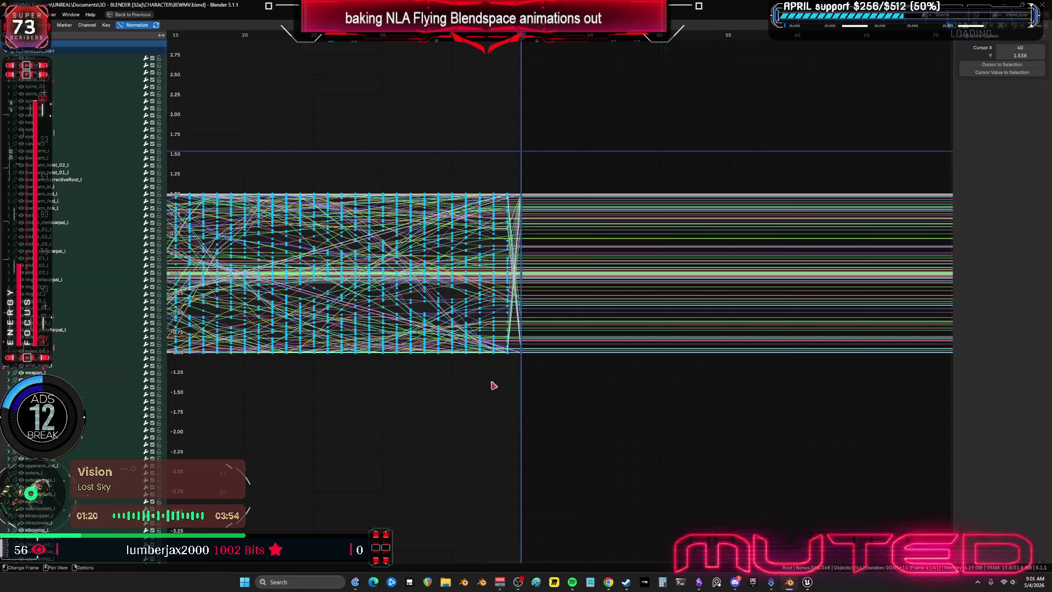
left_click_drag(576, 423, 520, 167)
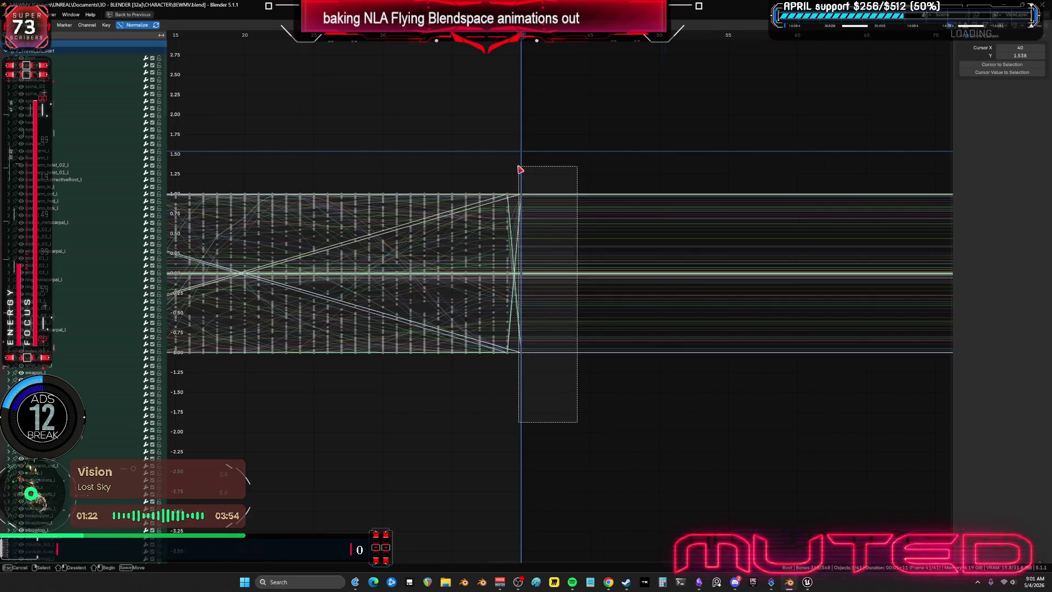
scroll(472, 77, "left", 10, "ctrl")
left_click(480, 37)
key("ctrl+space")
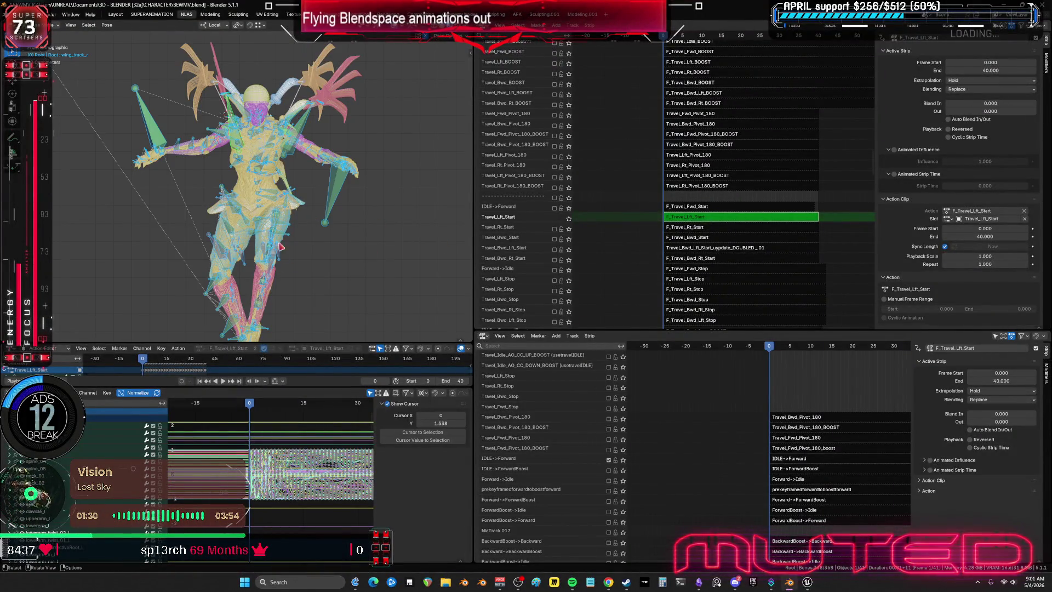
Bake the F_Travel_Lft_Start action with end frame 39, check the curves and exit tweak mode
key("q")
left_click(278, 212)
left_click(326, 223)
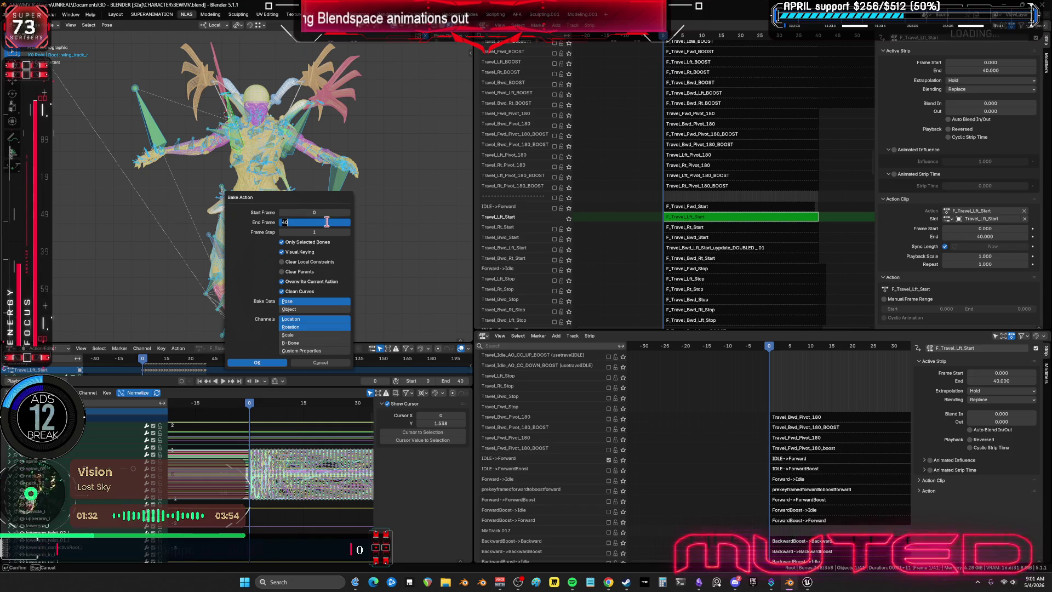
key("Return")
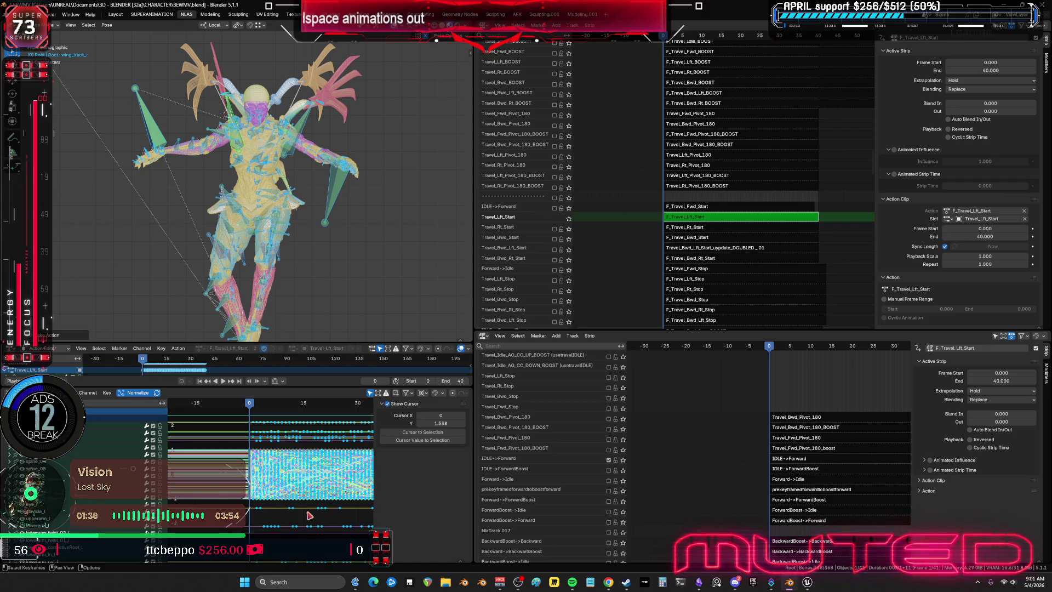
key("ctrl+space")
middle_click_drag(928, 220, 293, 265)
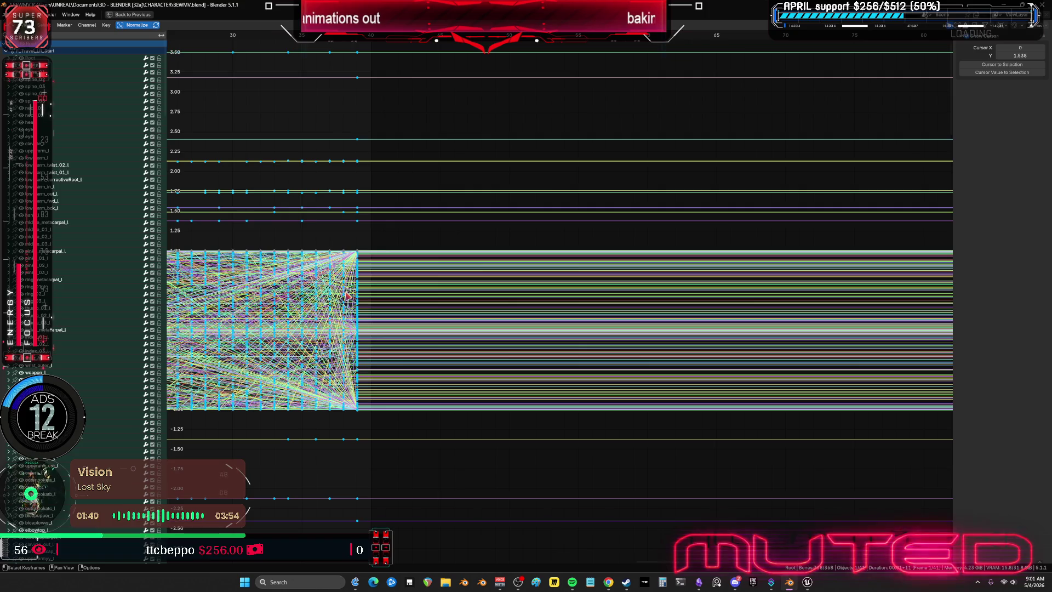
key("ctrl+space")
key("Tab")
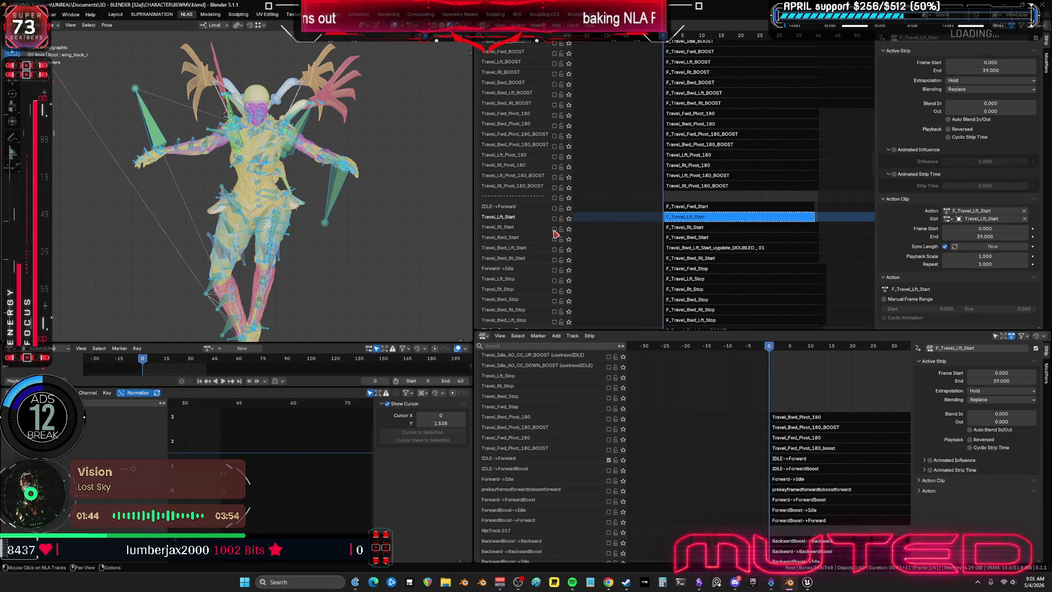
Select the F_Travel_Rt_Start strip and delete its action's last key column in the Graph Editor
left_click(709, 229)
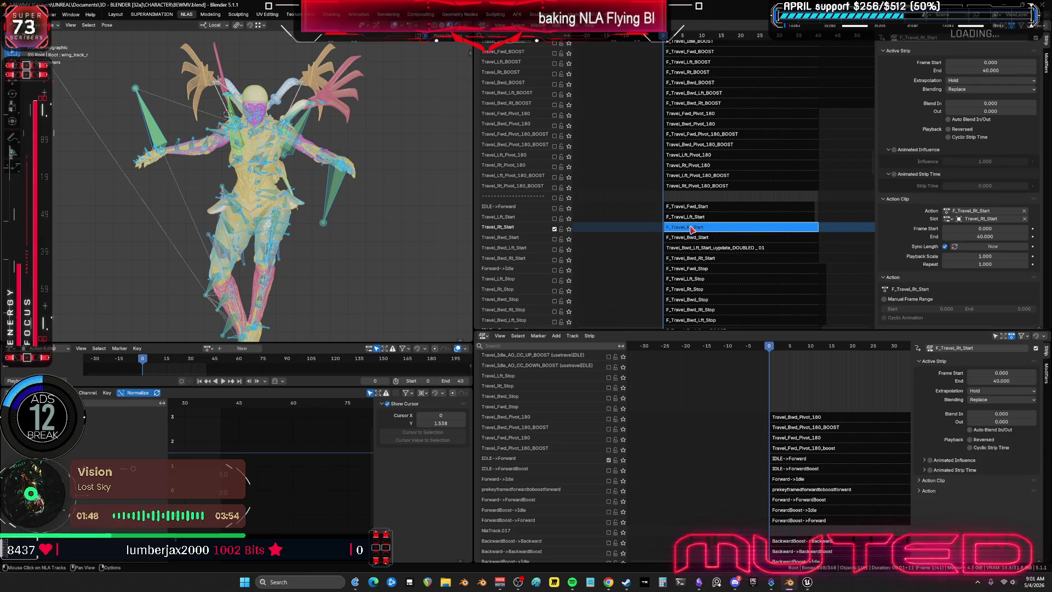
scroll(464, 274, "down", 2)
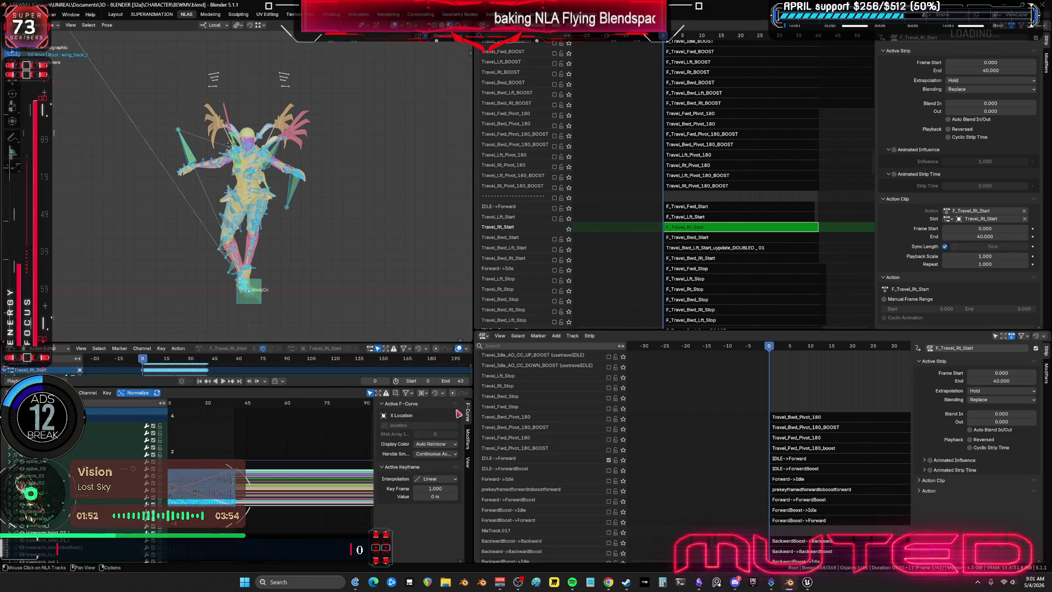
key("ctrl+space")
key("Home")
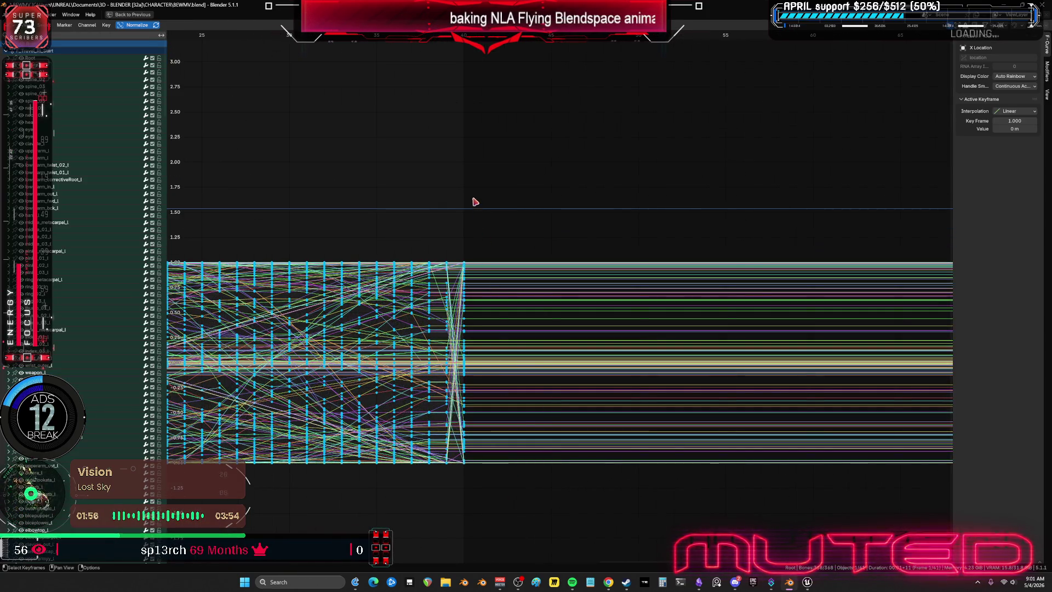
left_click_drag(531, 529, 463, 148)
key("Delete")
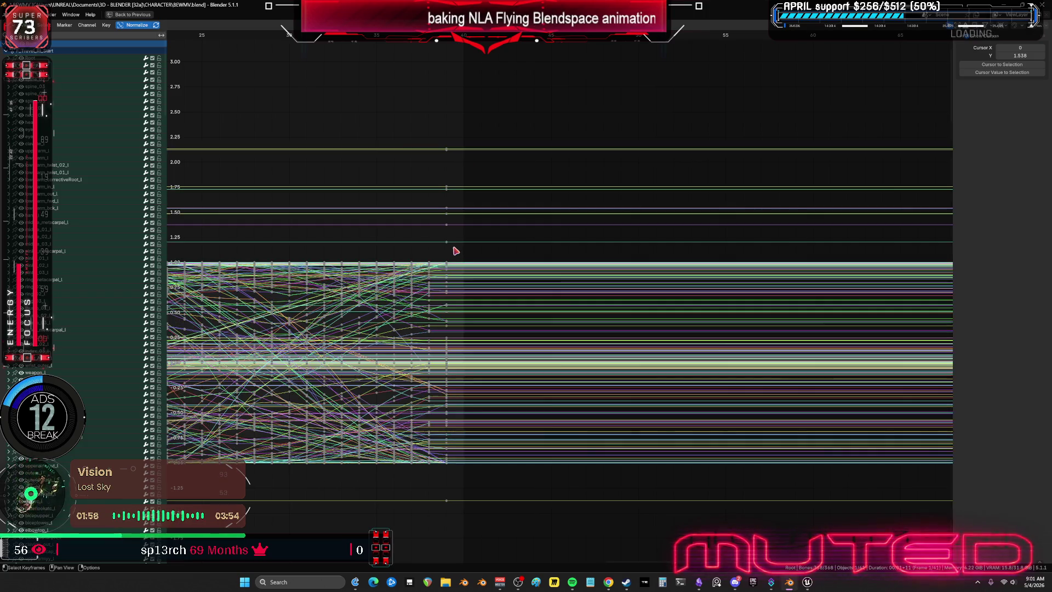
key("Home")
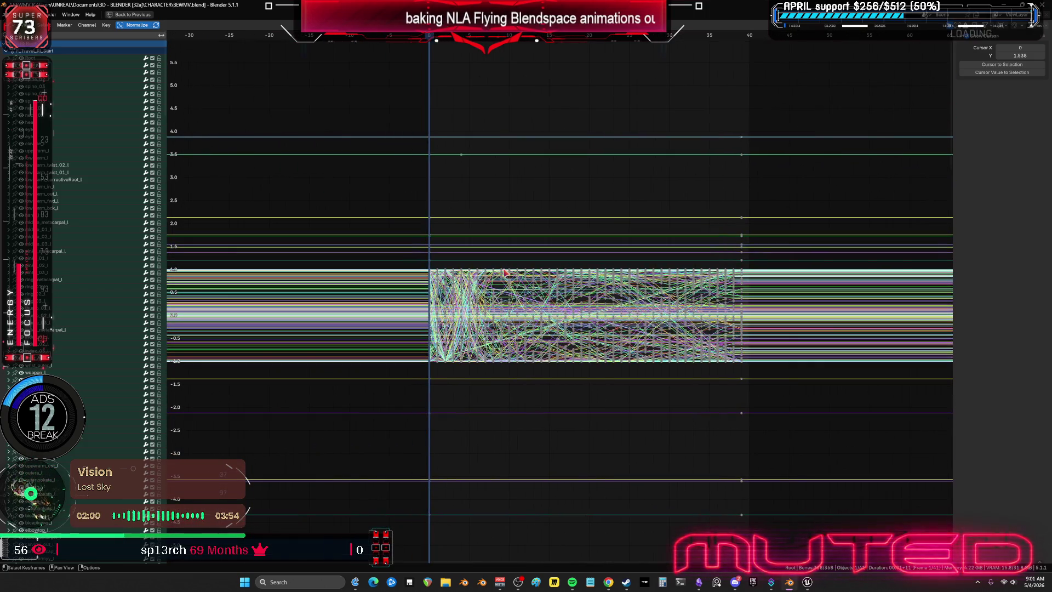
key("ctrl+space")
Bake the F_Travel_Rt_Start action with End Frame 39 and inspect the baked keys
key("F3")
key("Return")
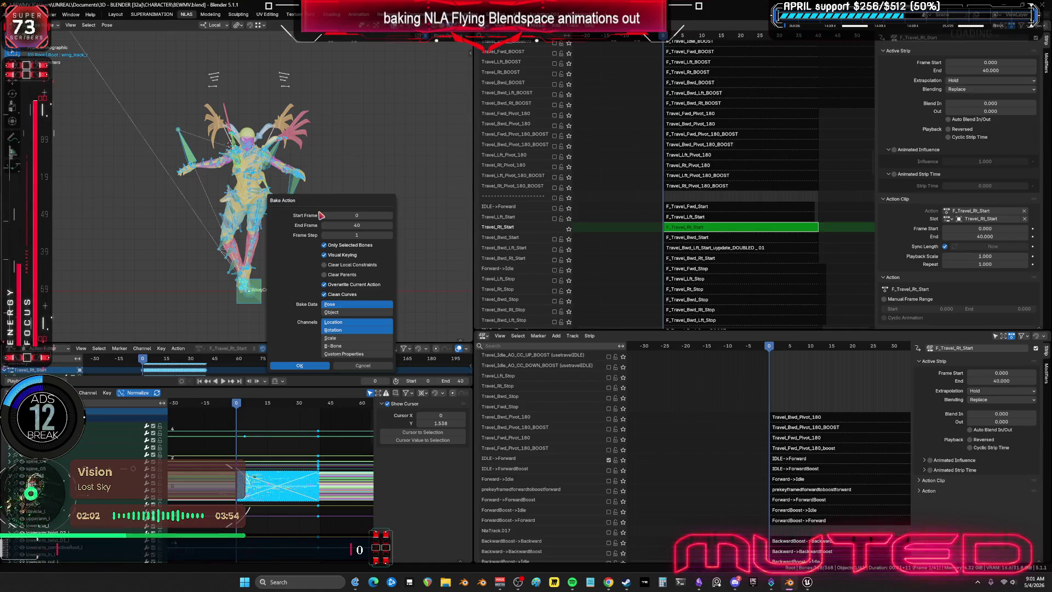
left_click(366, 225)
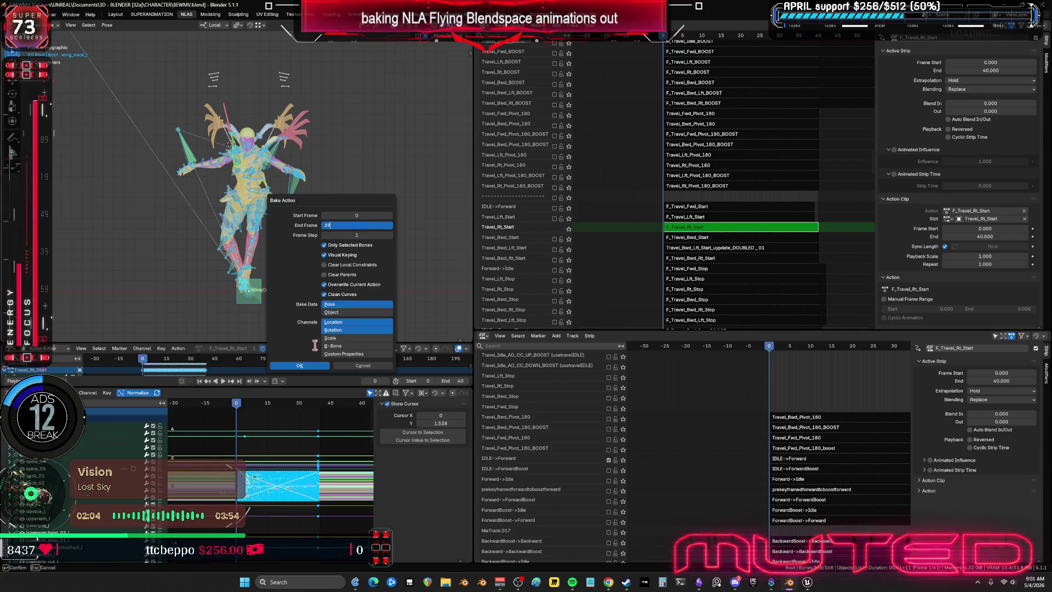
key("Return")
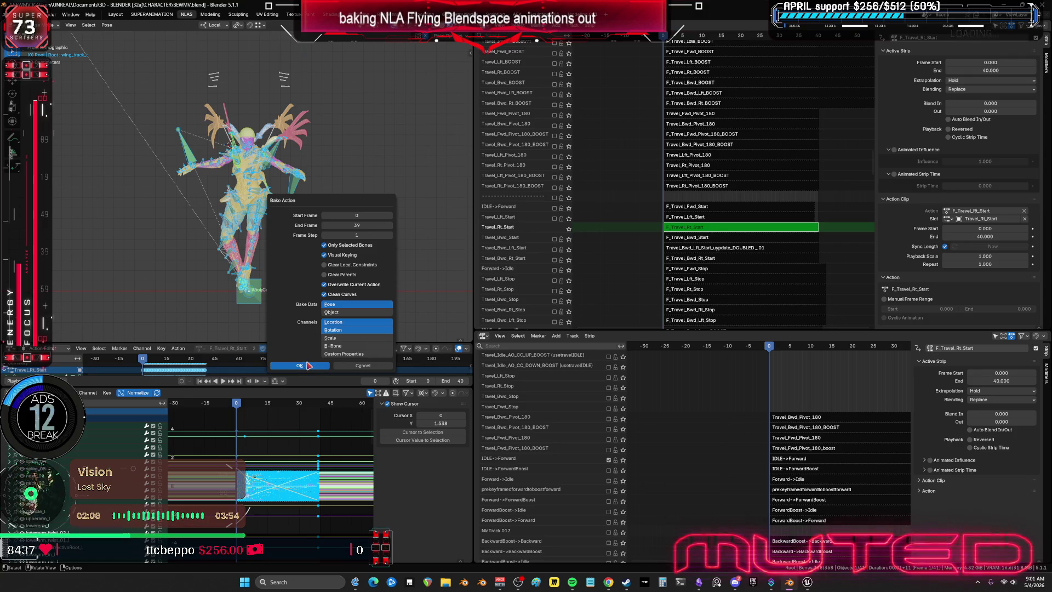
left_click(309, 365)
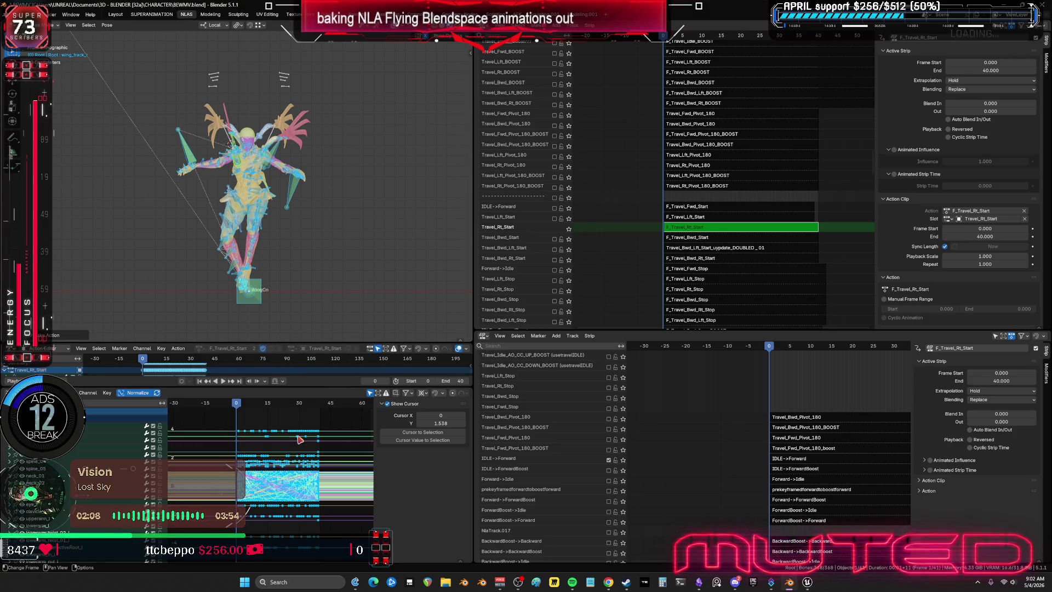
key("ctrl+space")
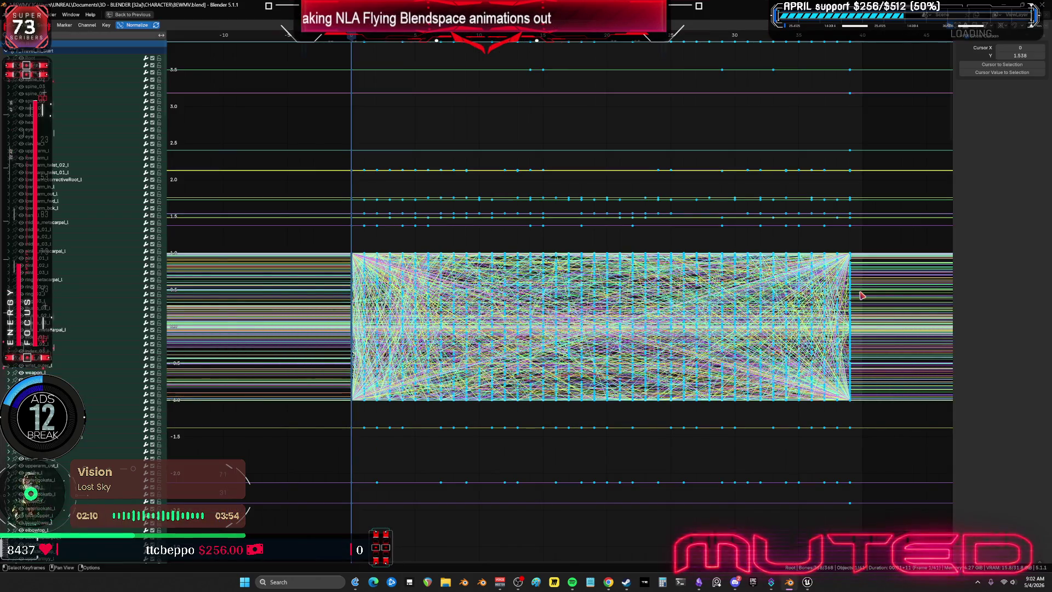
key("ctrl+space")
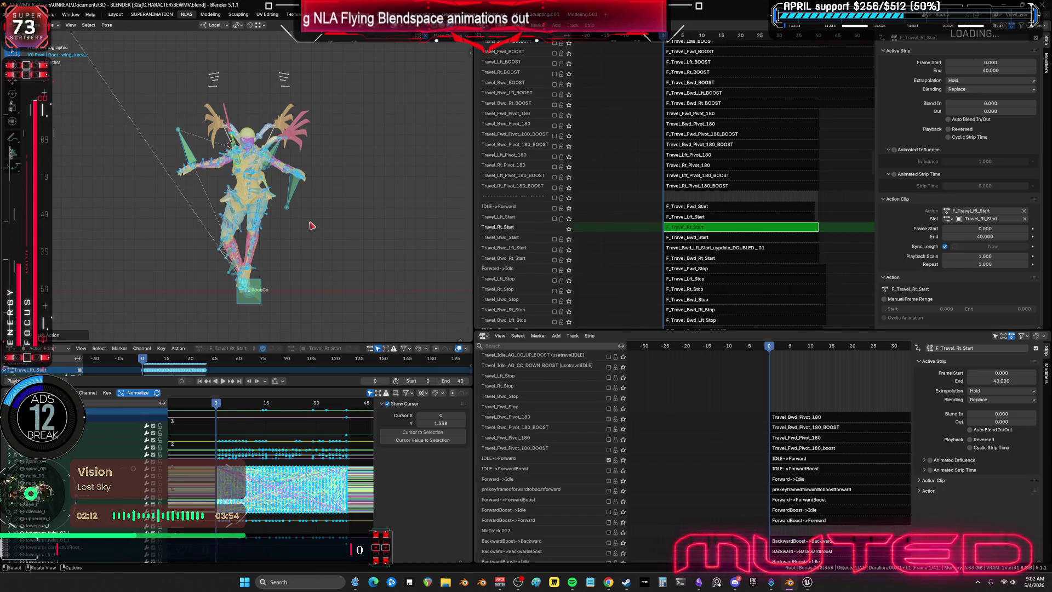
Toggle the armature through edit mode, enable the Travel_Bwd_Start track and bring up the planning chart
key("Tab")
key("Tab")
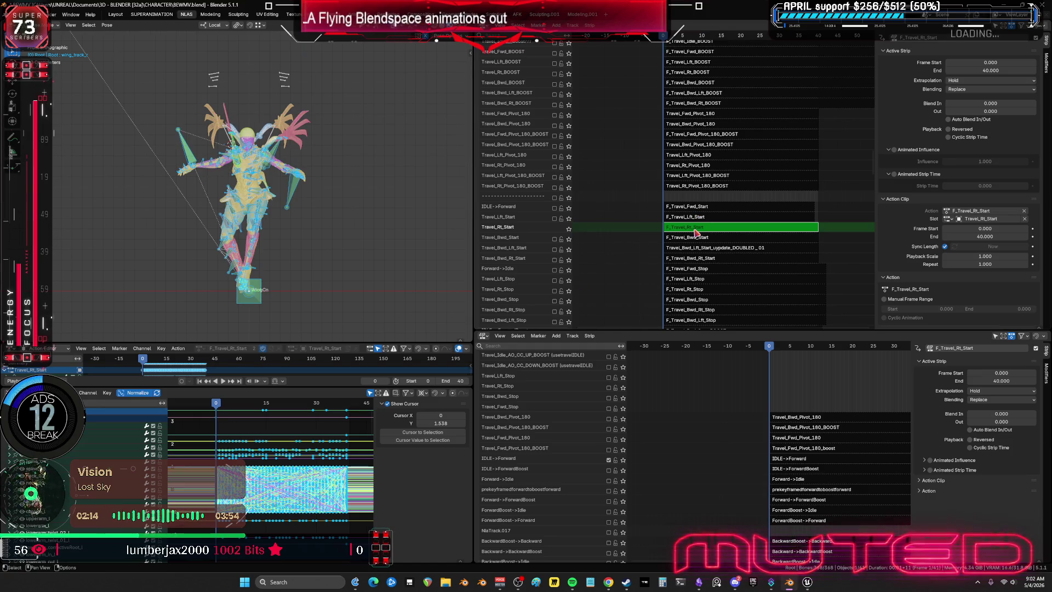
key("Tab")
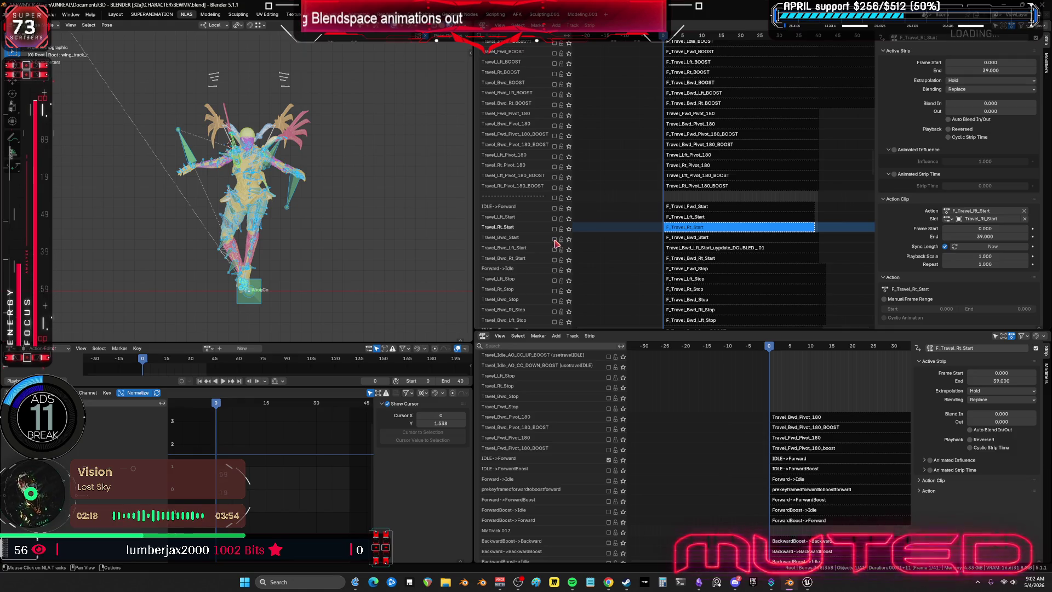
left_click(555, 240)
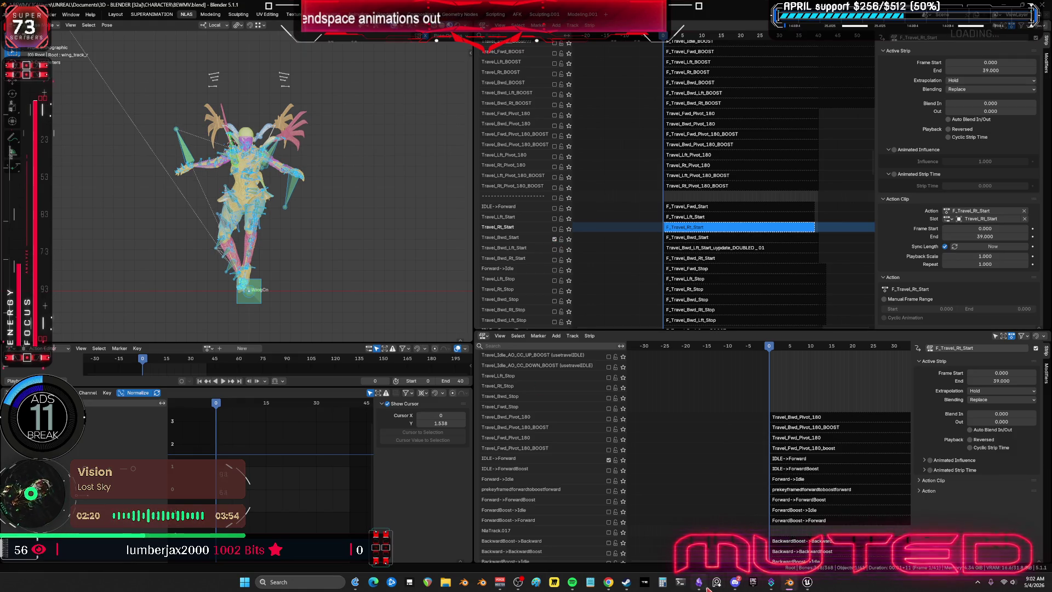
left_click(699, 582)
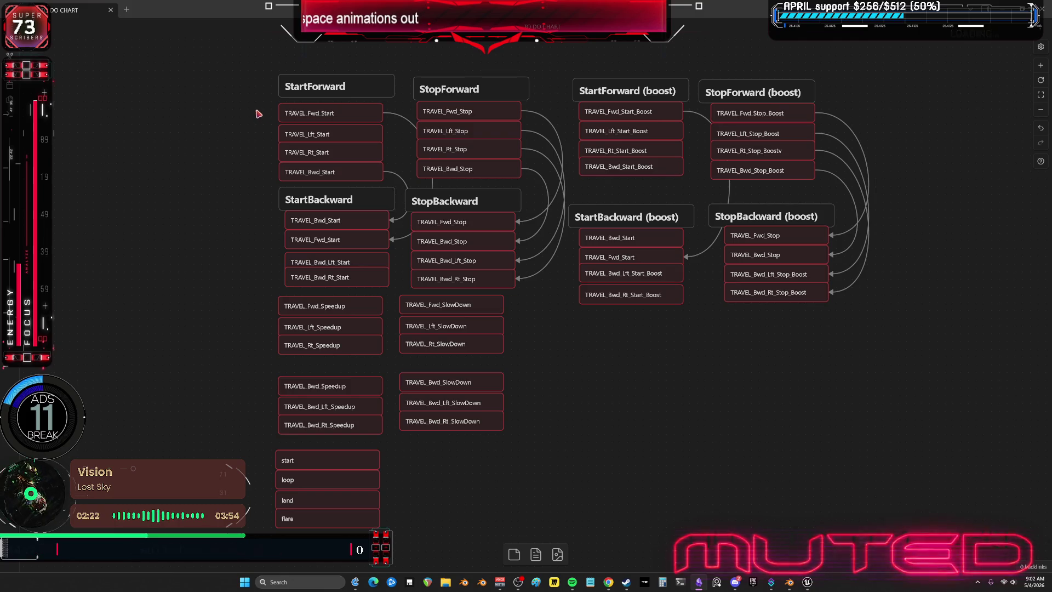
Delete the TRAVEL_Fwd, Lft and Rt Start cards from StartForward, then select TRAVEL_Bwd_Start
left_click_drag(253, 100, 329, 155)
key("Delete")
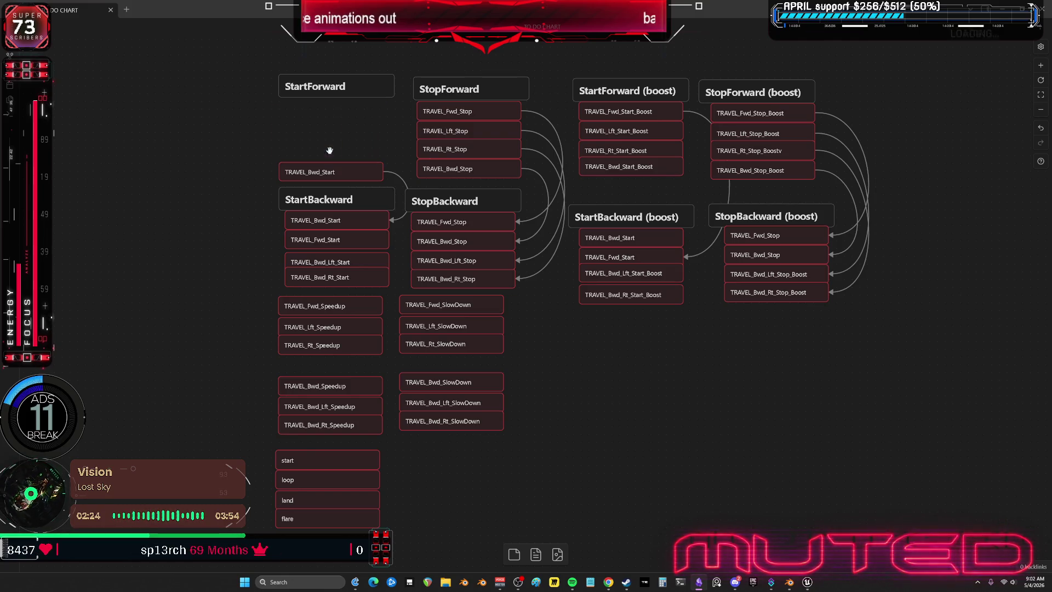
left_click(328, 172)
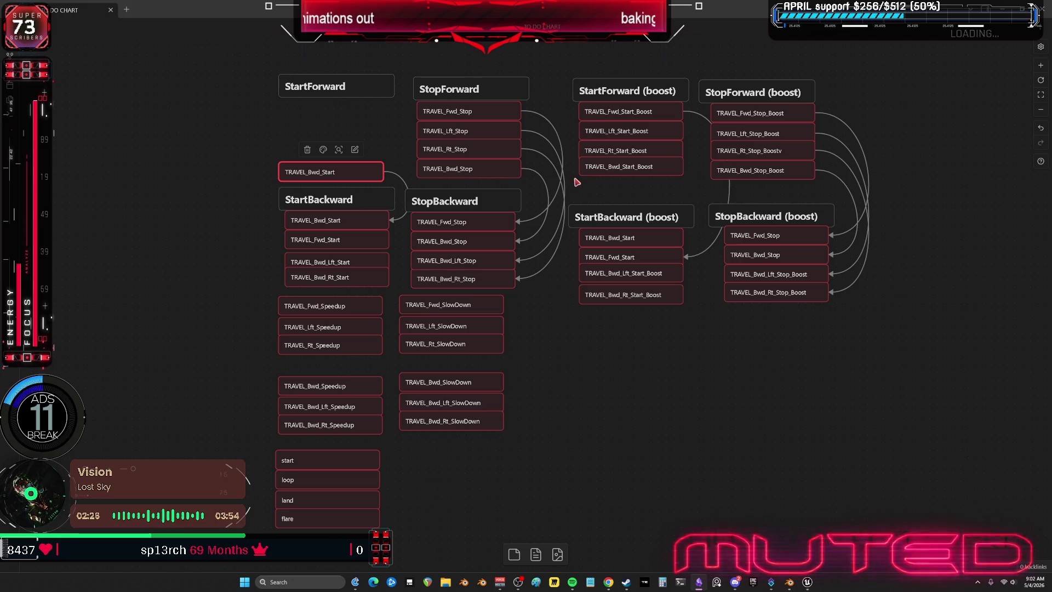
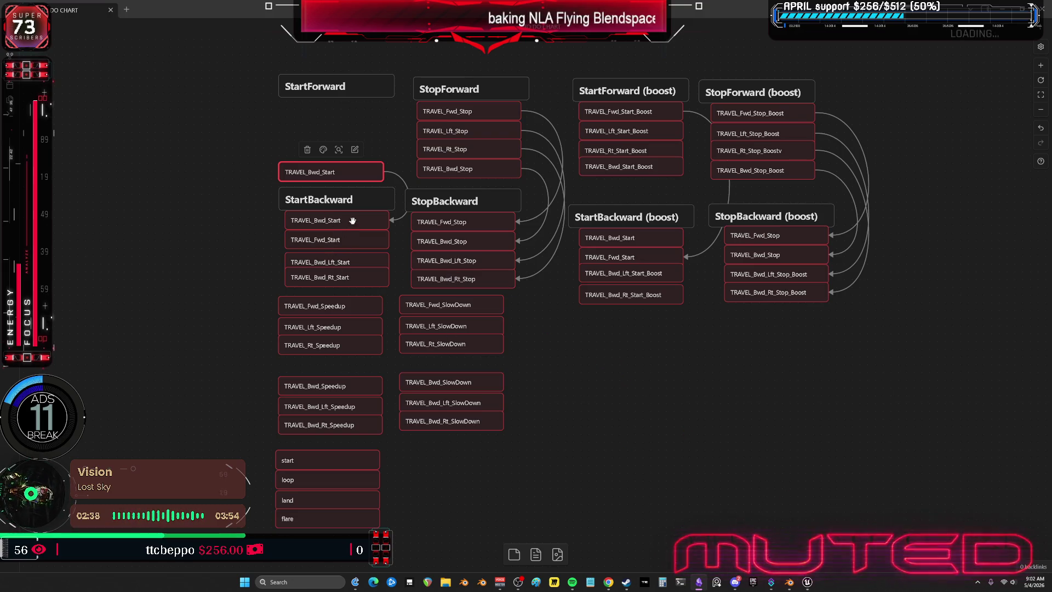
Drag the TRAVEL_Bwd_Start card out of the StartBackward group, then switch to Blender
left_click_drag(352, 220, 219, 223)
left_click_drag(300, 169, 180, 181)
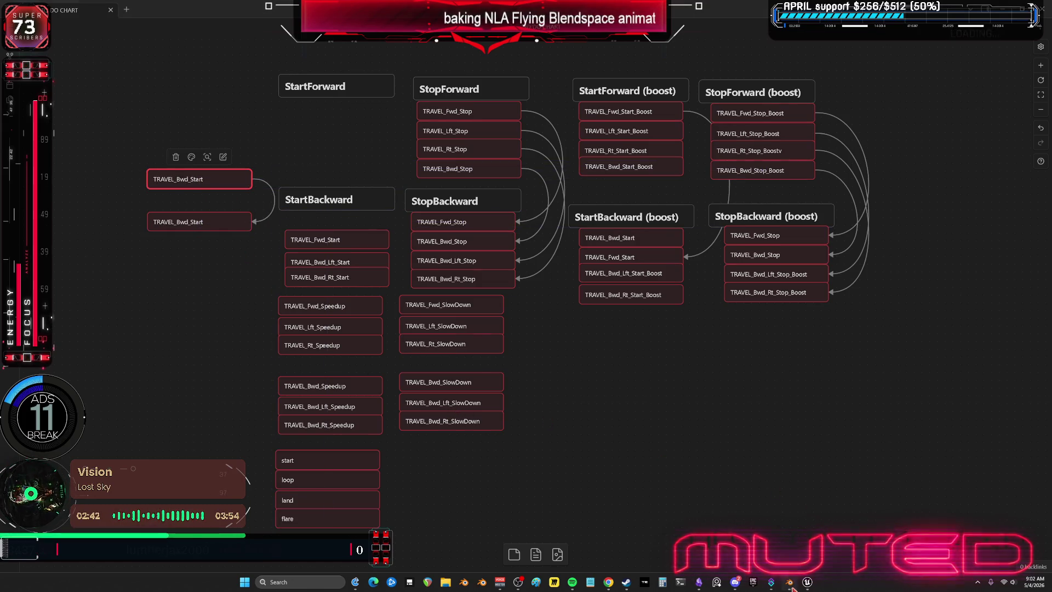
key("alt+Tab")
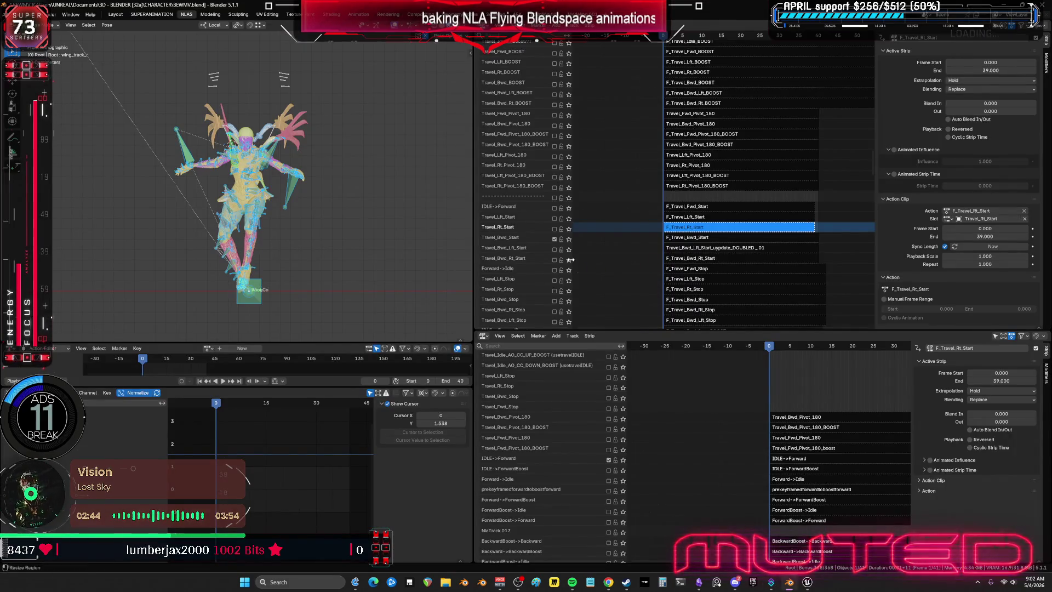
Activate F_Travel_Bwd_Start, scrub to frame 37, hide overlays and the strip sidebar, zoom the NLA out
left_click(676, 238)
scroll(724, 214, "up", 5)
scroll(658, 214, "down", 5)
scroll(622, 184, "down", 5)
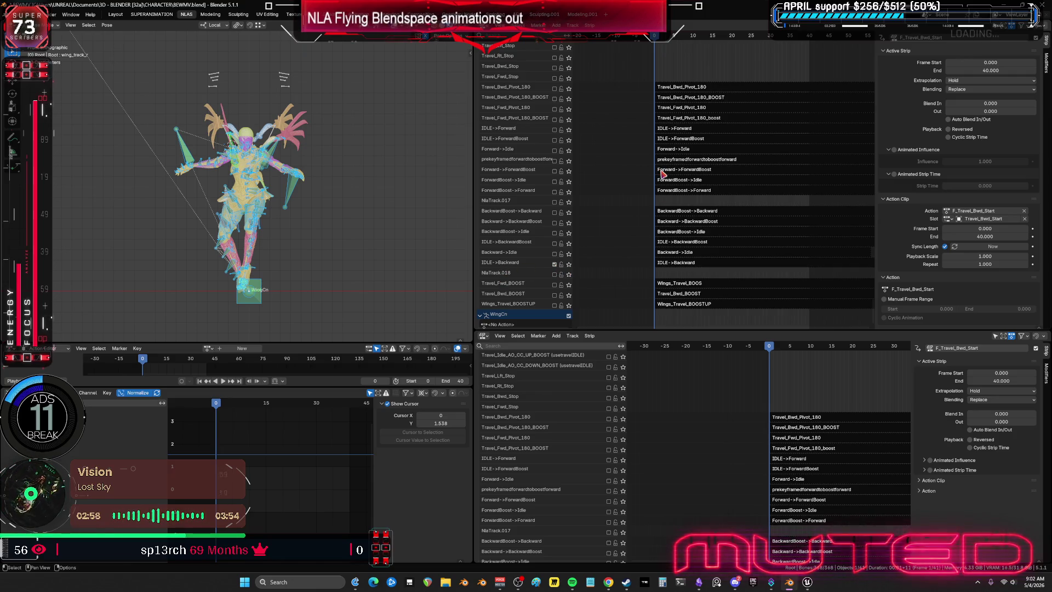
left_click_drag(216, 404, 343, 430)
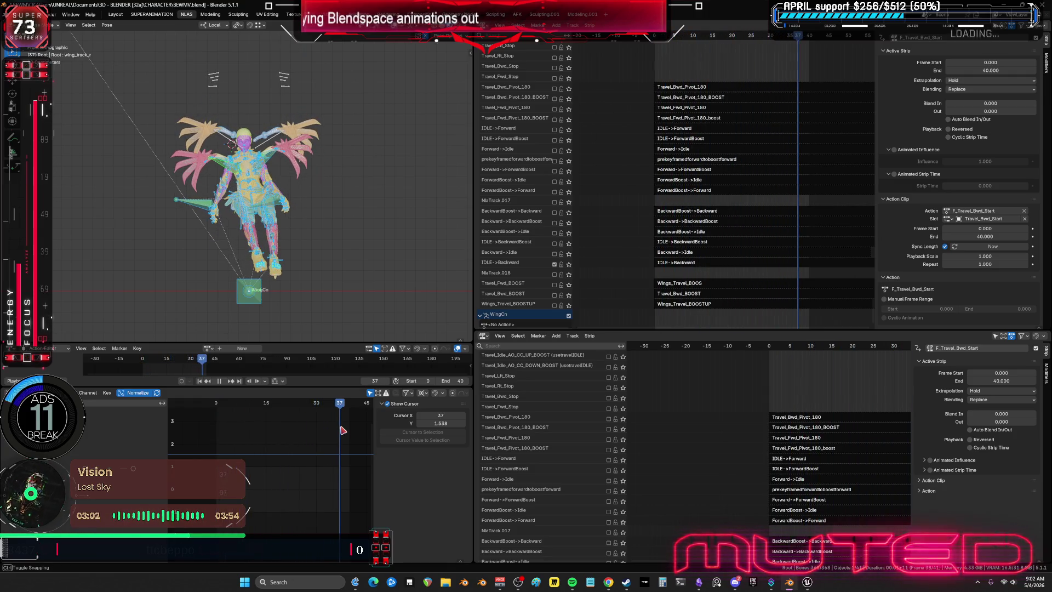
mouse_move(246, 205)
middle_mouse_down()
mouse_move(296, 198)
mouse_move(272, 190)
middle_mouse_up()
key("shift+alt+z")
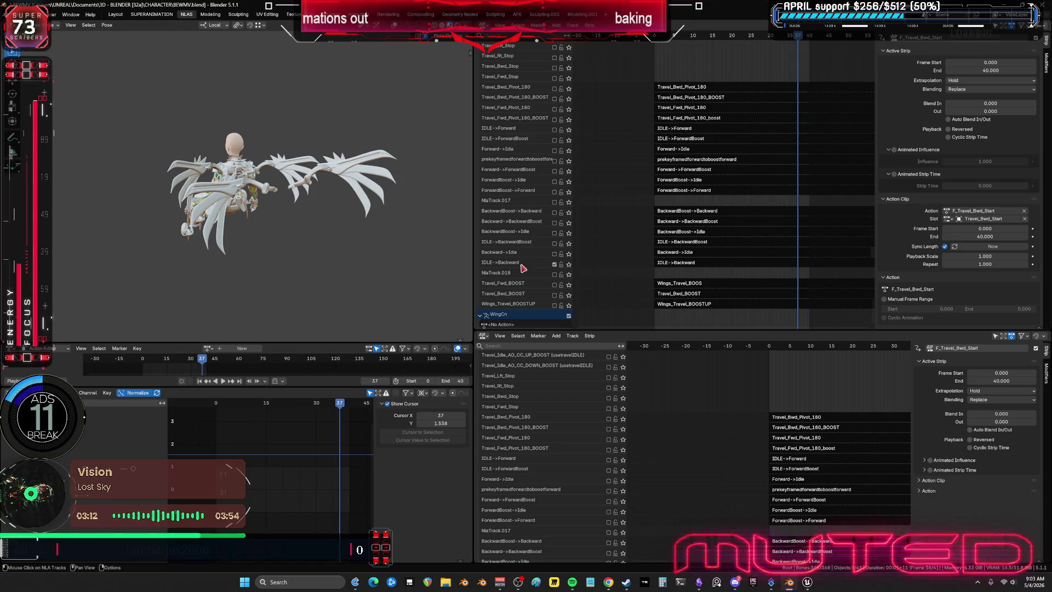
key("n")
middle_click_drag(730, 134, 737, 270, "ctrl")
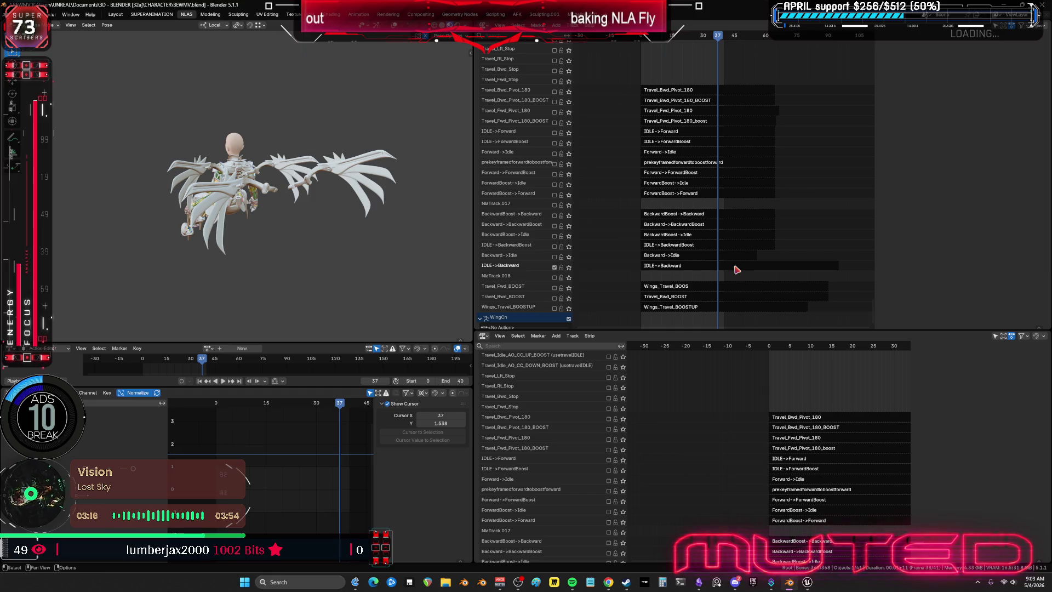
Select and solo the IDLE->Backward strip and orbit to show the armature
left_click(737, 267)
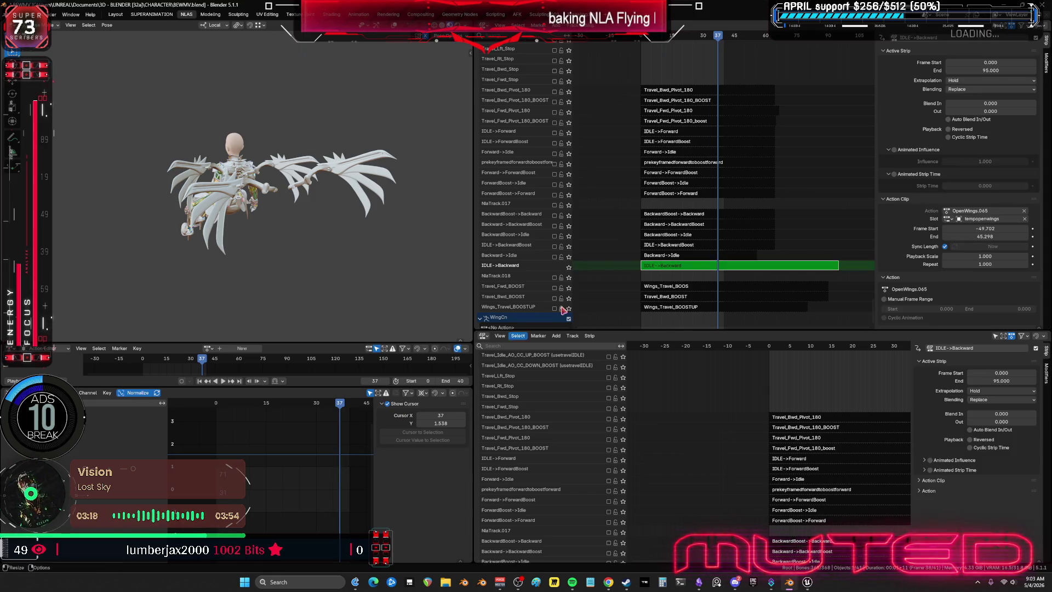
left_click(568, 265)
middle_click_drag(324, 245, 349, 181)
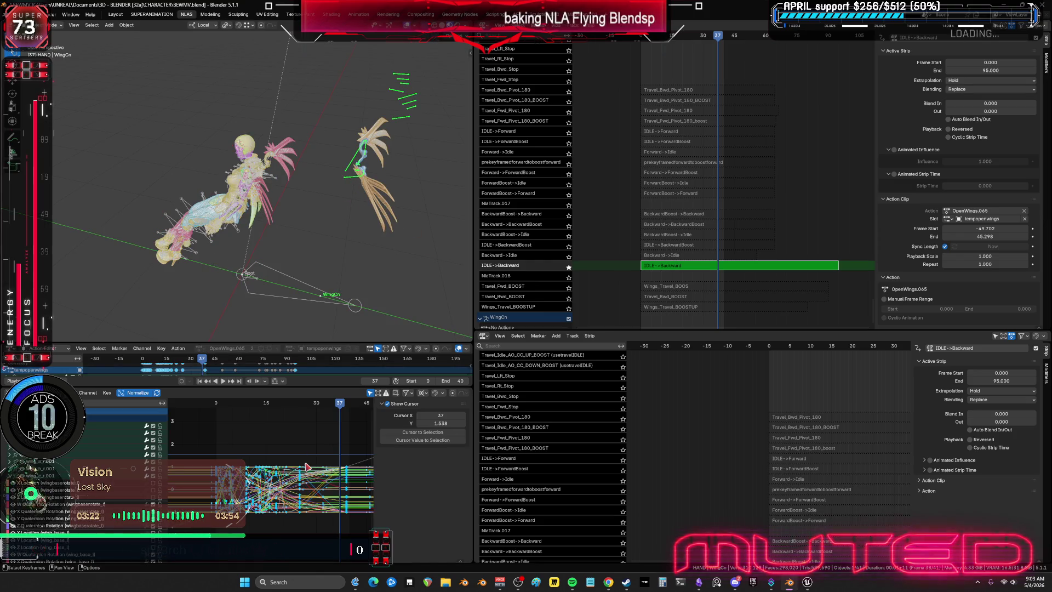
key("ctrl+space")
key("ctrl+space")
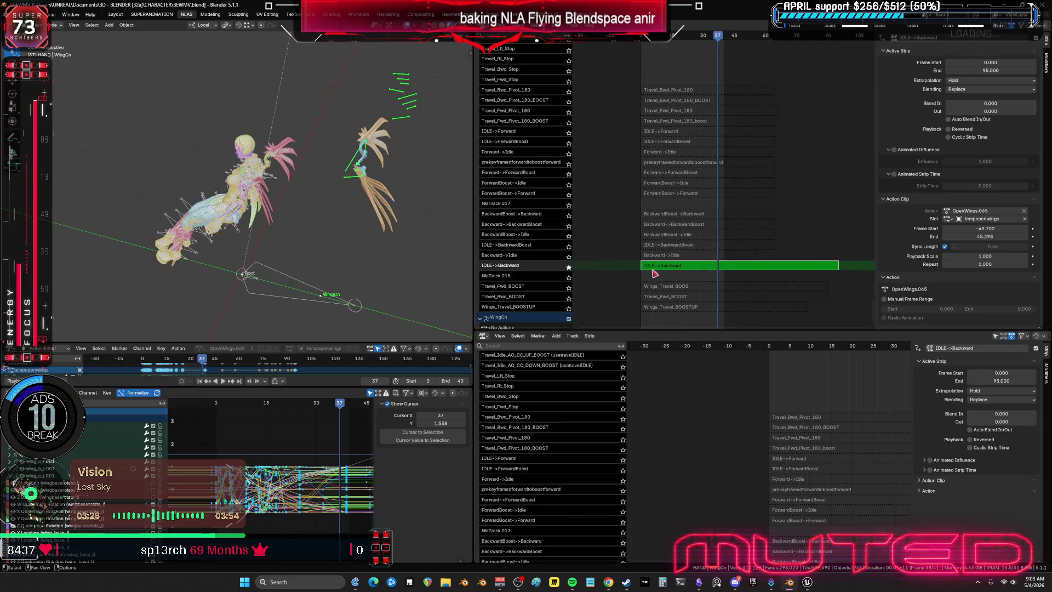
scroll(576, 273, "down", 1)
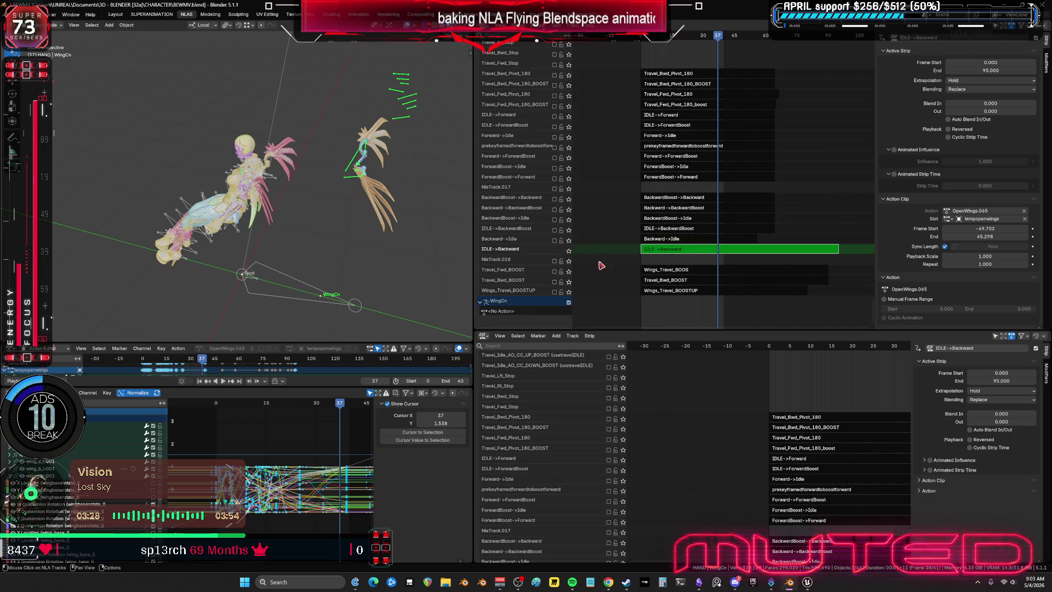
scroll(651, 257, "up", 5)
scroll(642, 277, "up", 5)
scroll(642, 276, "down", 5)
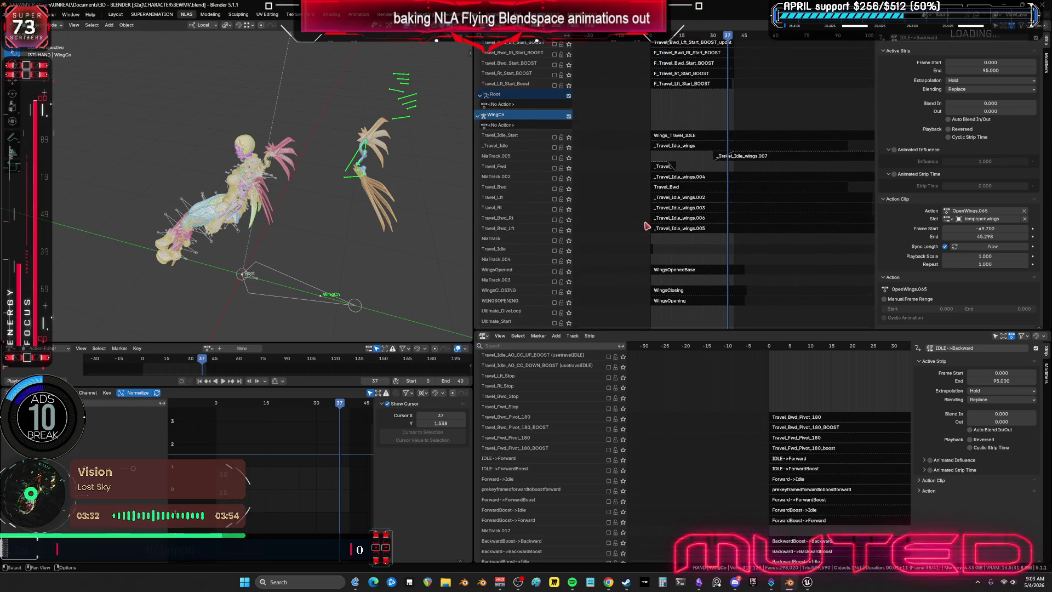
scroll(642, 276, "down", 5)
Scroll the NLA tracks and select F_Travel_Bwd_Start as the next strip to bake
middle_click_drag(782, 460, 723, 345)
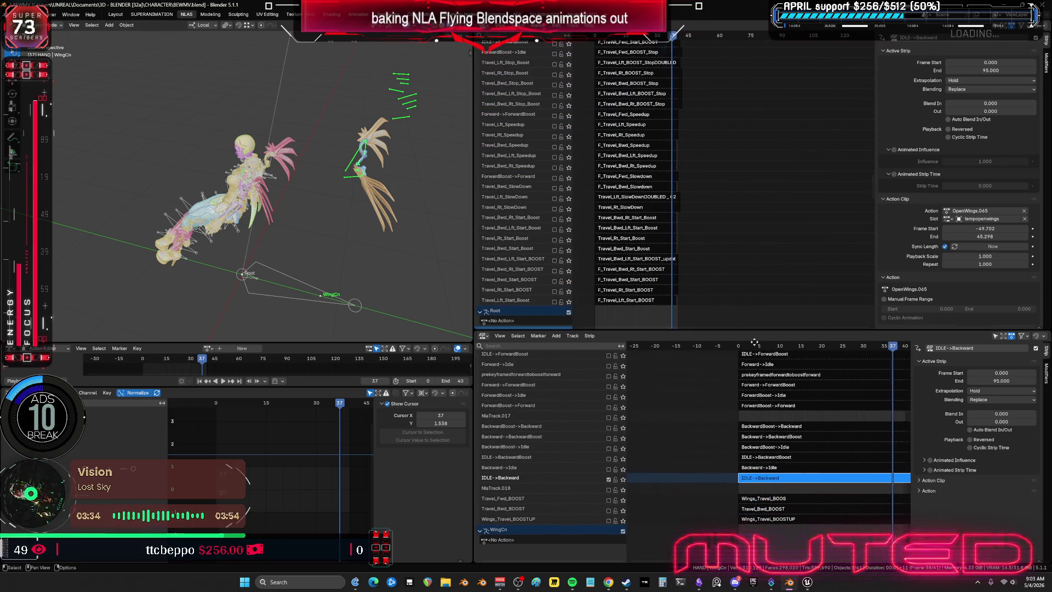
scroll(636, 170, "up", 4)
scroll(616, 161, "up", 3)
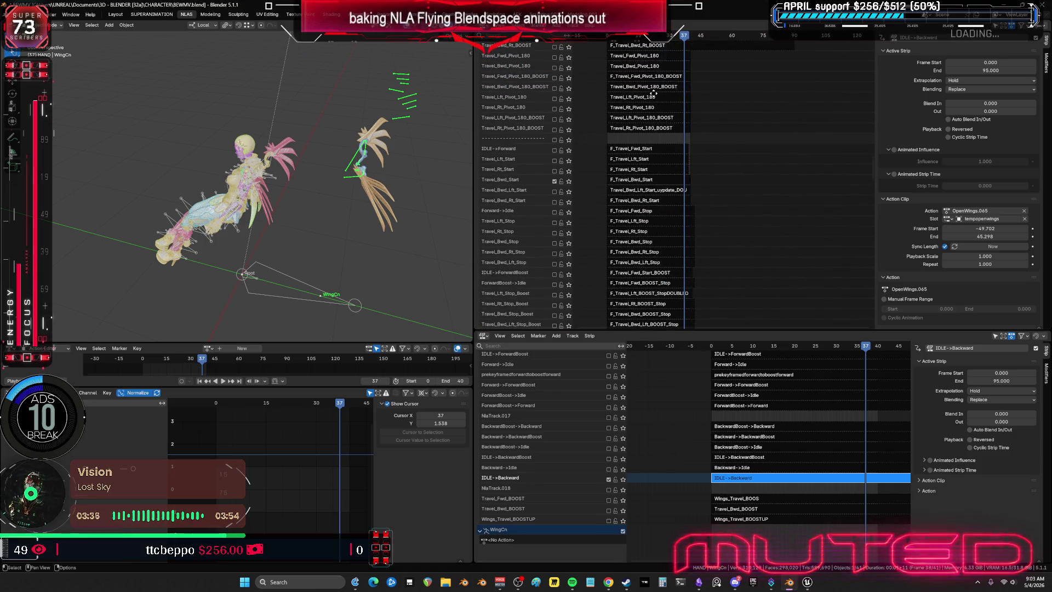
left_click(634, 181)
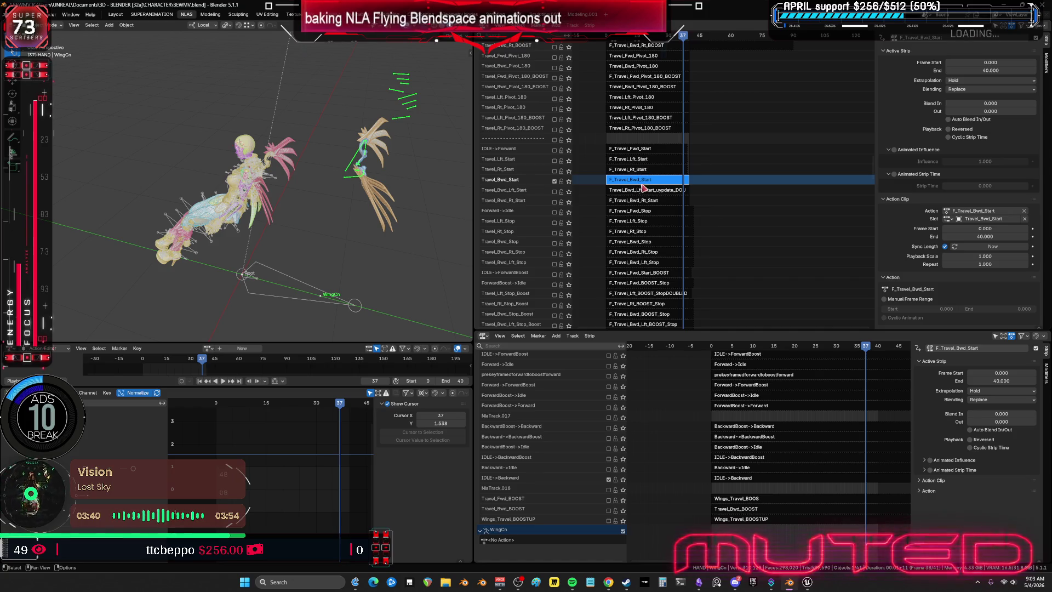
In tweak and pose mode, delete the final keyframe column of F_Travel_Bwd_Start in the Graph Editor
key("Tab")
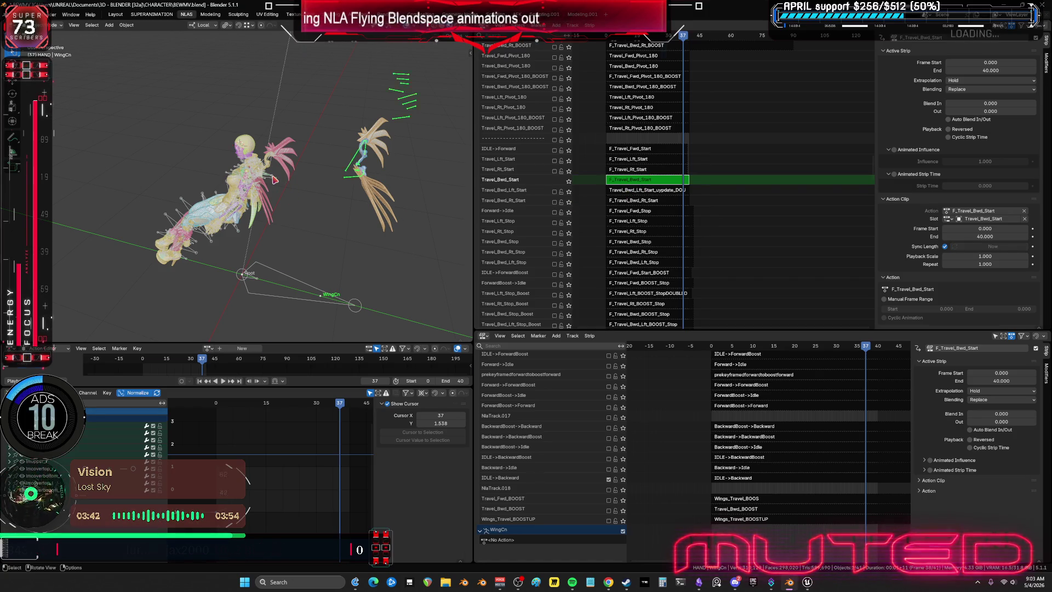
key("ctrl+Tab")
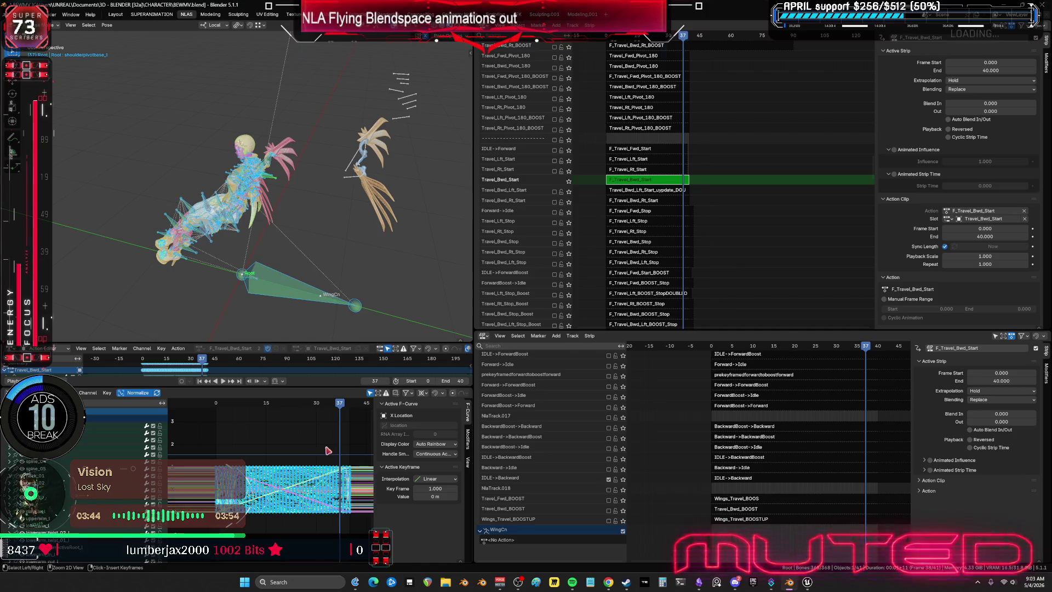
key("ctrl+space")
left_click(854, 216)
left_click_drag(884, 220, 865, 420)
key("Delete")
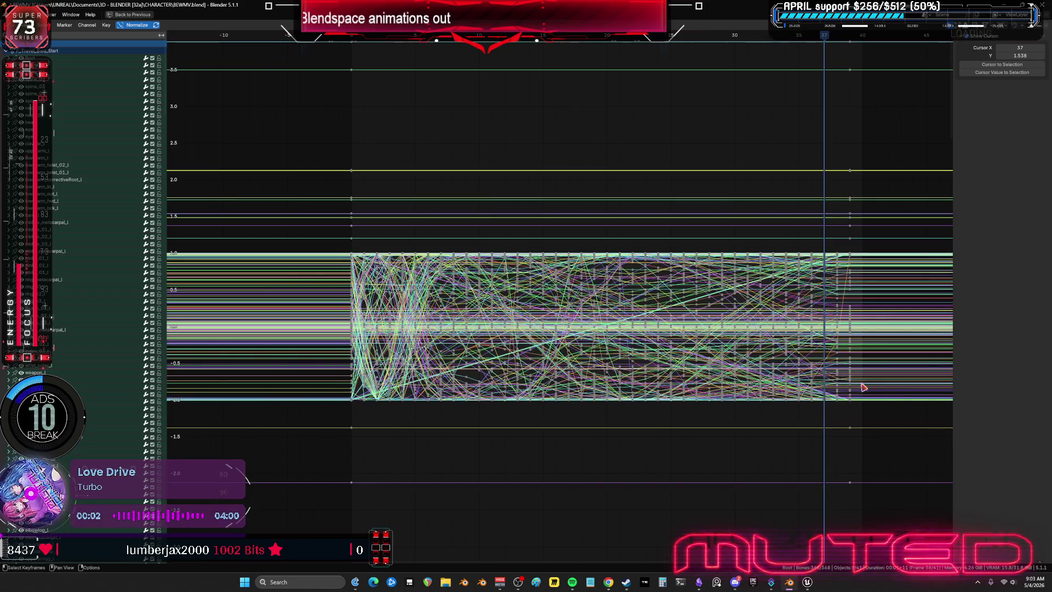
key("ctrl+space")
Bake the pose action with end frame 39 and leave tweak mode
key("F3")
key("Return")
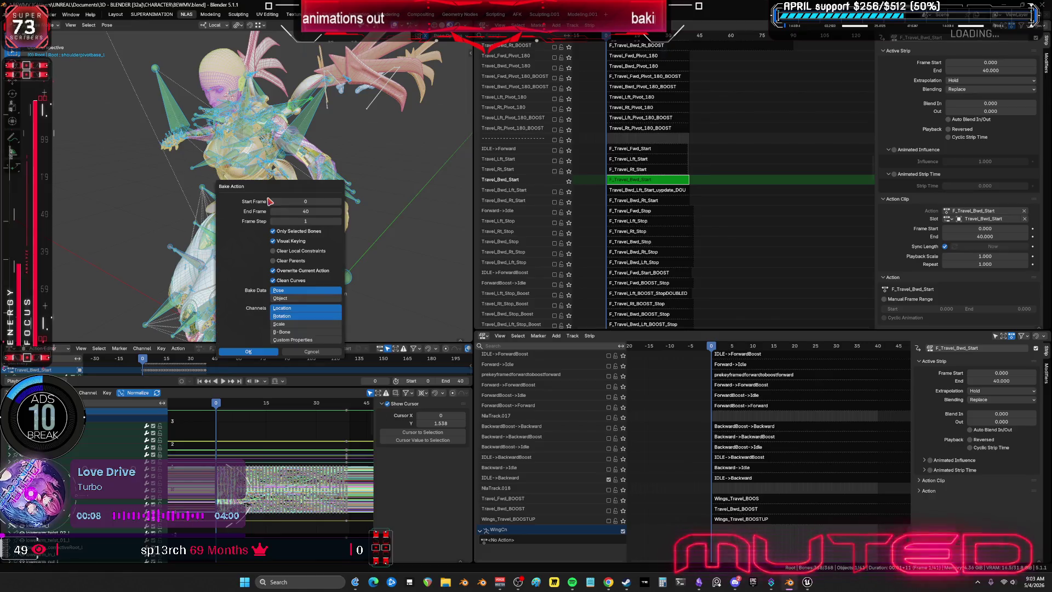
left_click(310, 210)
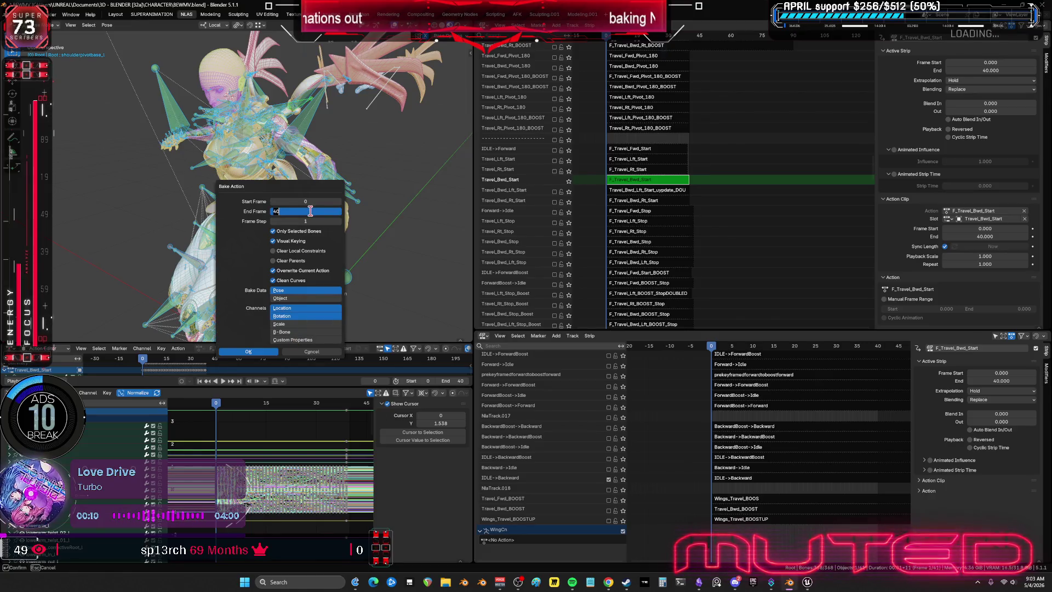
type("5")
type("39")
key("Return")
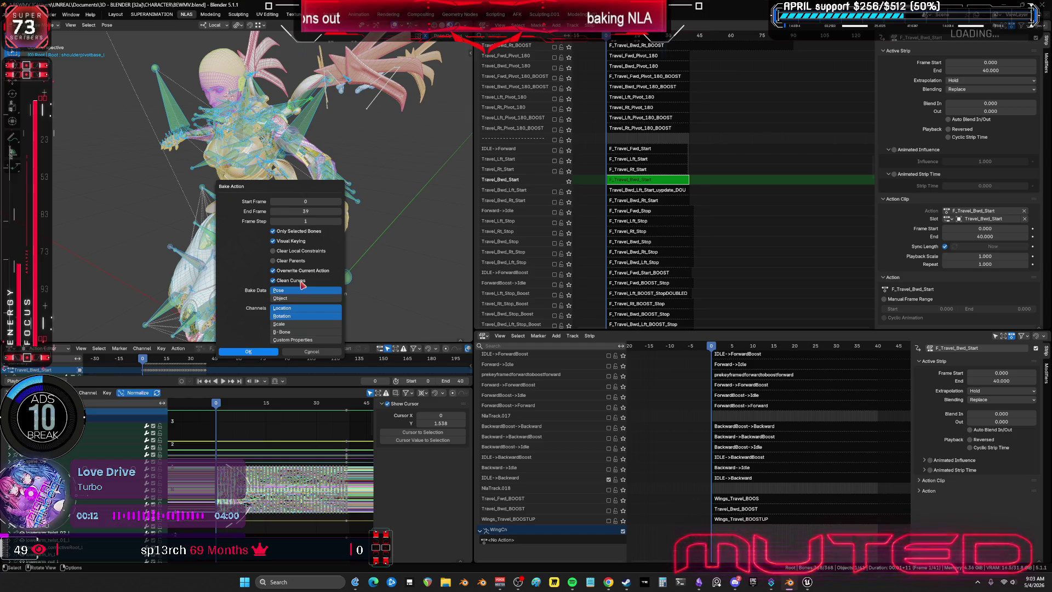
key("Return")
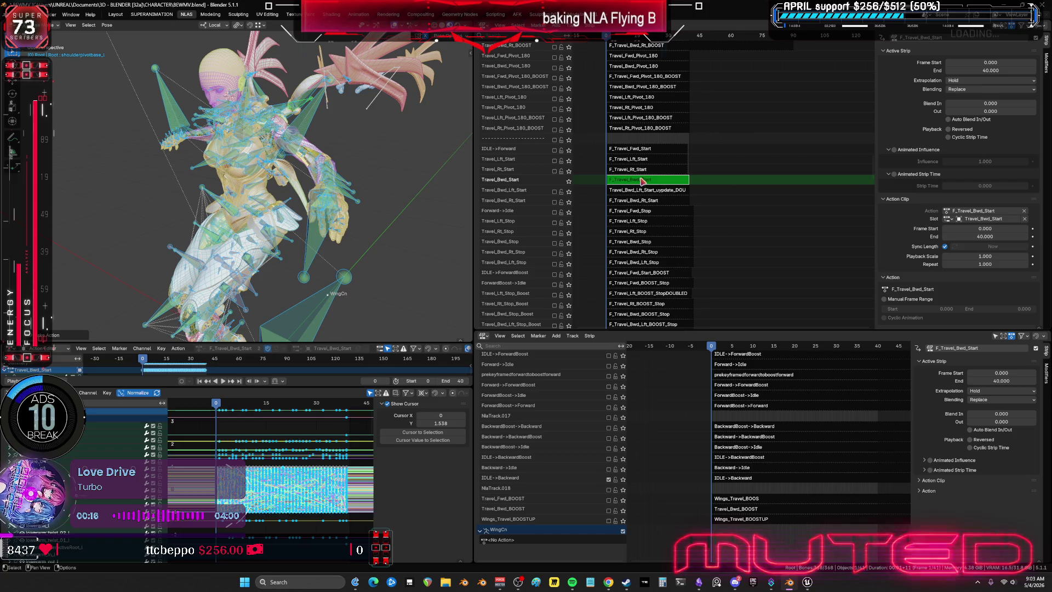
key("Tab")
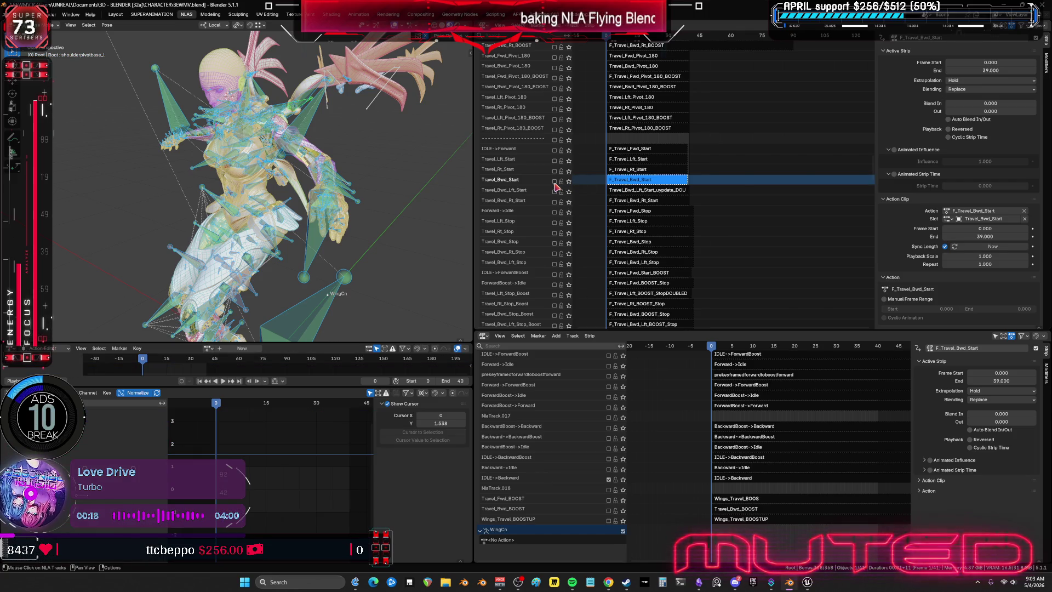
Enable and select the Travel_Bwd_Lft_Start track, then add a new empty NLA track
left_click(556, 192)
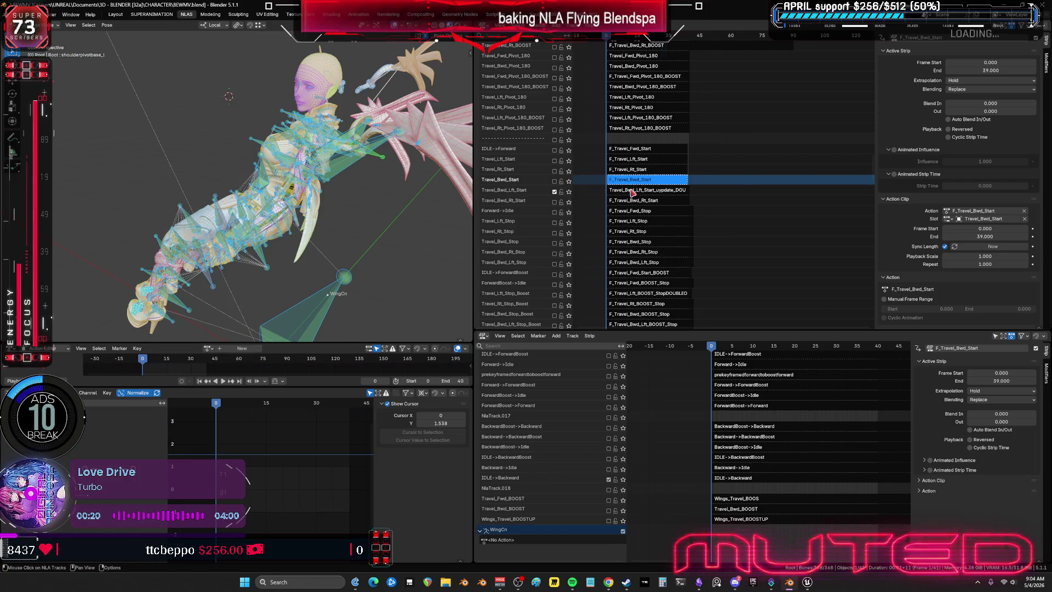
left_click(632, 192)
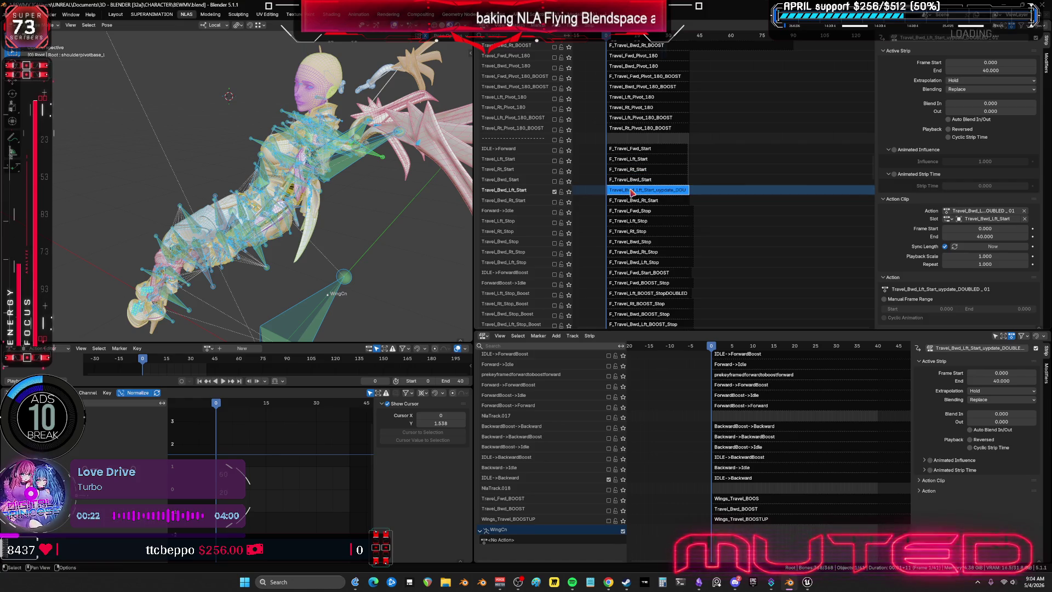
scroll(642, 181, "down", 3)
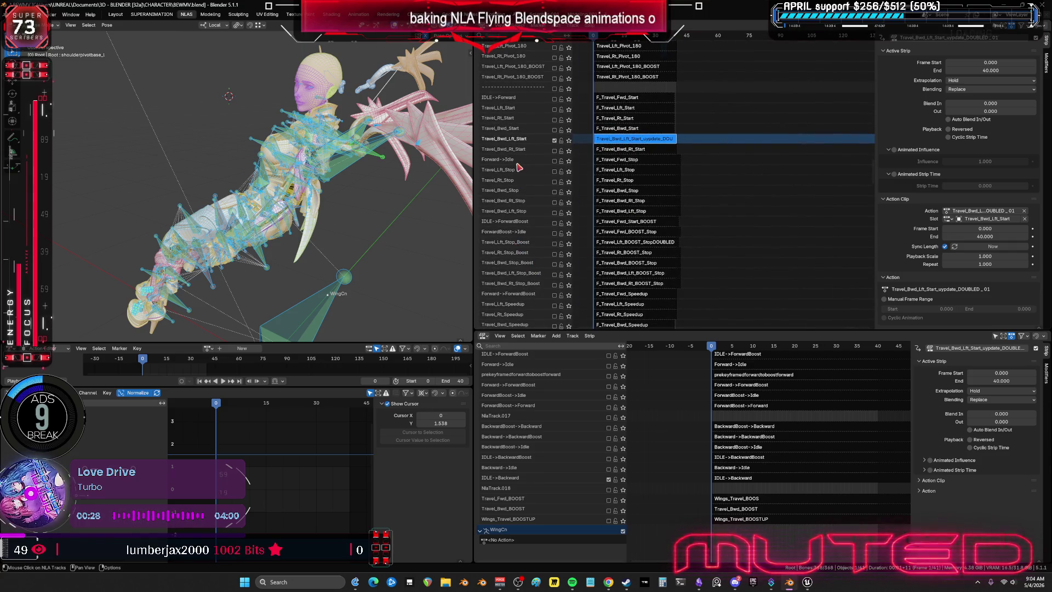
right_click(537, 245)
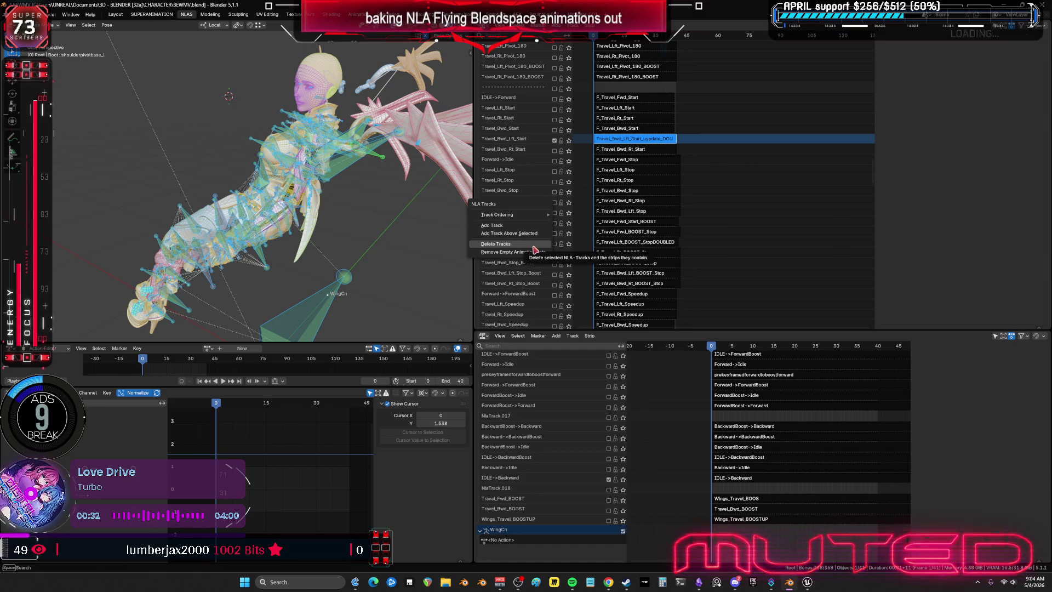
left_click(526, 234)
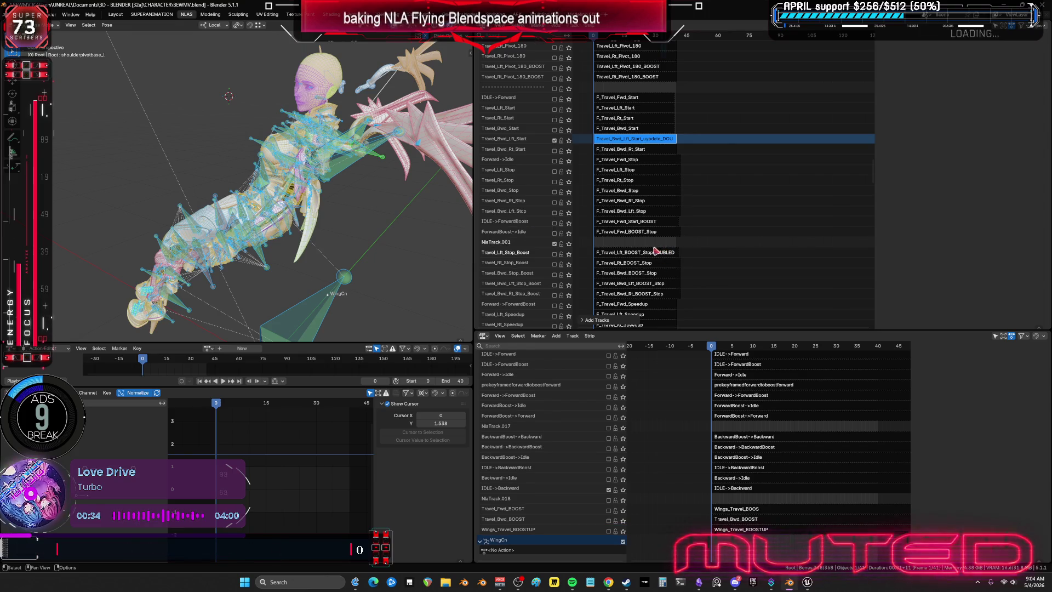
Duplicate the DOUBLED left BOOST Stop strip and delete the extra copy
left_click(656, 251)
right_click(654, 254)
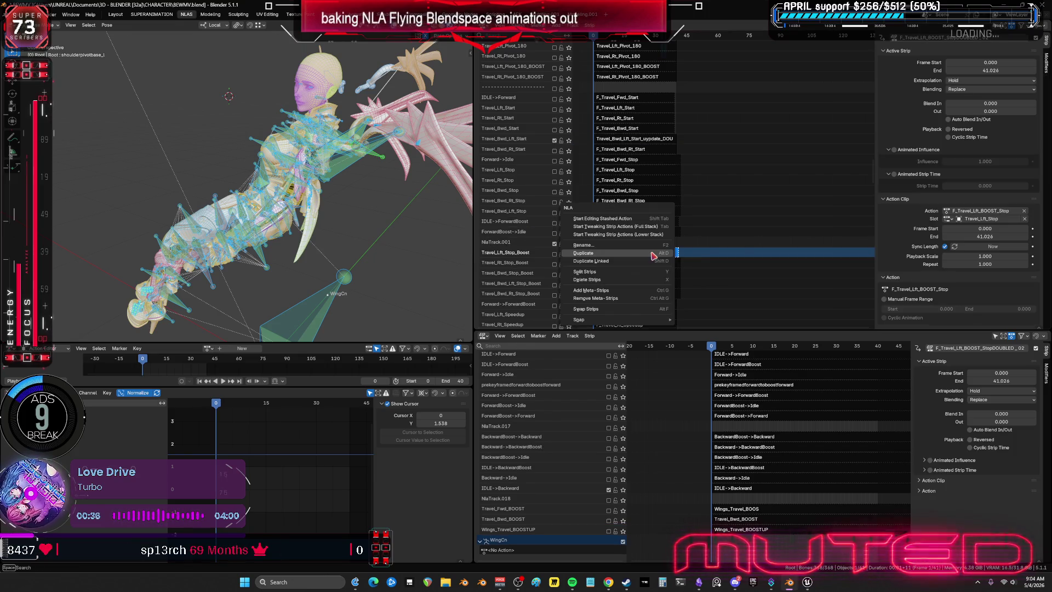
left_click(651, 254)
left_click(654, 256)
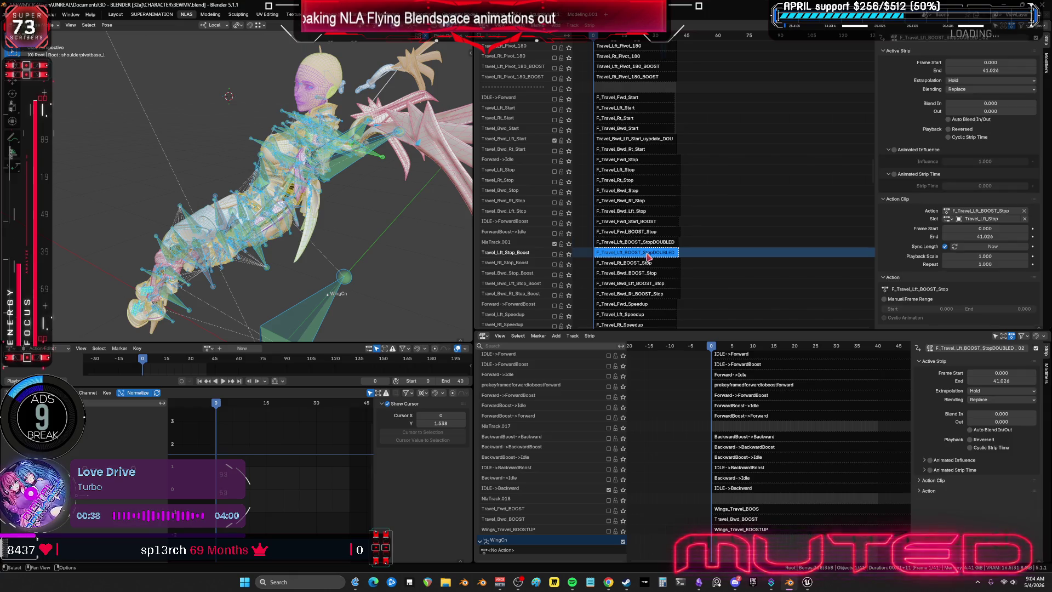
key("Delete")
Move the remaining DOUBLED strip onto the other track and bring up the NLA track actions
left_click(617, 244)
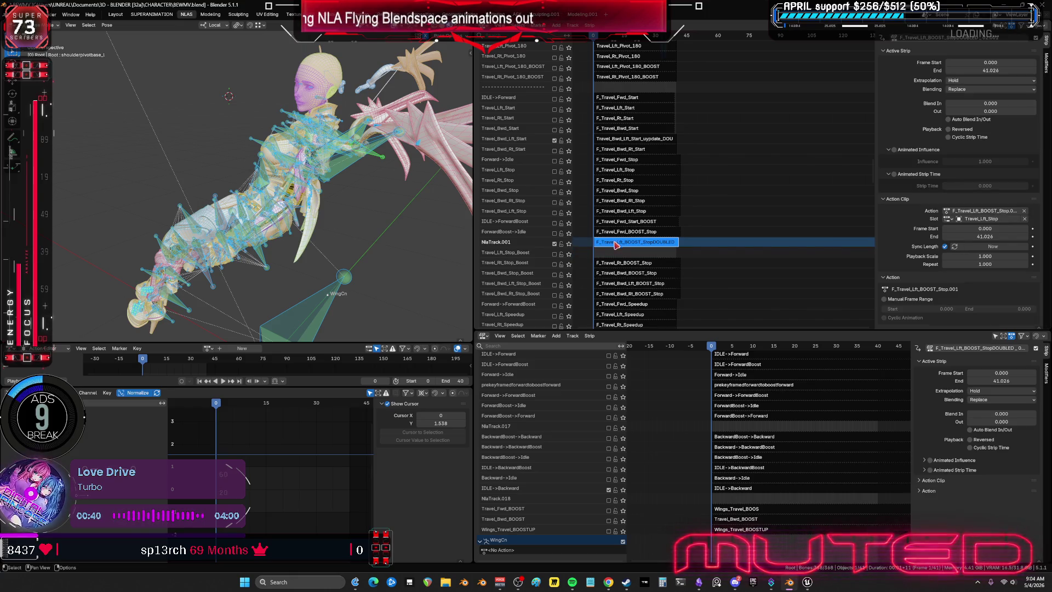
key("g")
left_click(515, 247)
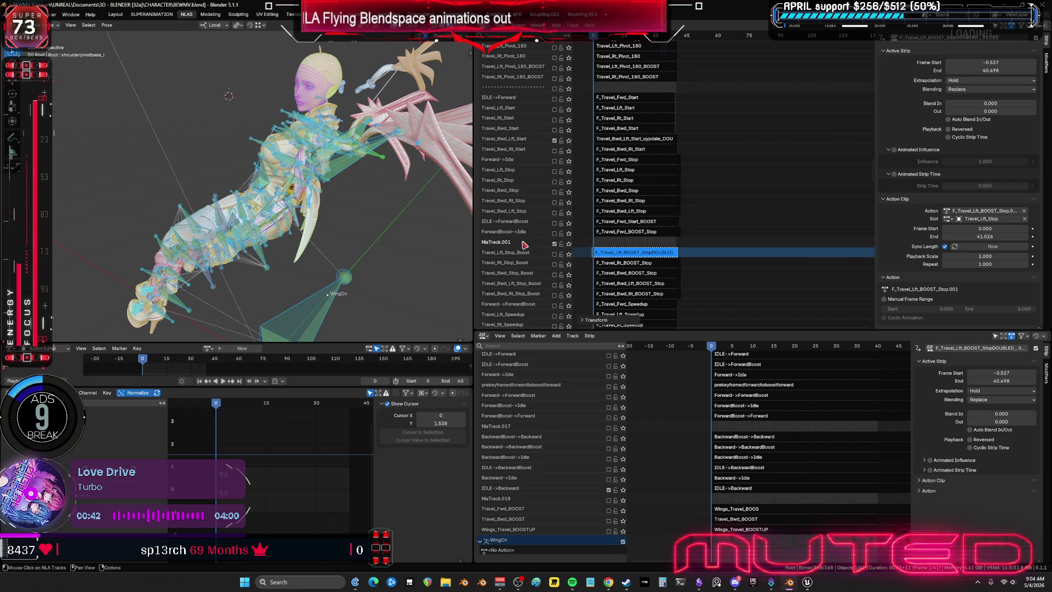
key("n")
right_click(519, 246)
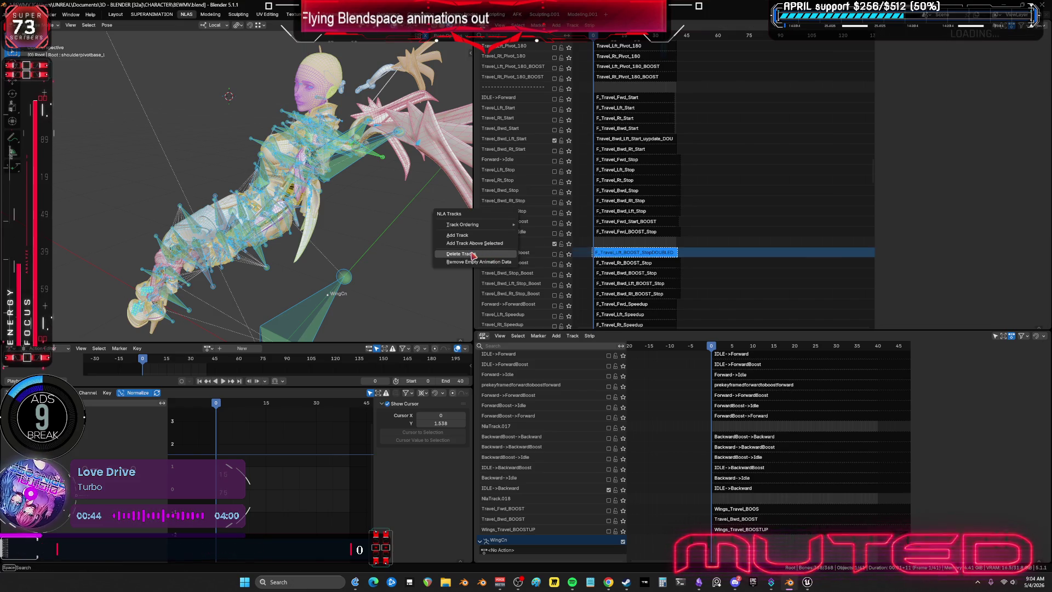
Delete the empty track and rename the left BOOST Stop strip without its DOUBLED_02.001 suffix
left_click(519, 252)
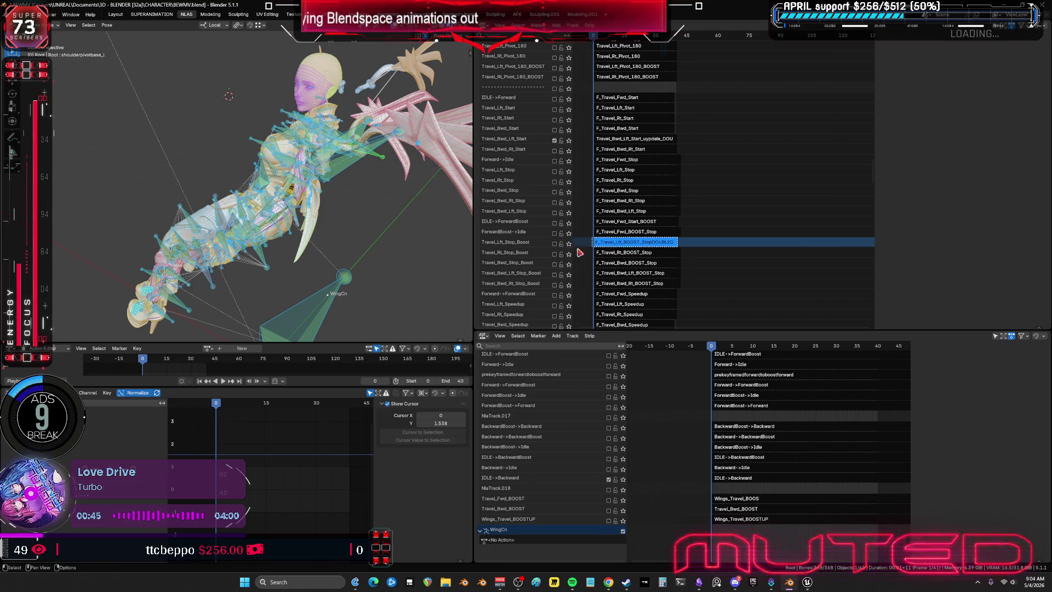
left_click(627, 246)
key("F2")
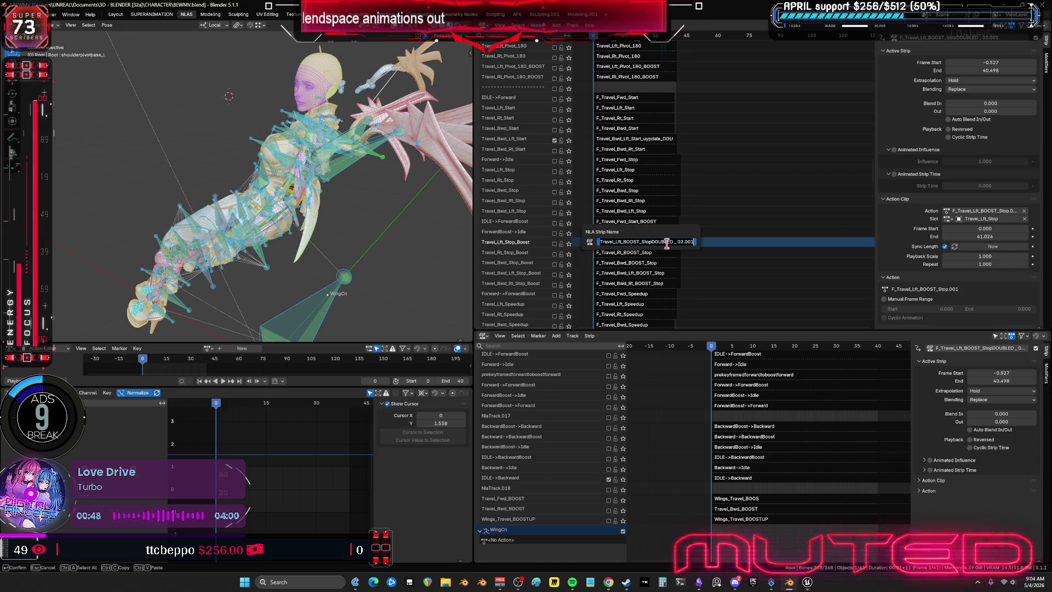
left_click_drag(649, 241, 833, 253)
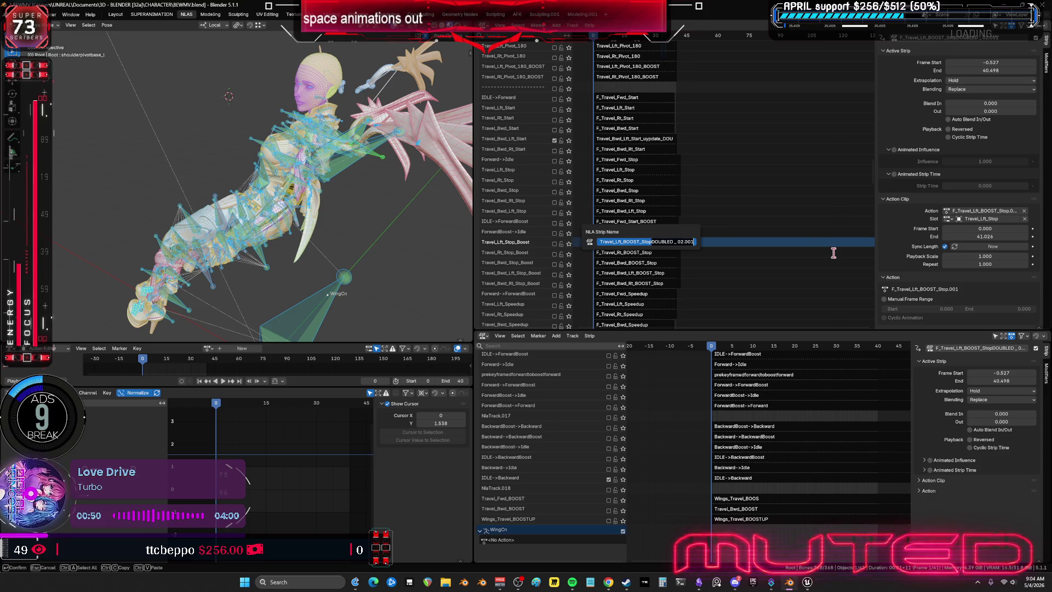
key("ctrl+BackSpace")
type("mirror")
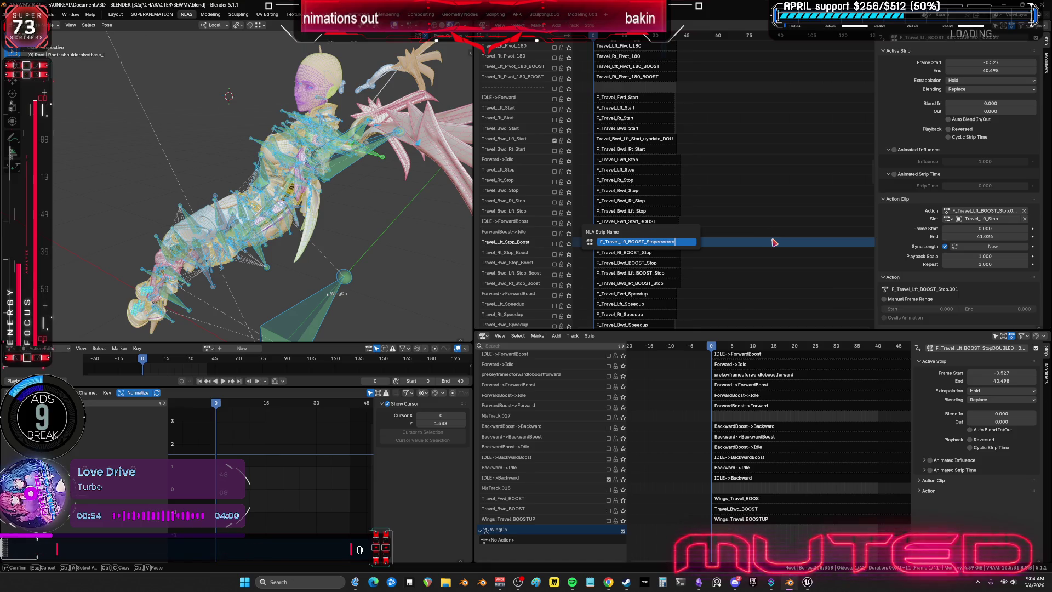
key("Return")
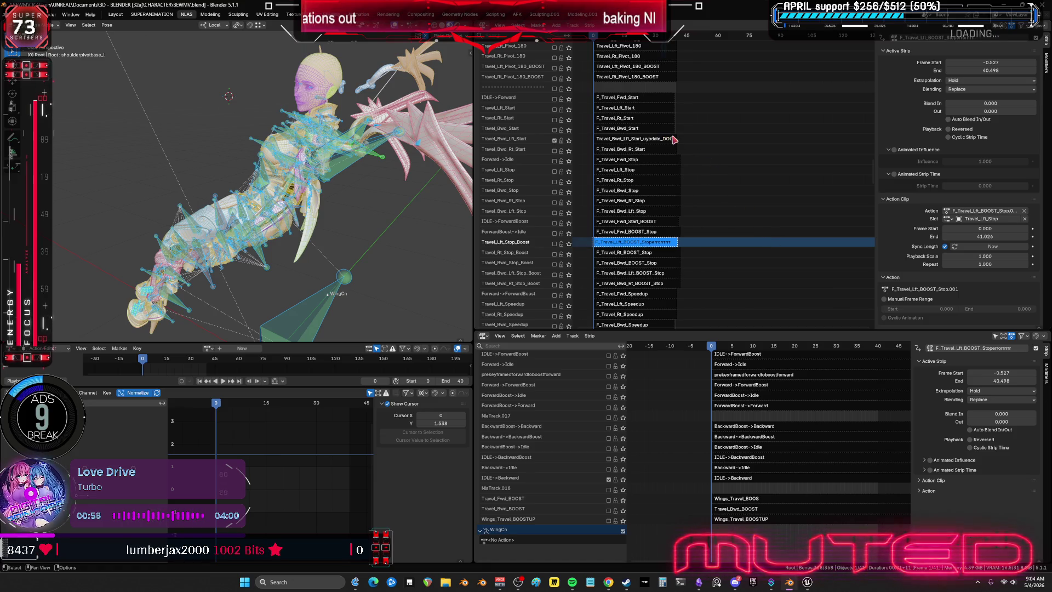
left_click(675, 138)
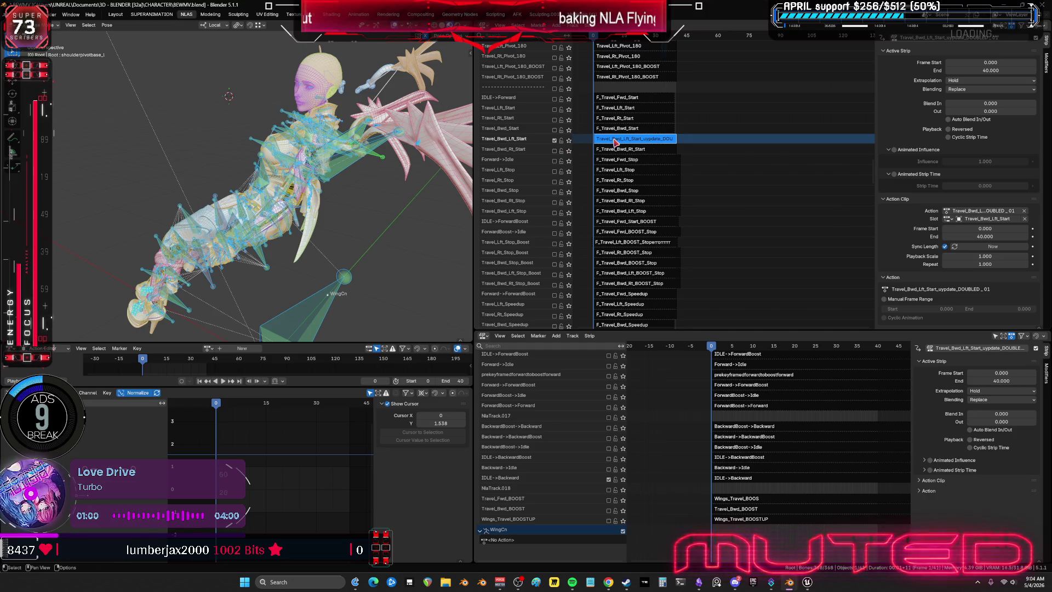
In tweak mode, delete the frame-40 keyframe column of the backward-left Start action and play
key("Tab")
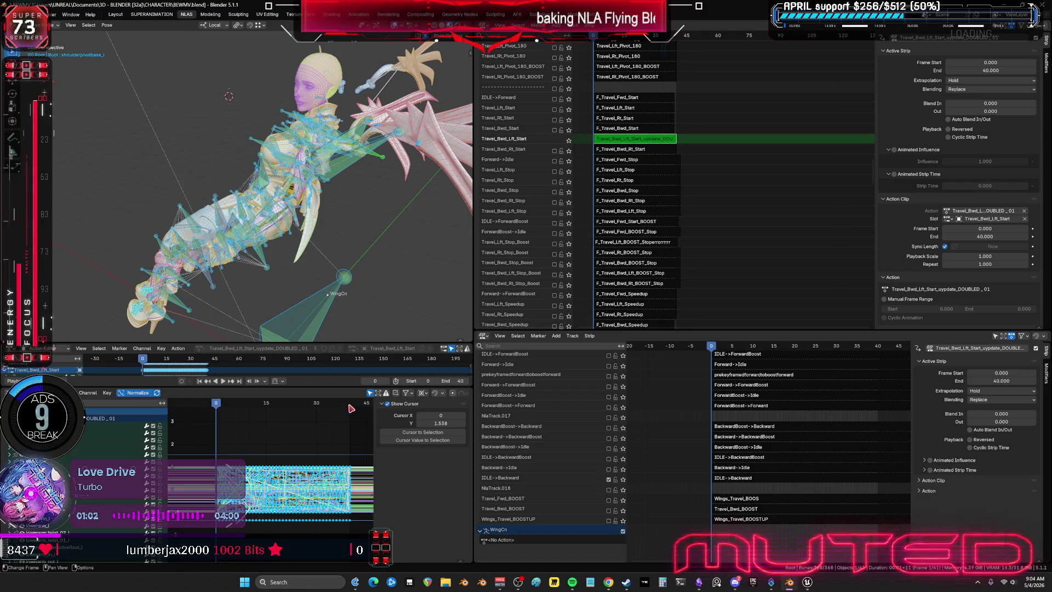
left_click(350, 406)
key("ctrl+space")
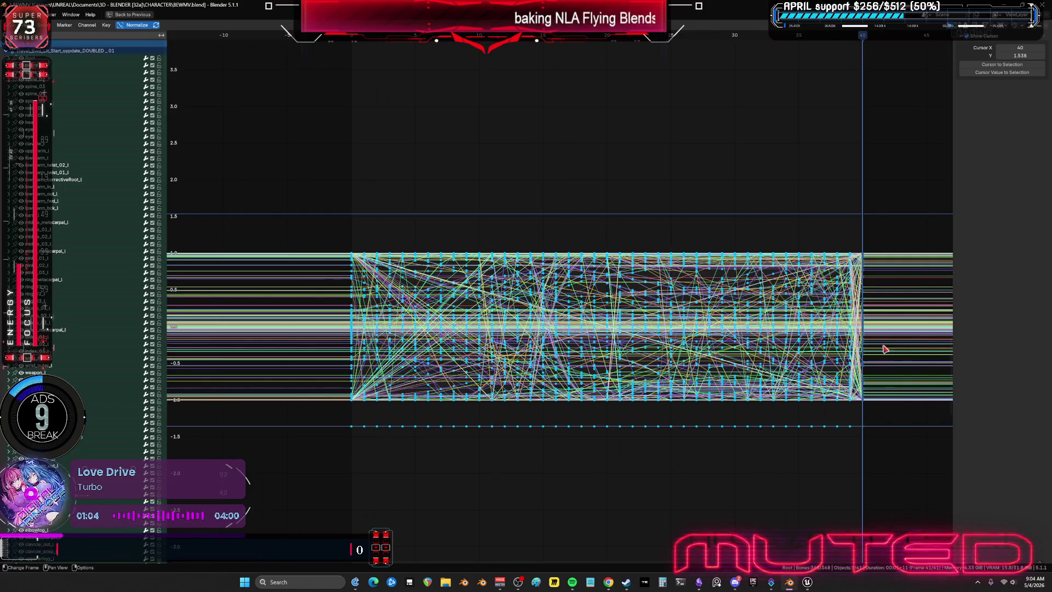
left_click_drag(905, 467, 859, 202)
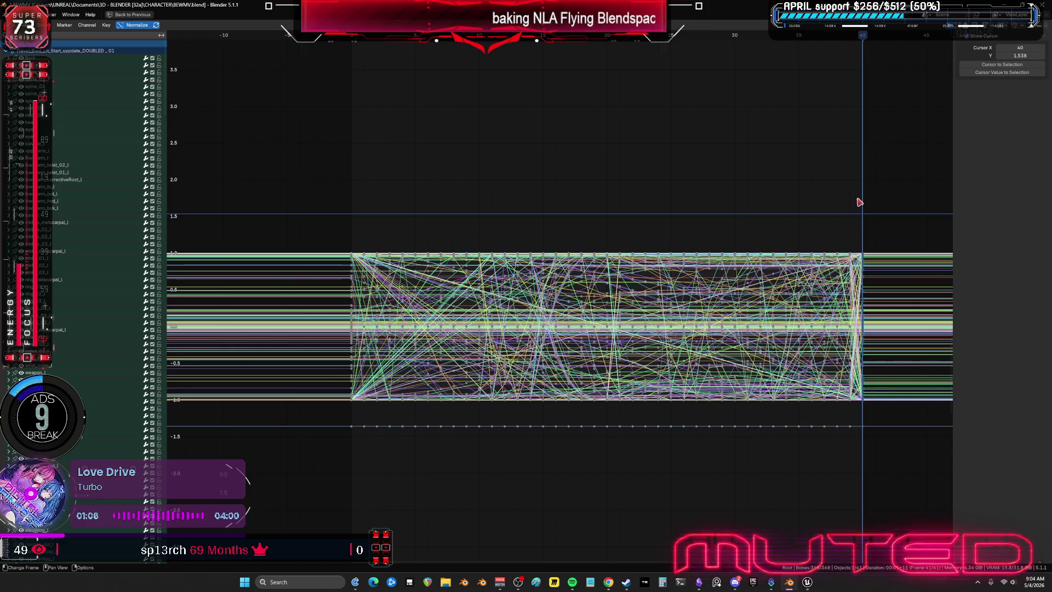
key("Delete")
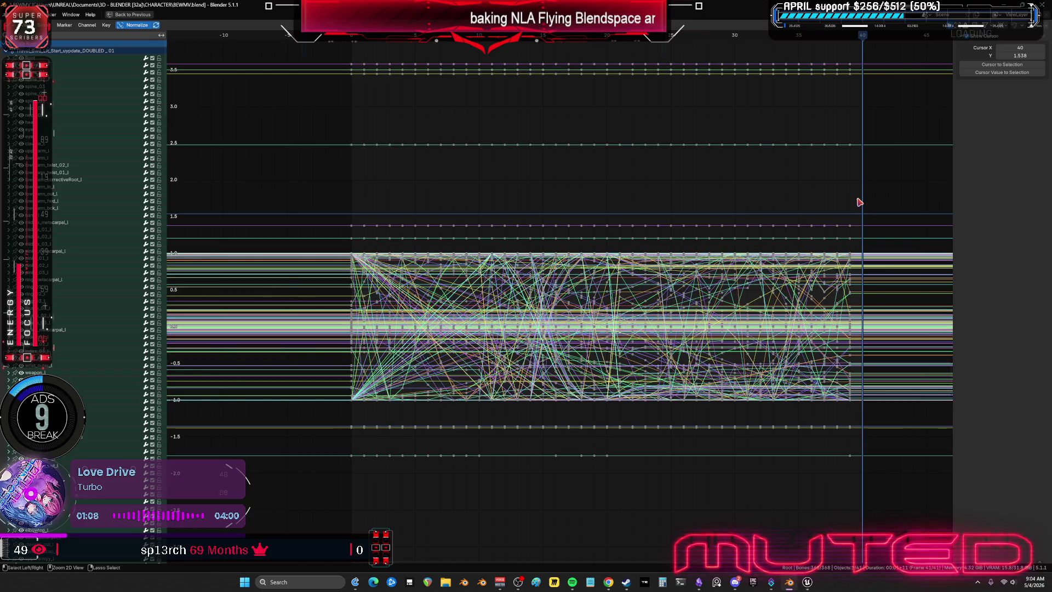
key("ctrl+space")
key("space")
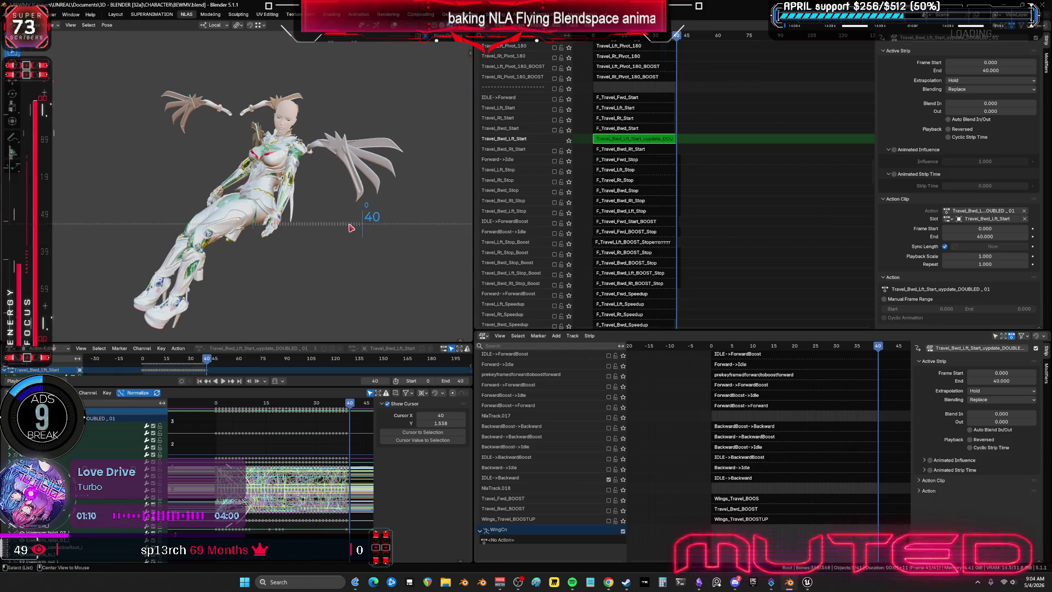
Show overlays, leave pose mode, reselect the armature and exit tweak mode on the strip
left_click_drag(261, 226, 319, 175)
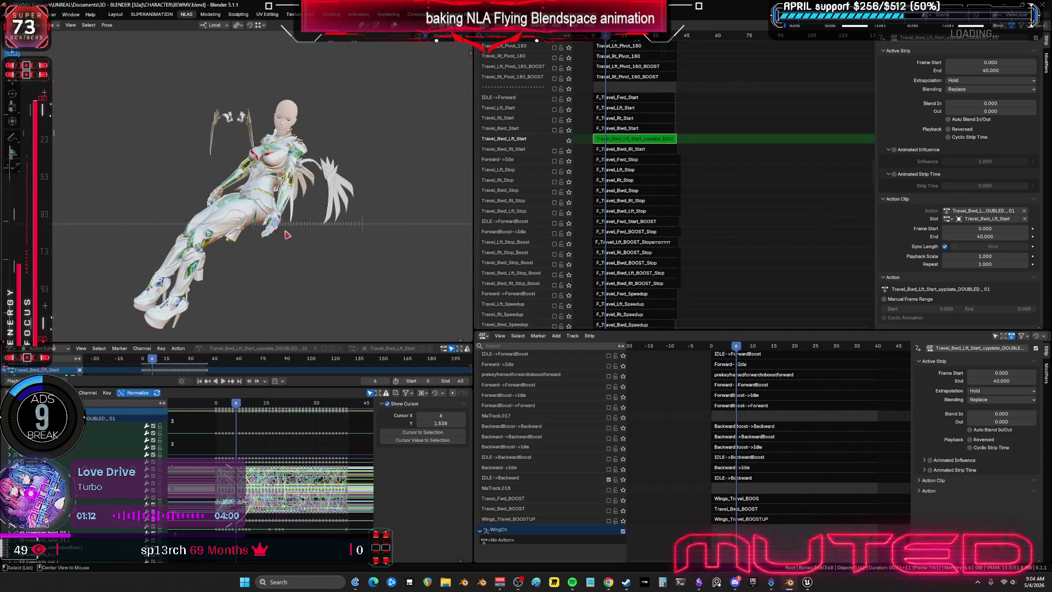
key("shift+alt+z")
key("ctrl+Tab")
middle_click_drag(385, 155, 360, 154)
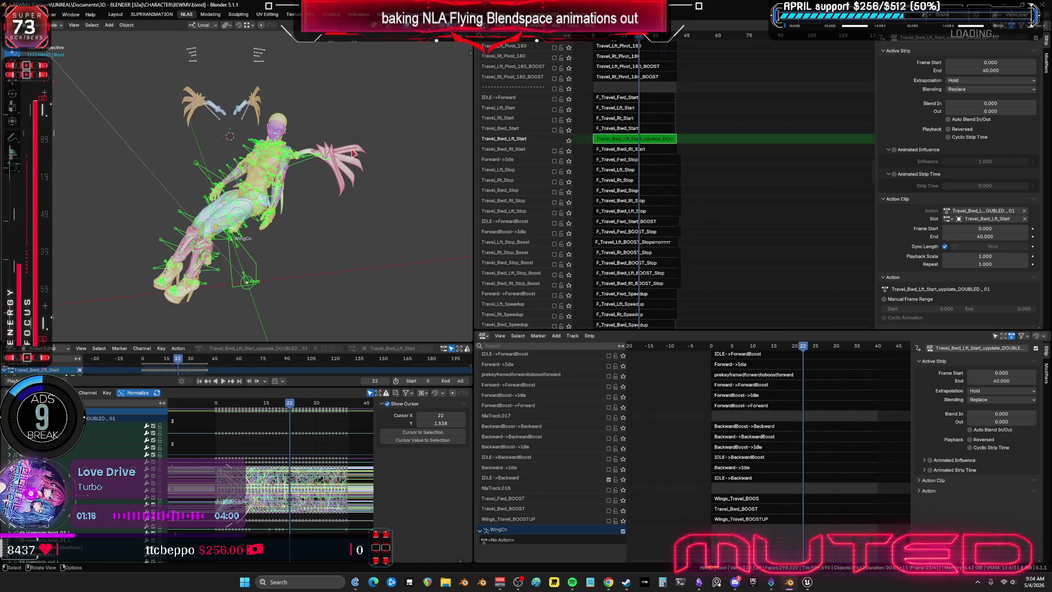
left_click(305, 161)
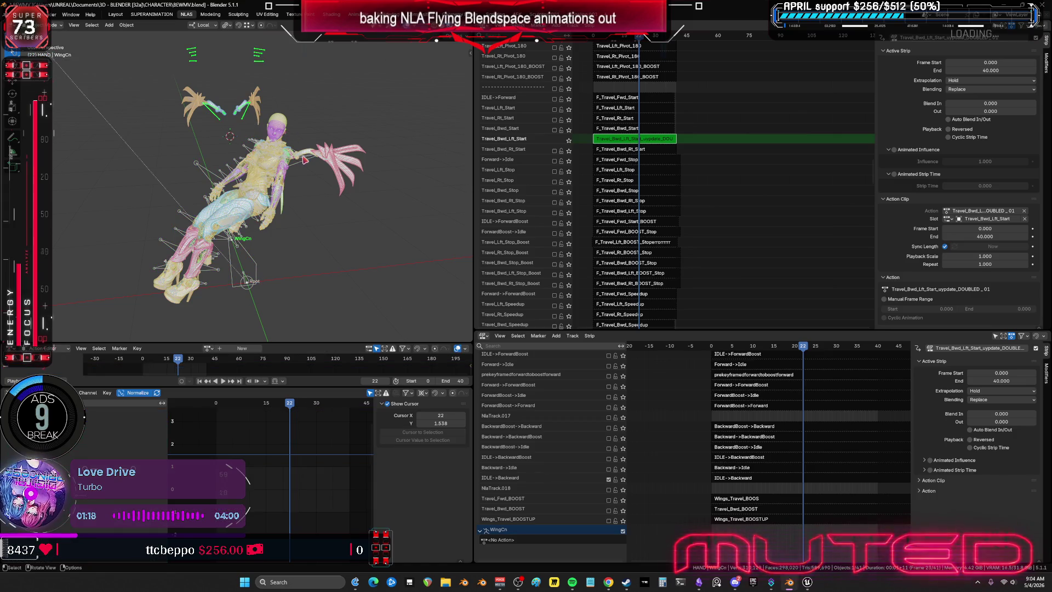
left_click(303, 165)
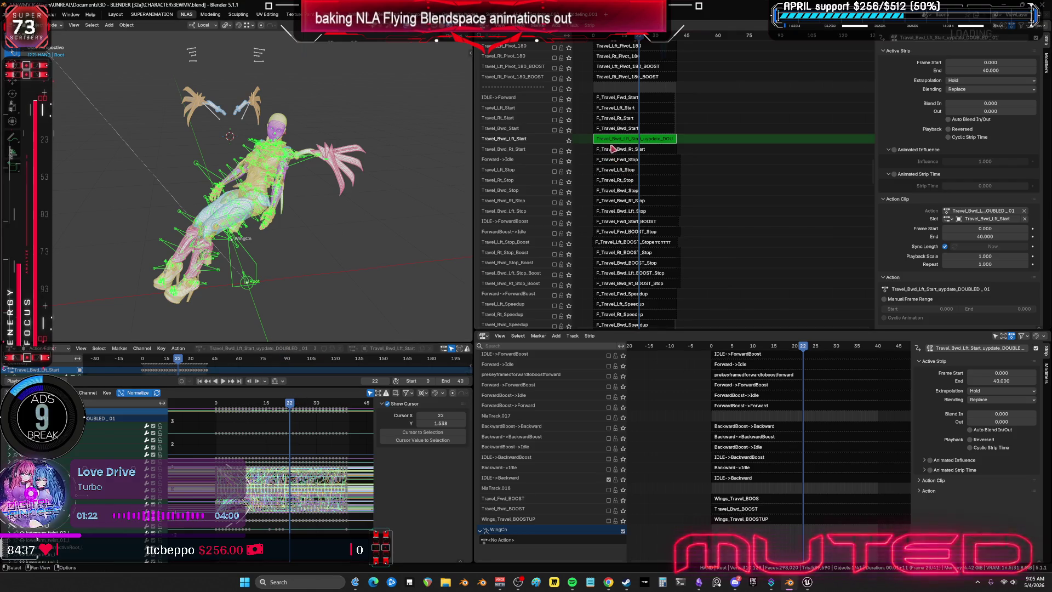
key("Tab")
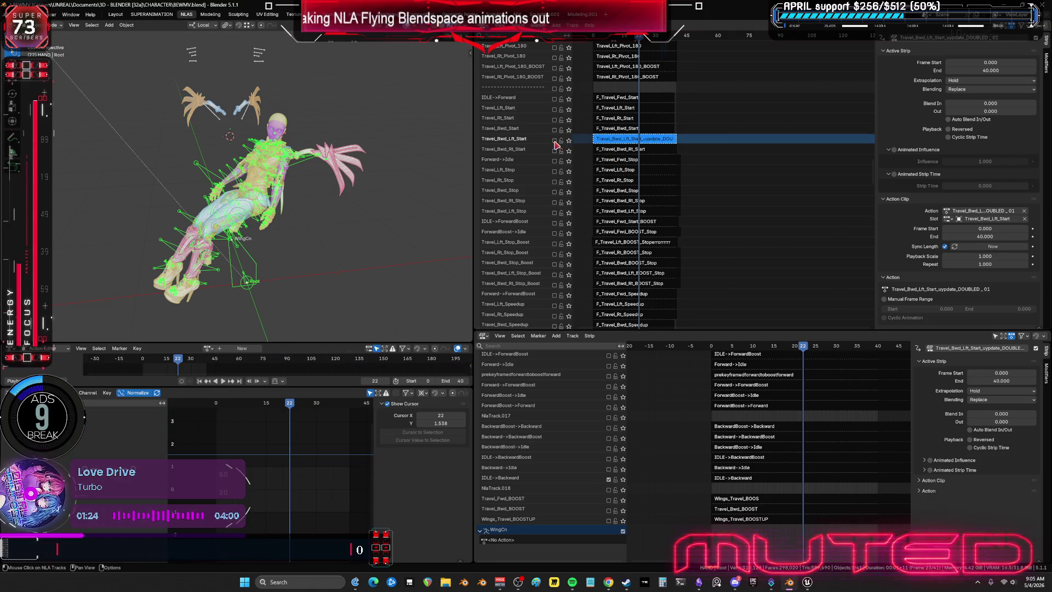
Toggle the track's mute and replay the animation from frame 0 to check the motion
mouse_move(290, 403)
left_mouse_down()
mouse_move(244, 395)
mouse_move(324, 401)
left_mouse_up()
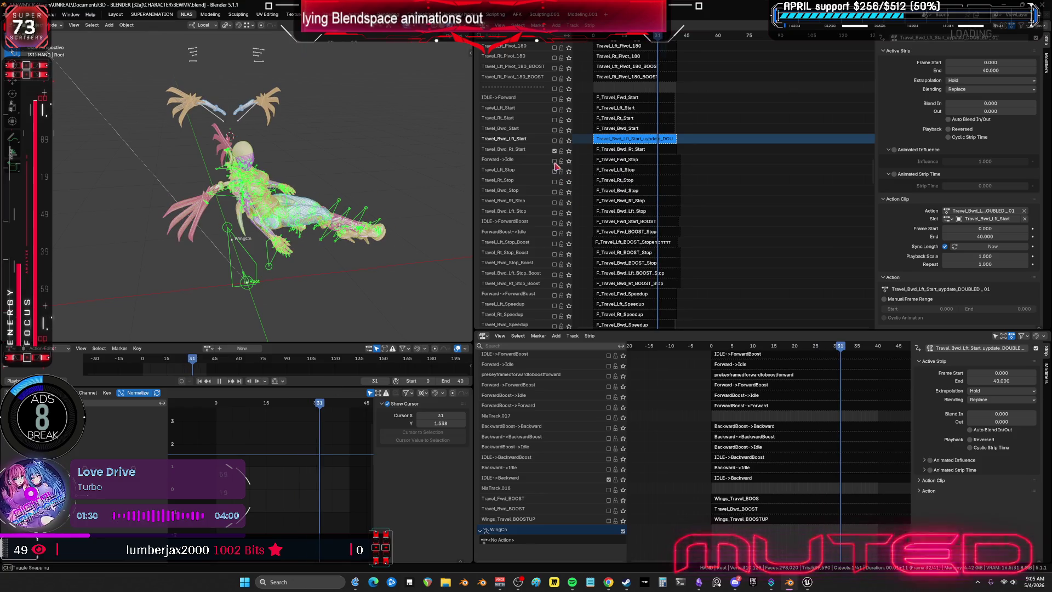
key("space")
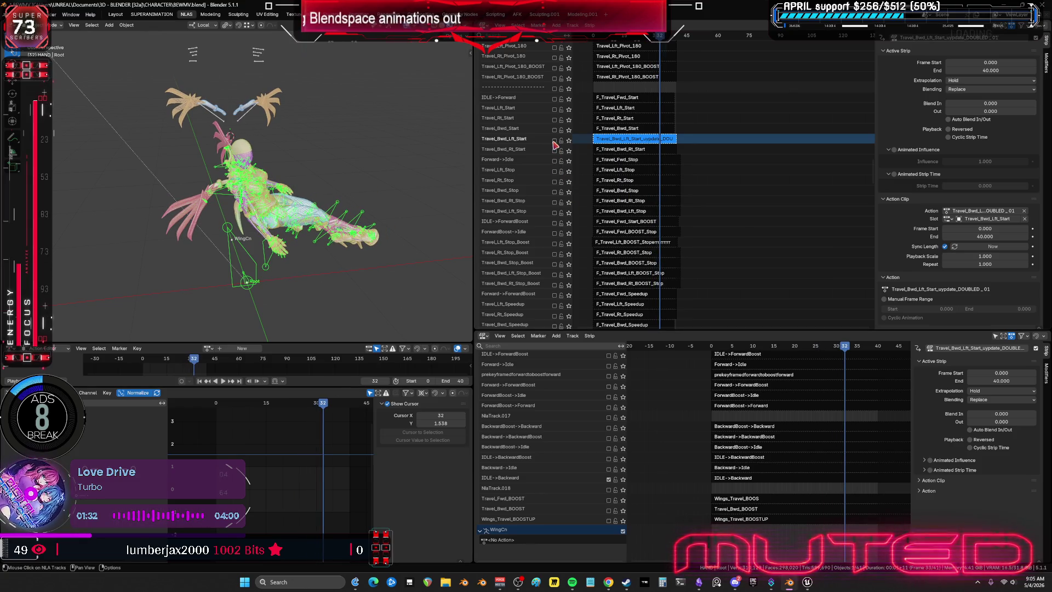
left_click(556, 143)
key("shift+Left")
key("space")
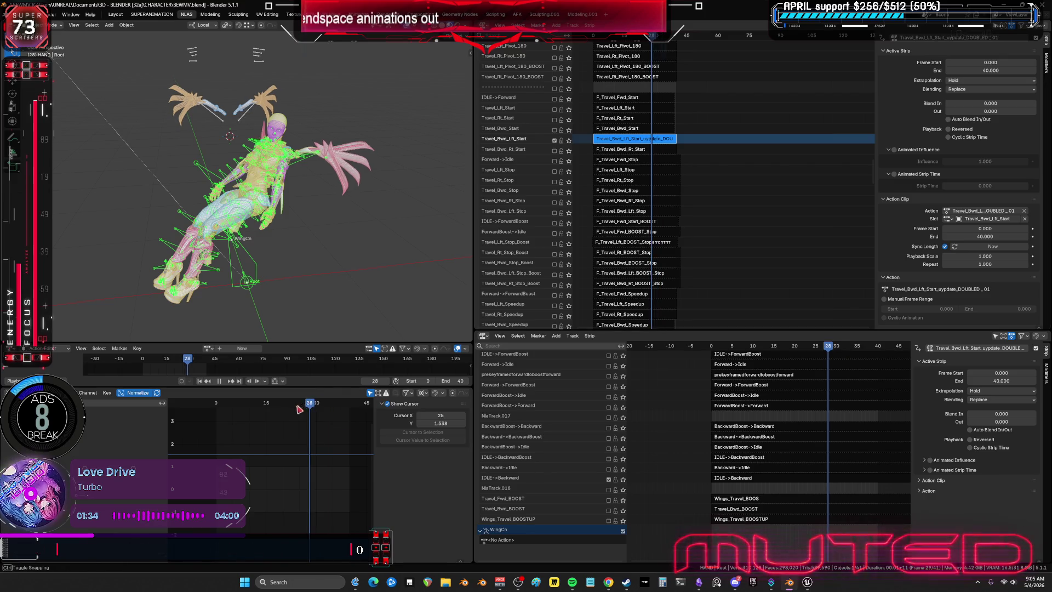
key("space")
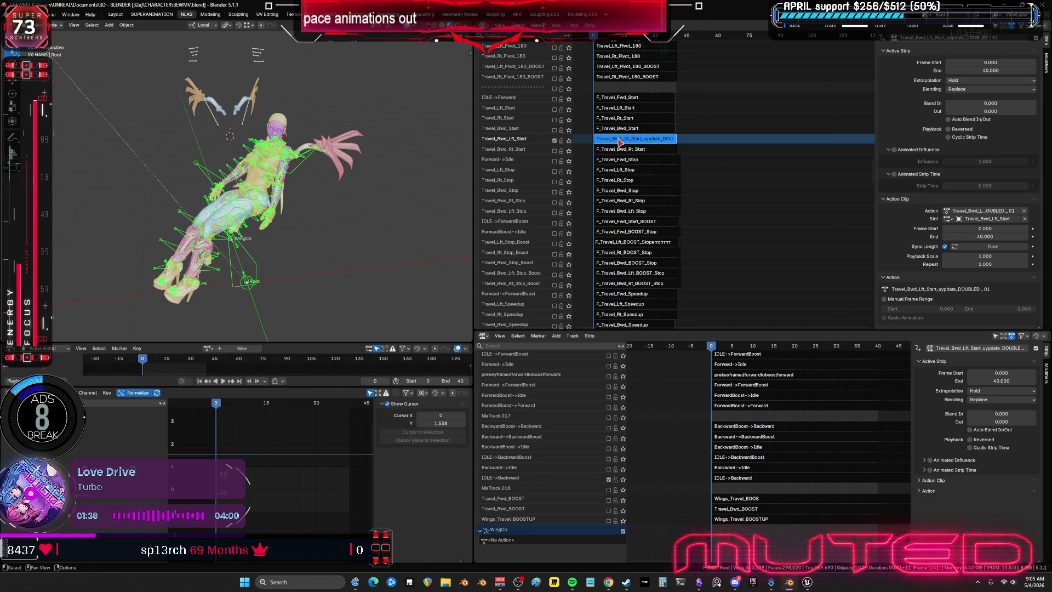
Assign the Travel_Bwd_Lft action to the strip and play it back
left_click(949, 212)
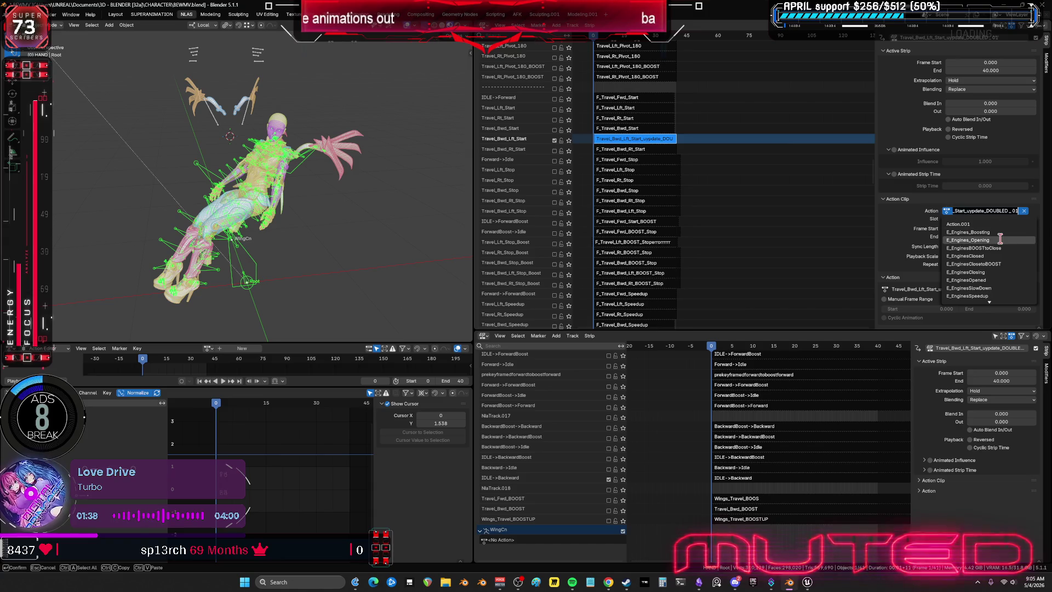
type("travel")
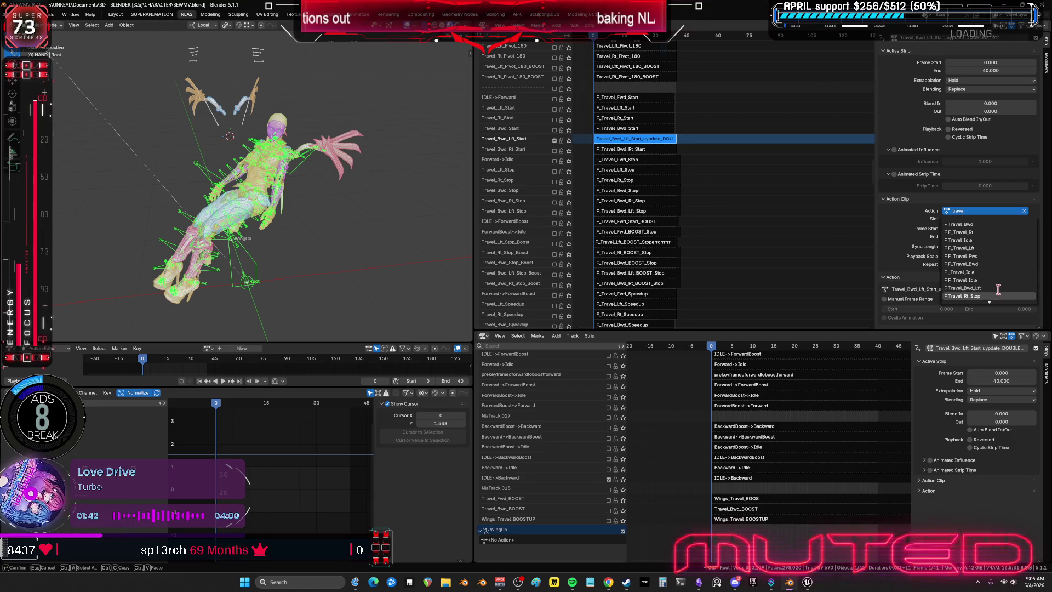
scroll(1001, 264, "down", 2)
left_click(1001, 277)
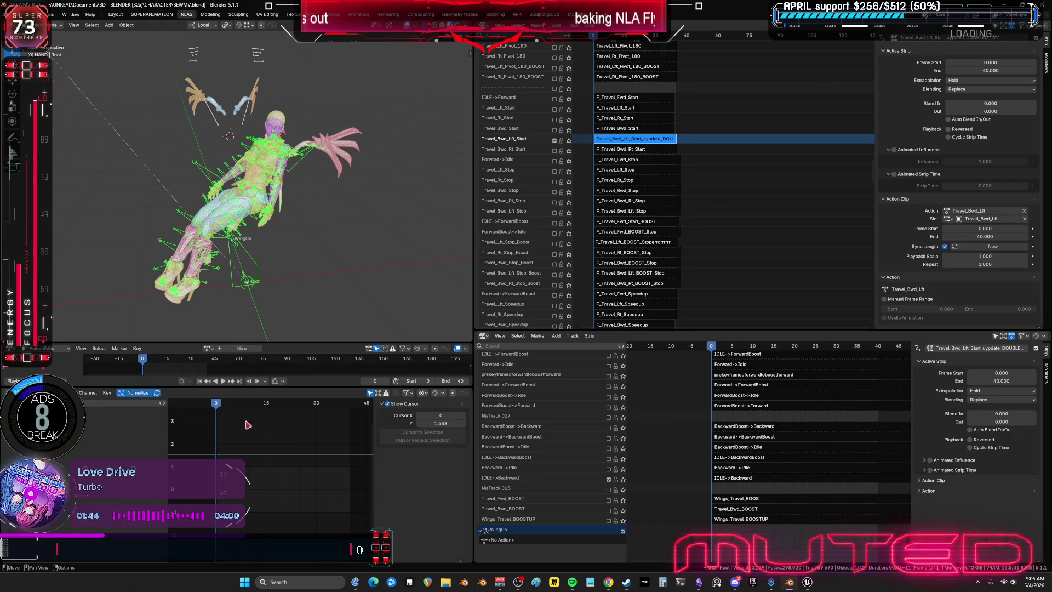
key("space")
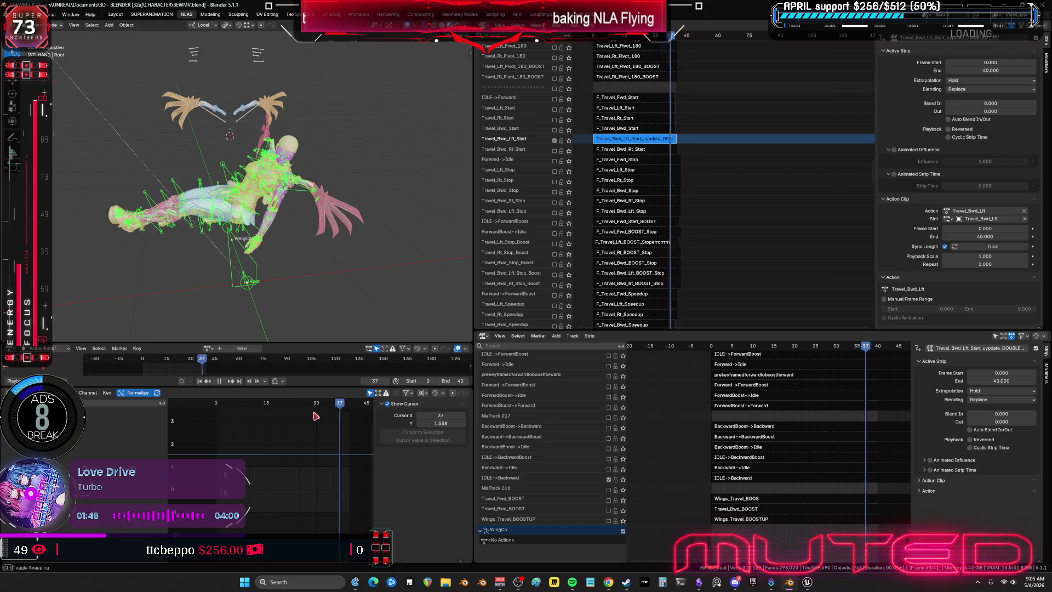
key("Escape")
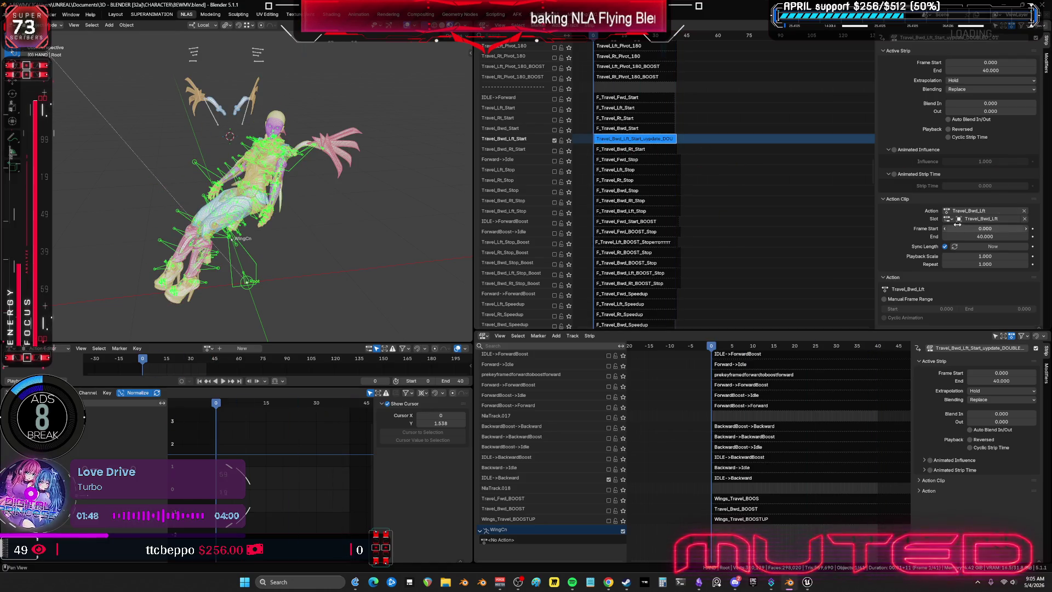
Switch the strip to the Travel_Bwd_Lft_Start action and scrub through frames 0–40 to review it
left_click(948, 219)
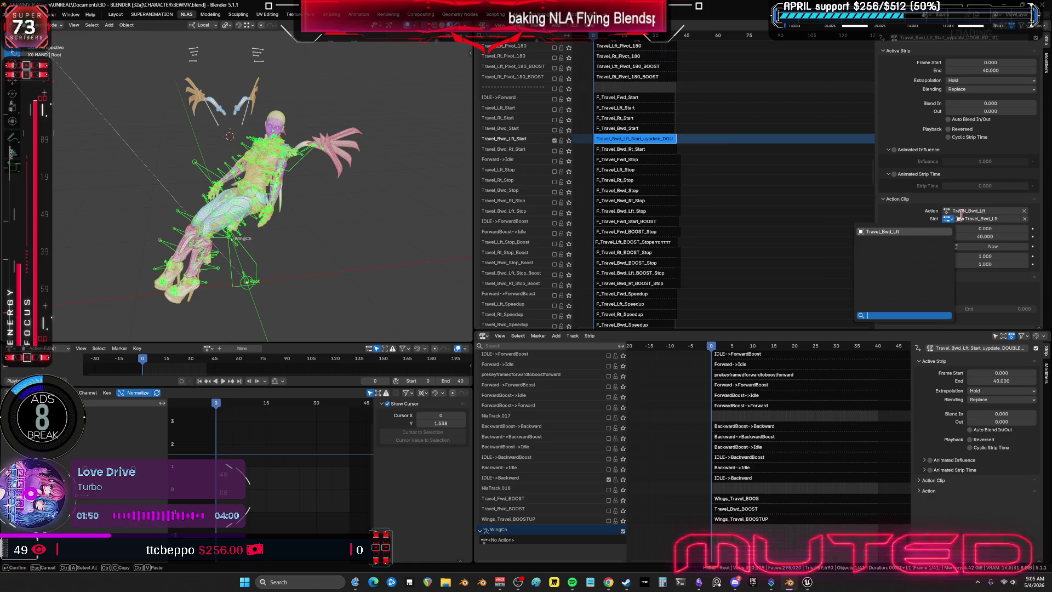
left_click(951, 211)
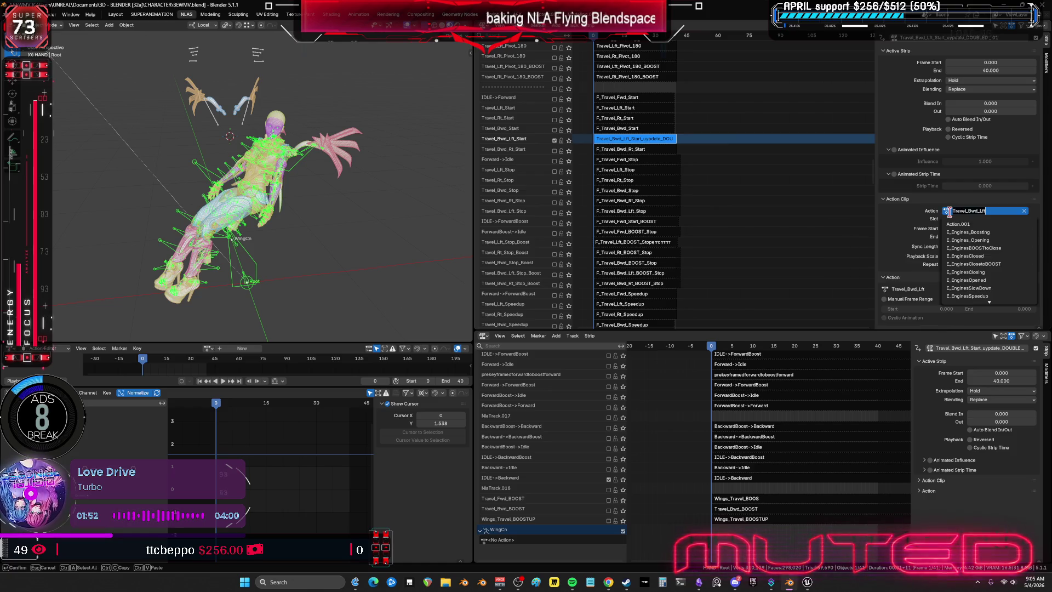
type("F_")
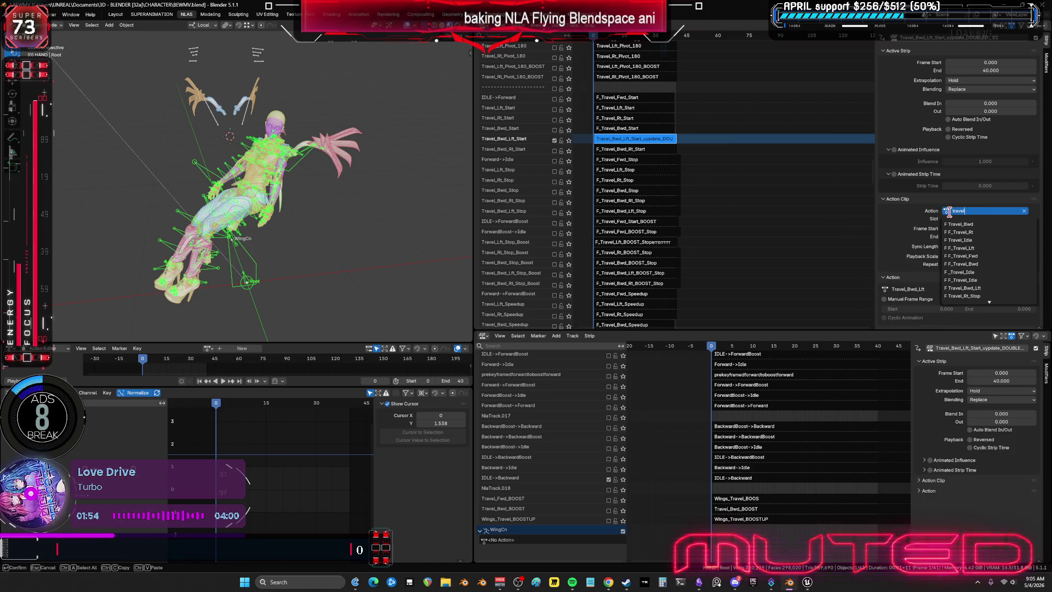
type("vel_bw")
type("l")
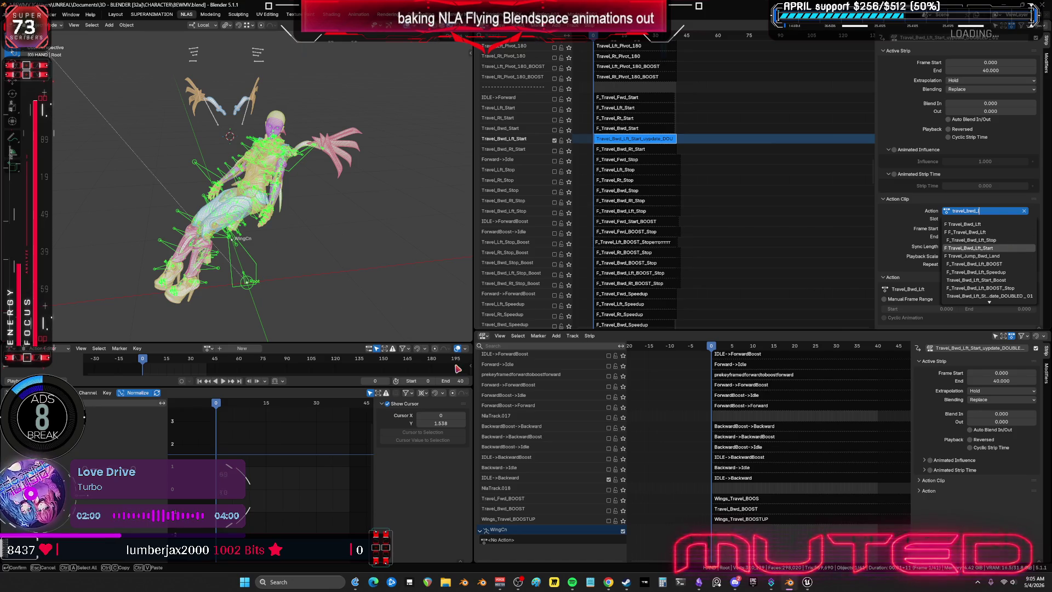
left_click(1015, 250)
left_click_drag(217, 404, 340, 427)
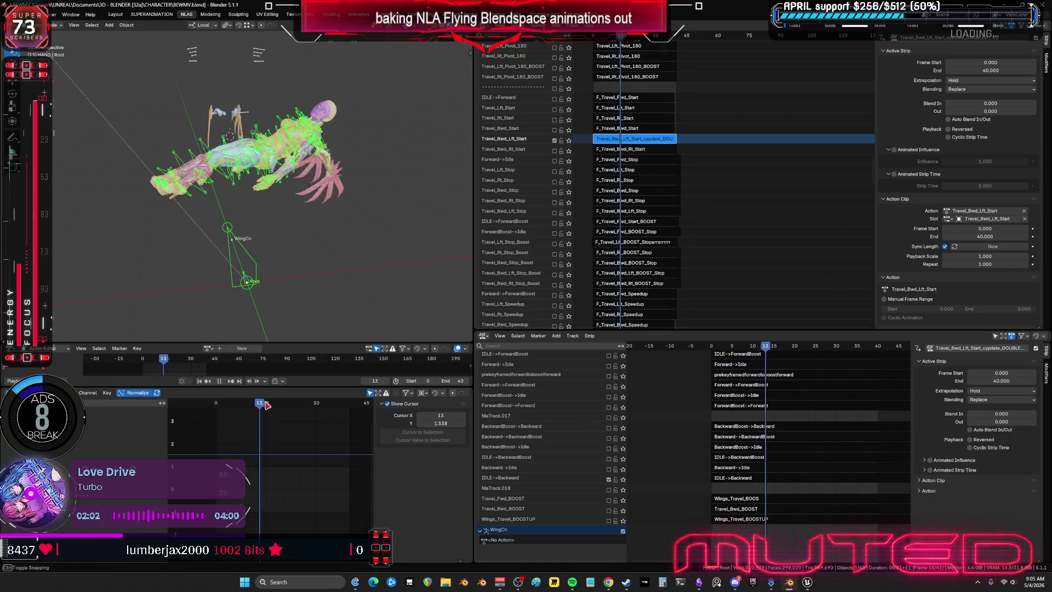
key("Right")
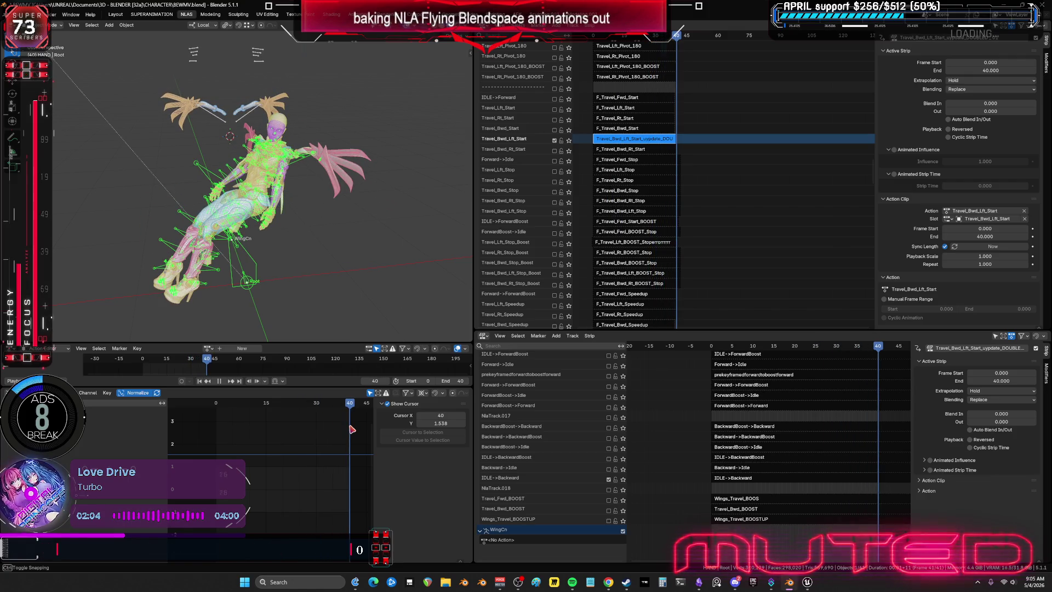
key("Right")
mouse_move(334, 432)
left_mouse_down()
mouse_move(219, 433)
mouse_move(346, 442)
left_mouse_up()
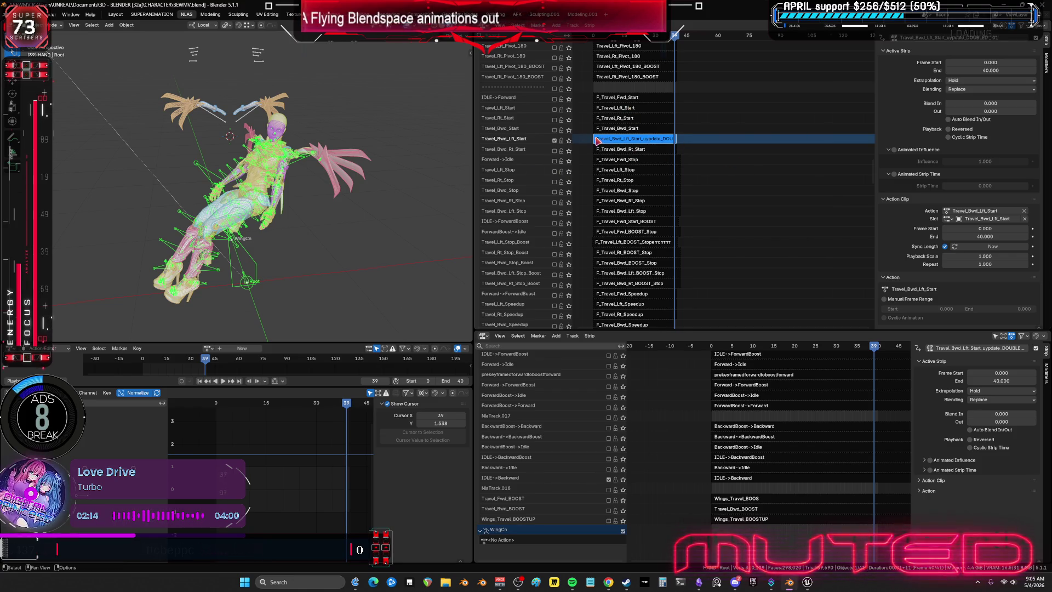
scroll(597, 141, "left", 2, "ctrl")
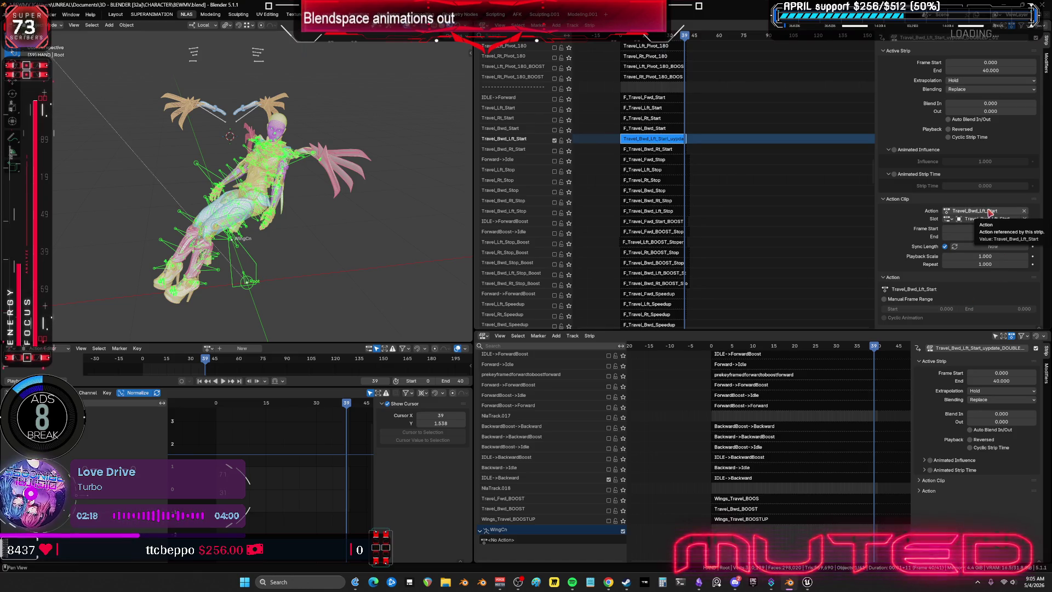
Frame the Travel_Bwd_Lft_Start strip, enter tweak mode on its action and adjust the NLA view
key("KP_Decimal")
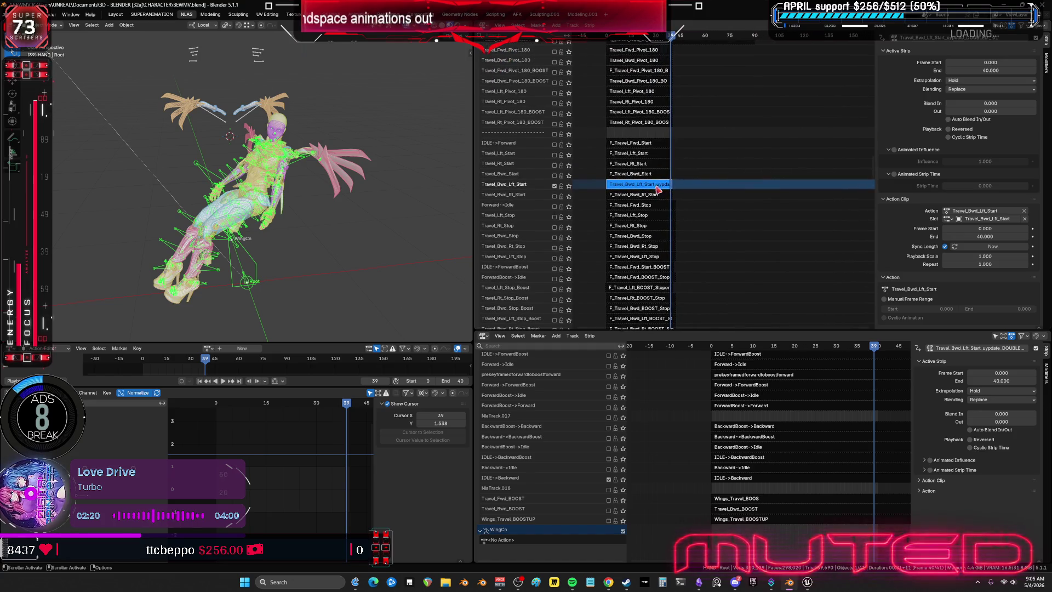
key("Tab")
mouse_move(658, 187)
middle_mouse_down()
mouse_move(692, 264)
mouse_move(649, 95)
mouse_move(705, 226)
middle_mouse_up()
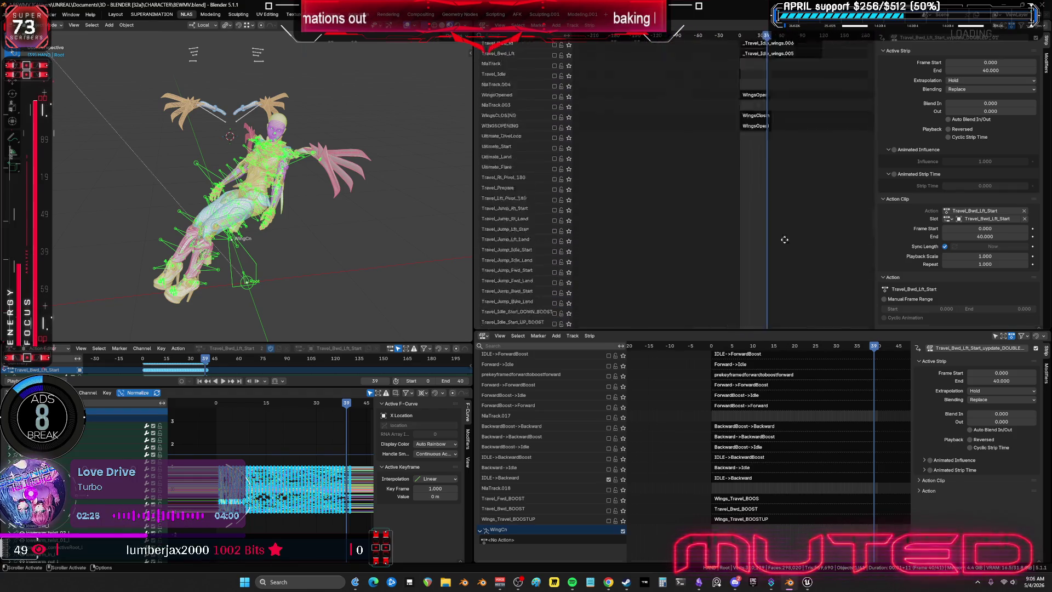
scroll(705, 226, "up", 4)
mouse_move(639, 206)
middle_mouse_down()
mouse_move(635, 215)
mouse_move(662, 210)
middle_mouse_up()
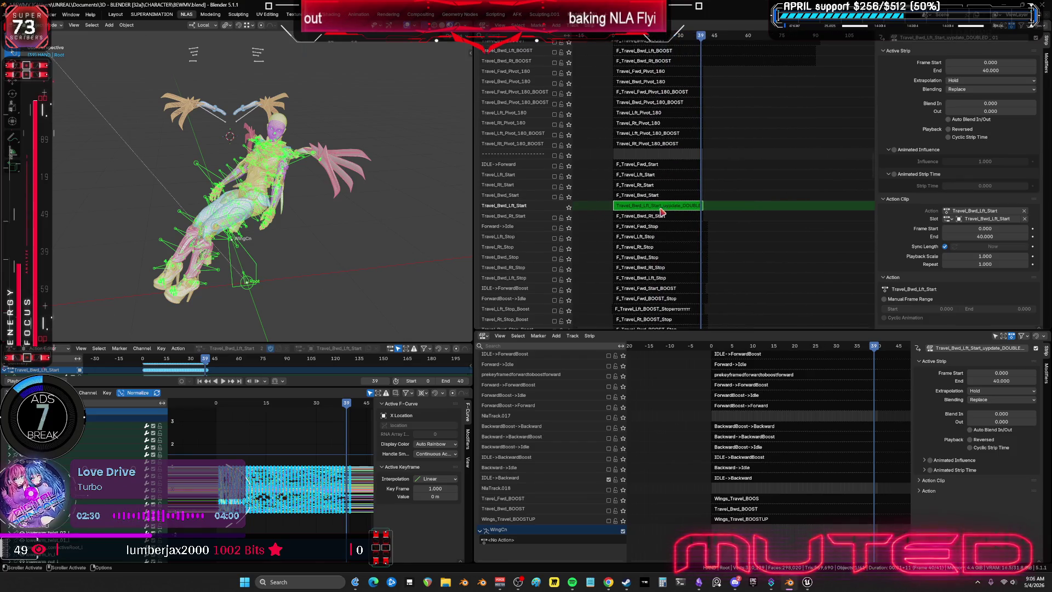
left_click(980, 212)
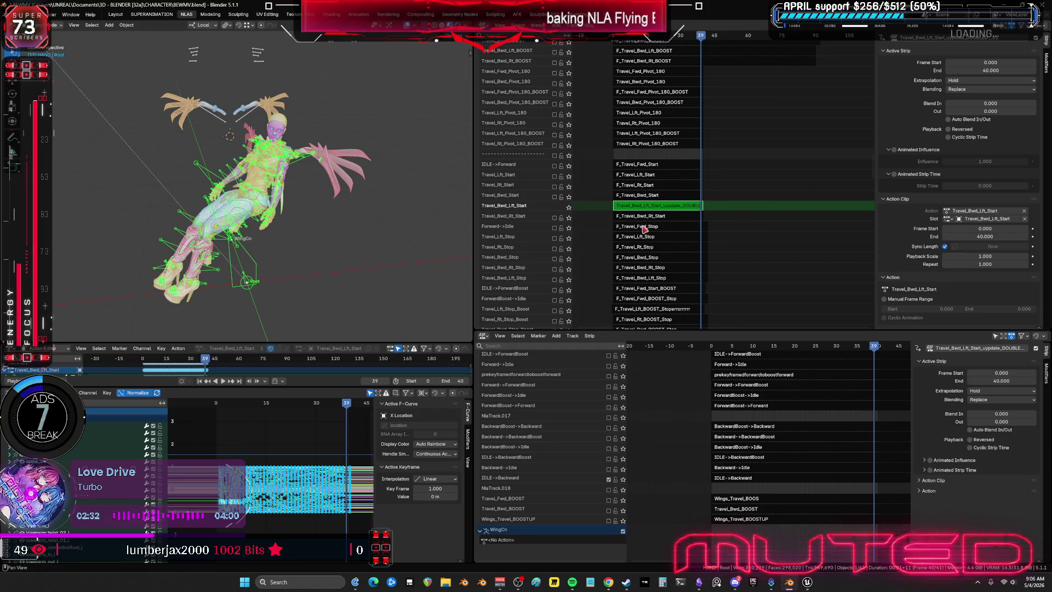
Leave tweak mode and rename the strip to Travel_Bwd_Lft_Start
key("Tab")
type("Travel_Bwd_Lft_Start")
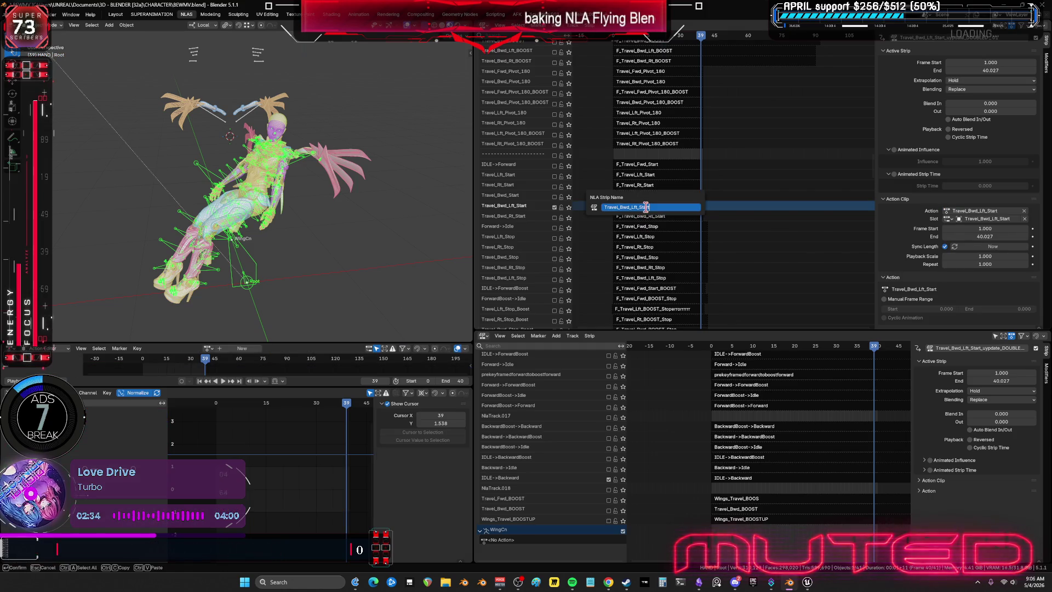
key("Return")
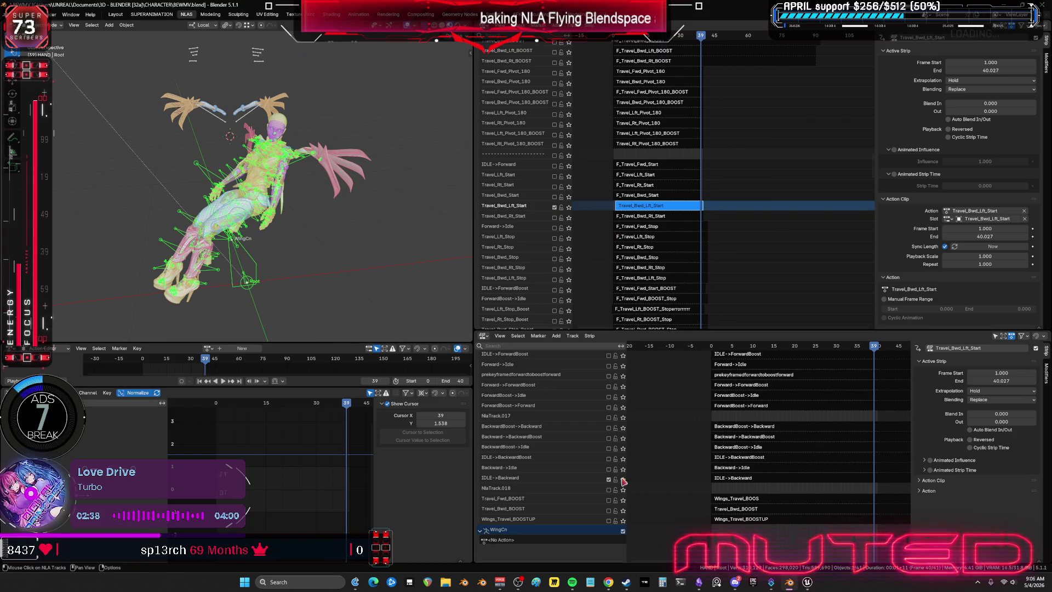
Jump to the first frame, re-enter tweak mode and maximize the graph editor
key("shift+Left")
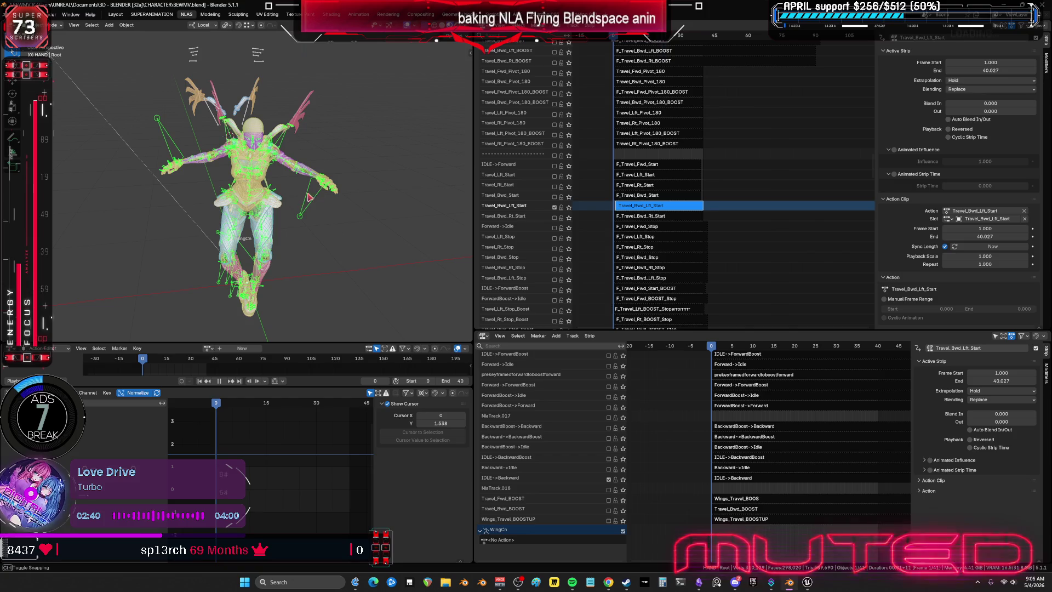
key("Tab")
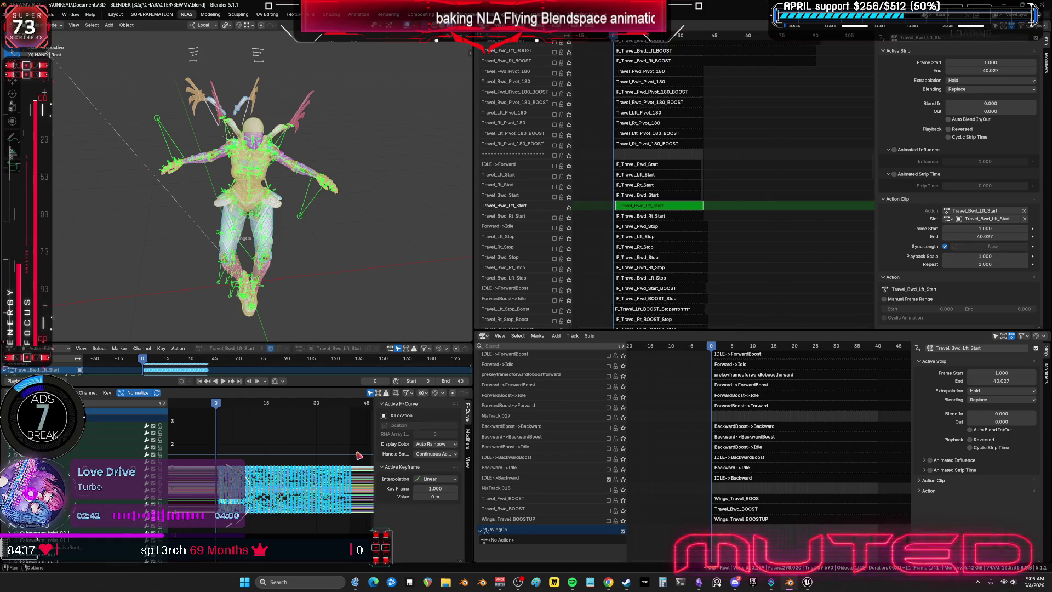
key("ctrl+space")
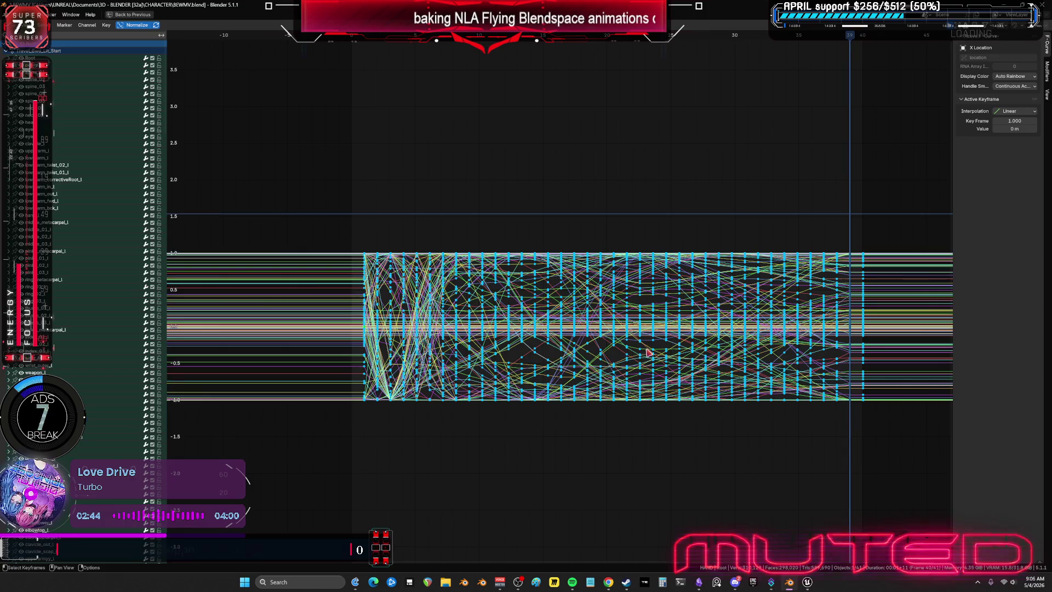
Move all the action's keyframes so the block starts at frame 0
middle_click_drag(855, 349, 597, 368)
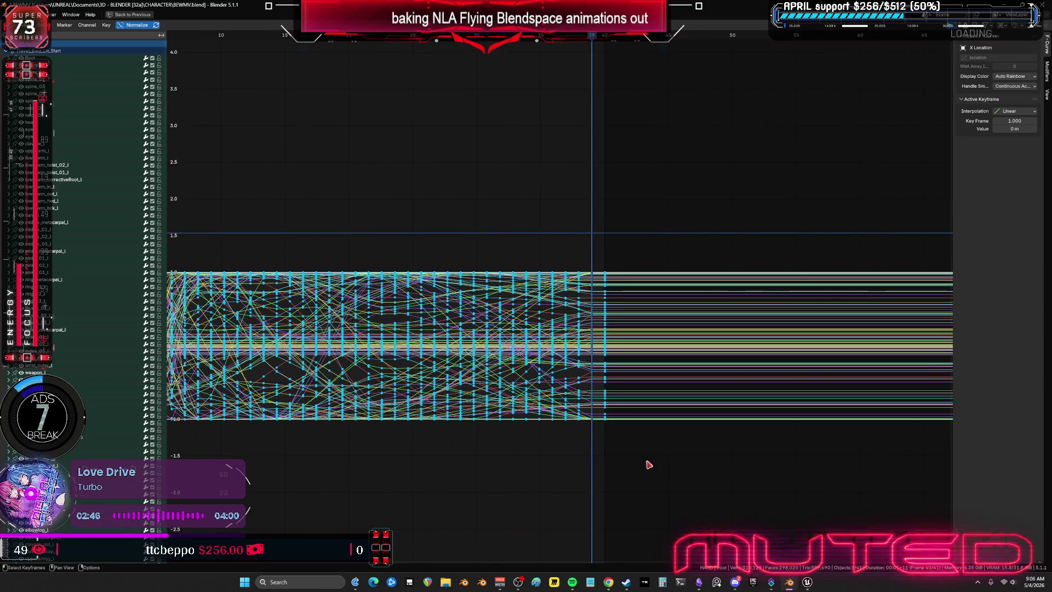
left_click_drag(649, 467, 601, 183)
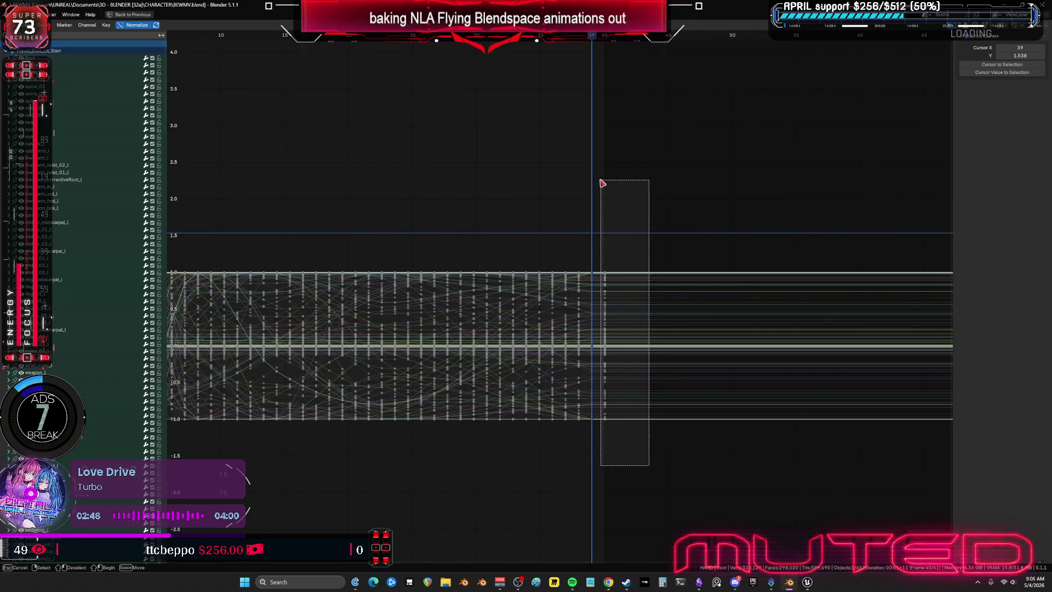
scroll(519, 270, "down", 2)
scroll(402, 230, "left", 5, "ctrl")
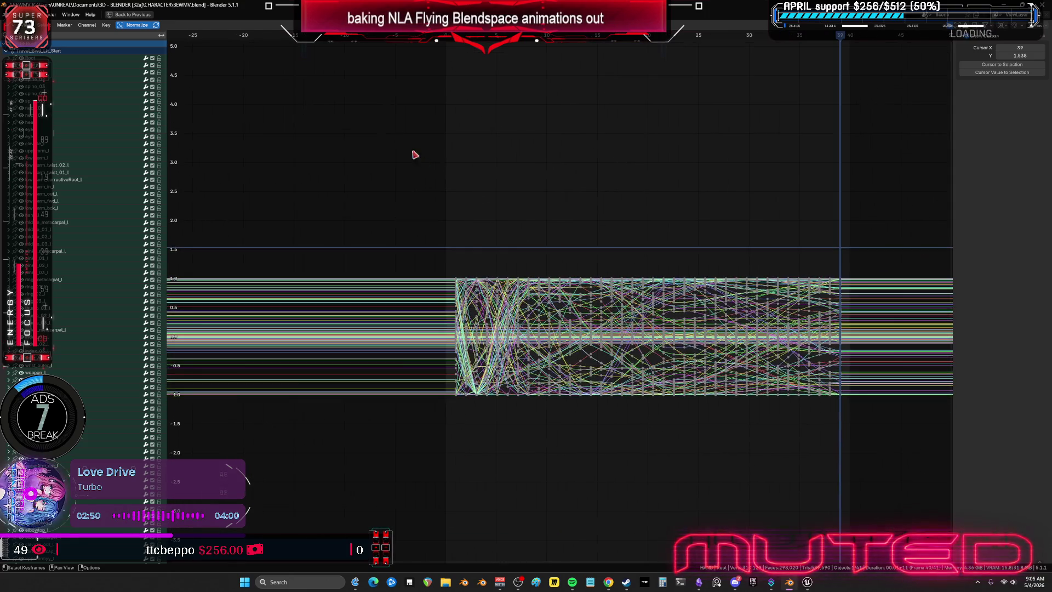
left_click(446, 40)
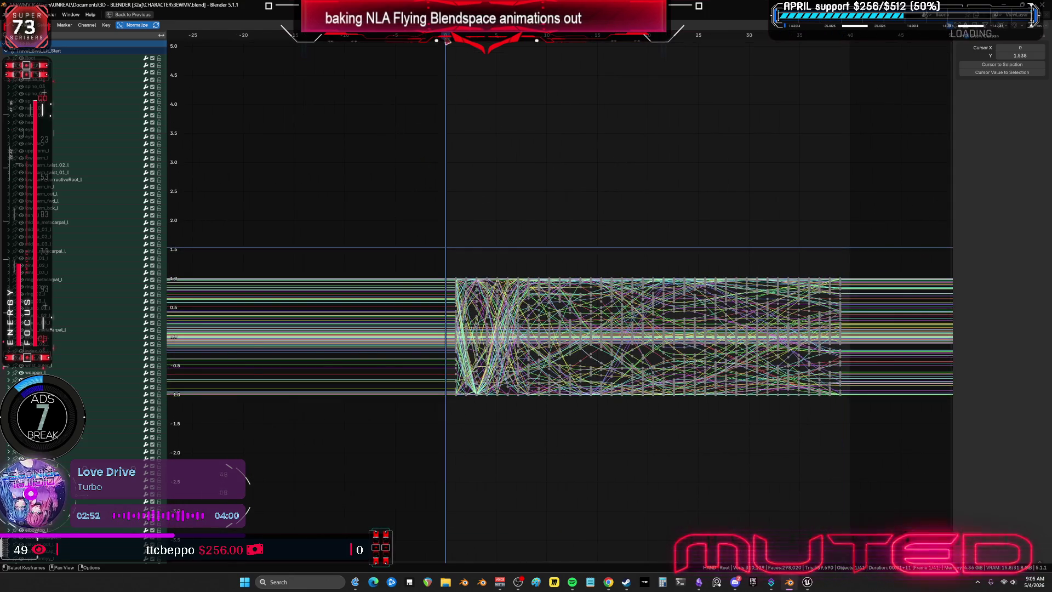
key("a")
key("g")
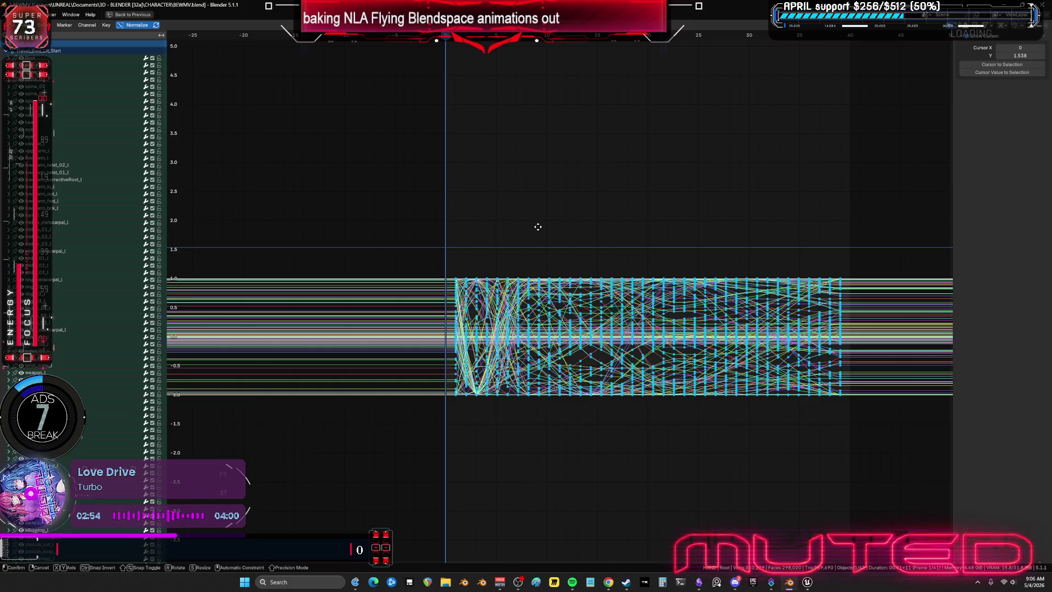
key("Escape")
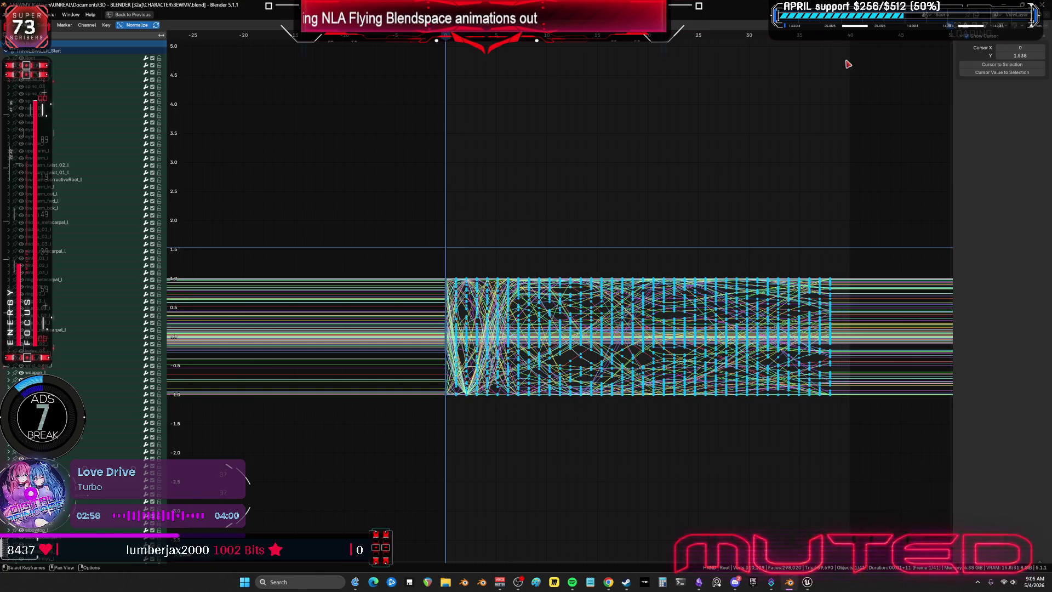
left_click(844, 66)
left_click(840, 40)
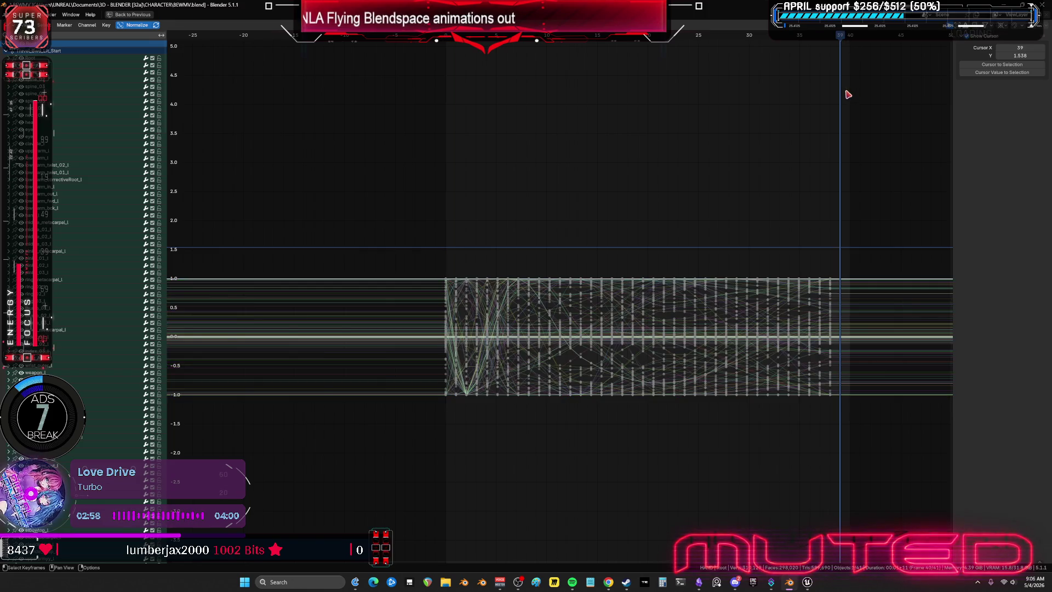
Shift the final keyframe column one frame earlier onto the end frame, then restore the layout
key("shift+Left")
key("a")
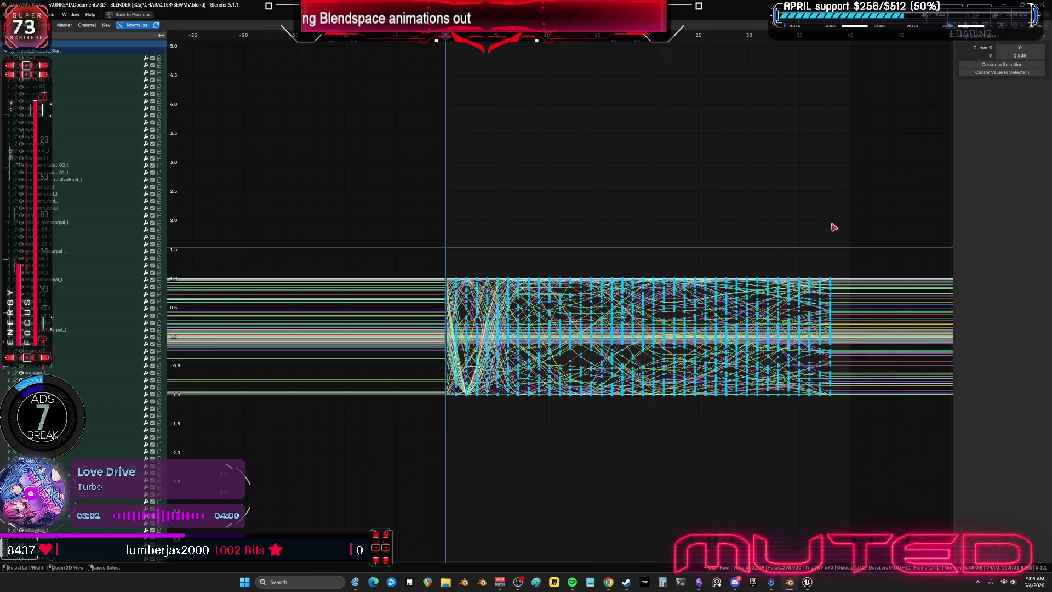
key("g")
left_click(831, 228)
key("shift+Right")
left_click(843, 242, "ctrl")
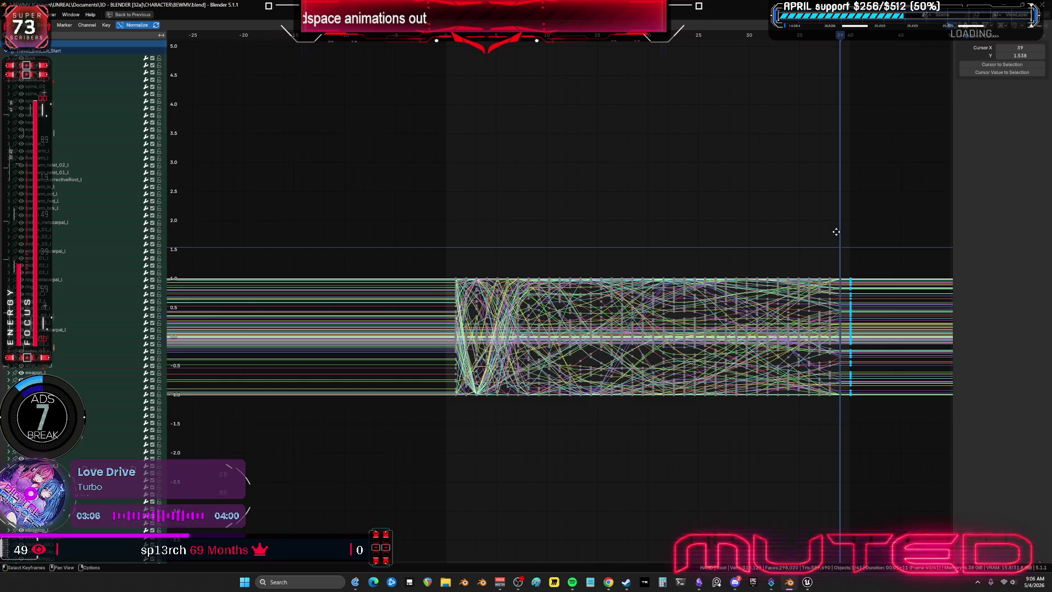
key("a")
key("g")
left_click(837, 235)
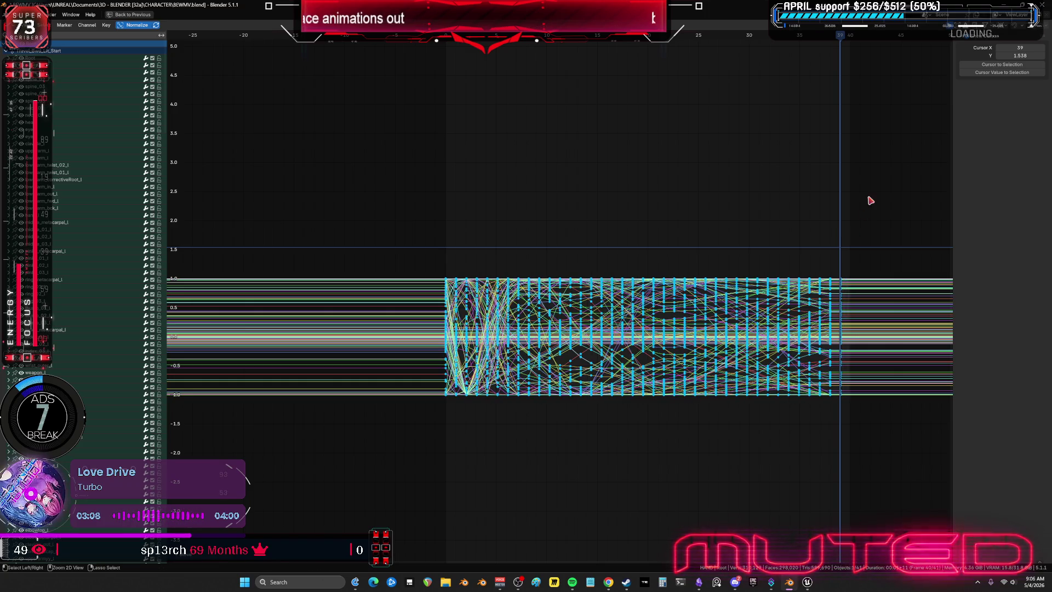
key("ctrl+space")
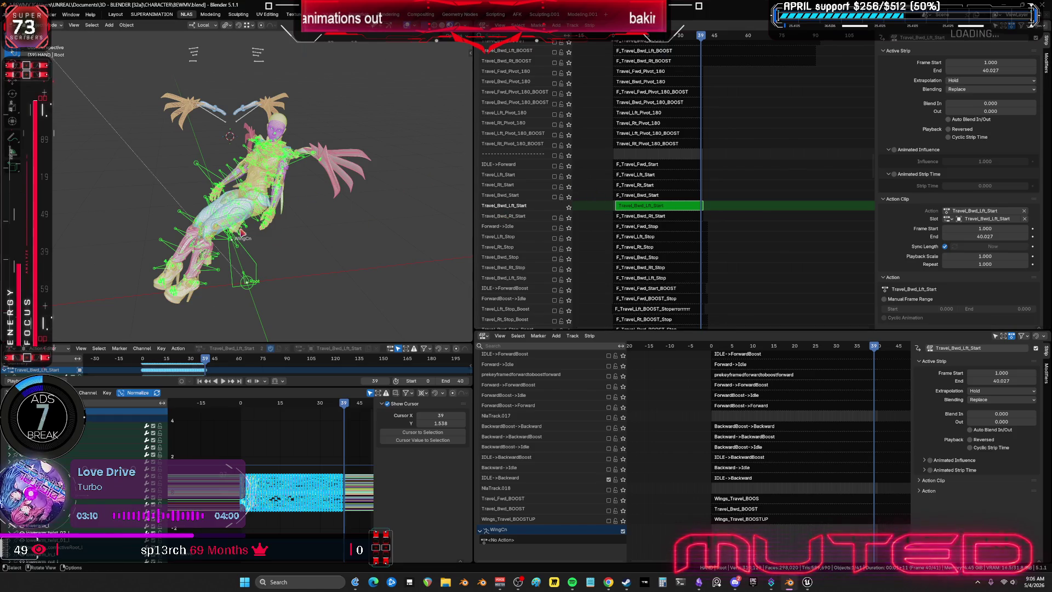
In pose mode, bake Travel_Bwd_Lft_Start into a standalone action over frames 0–39
middle_click_drag(279, 239, 244, 245)
key("ctrl+Tab")
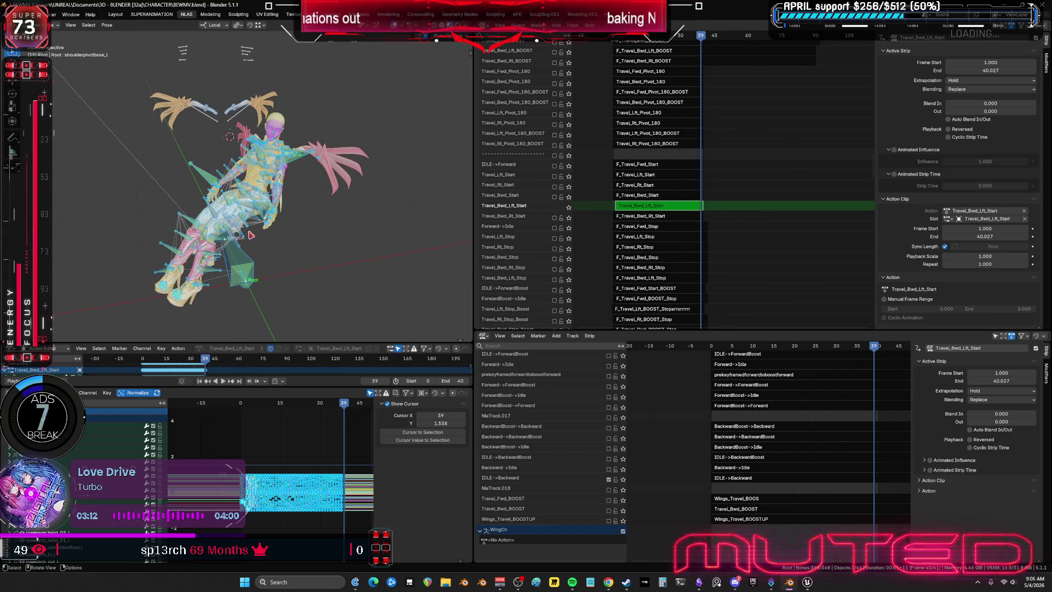
left_click(240, 402)
left_click(107, 25)
mouse_move(122, 87)
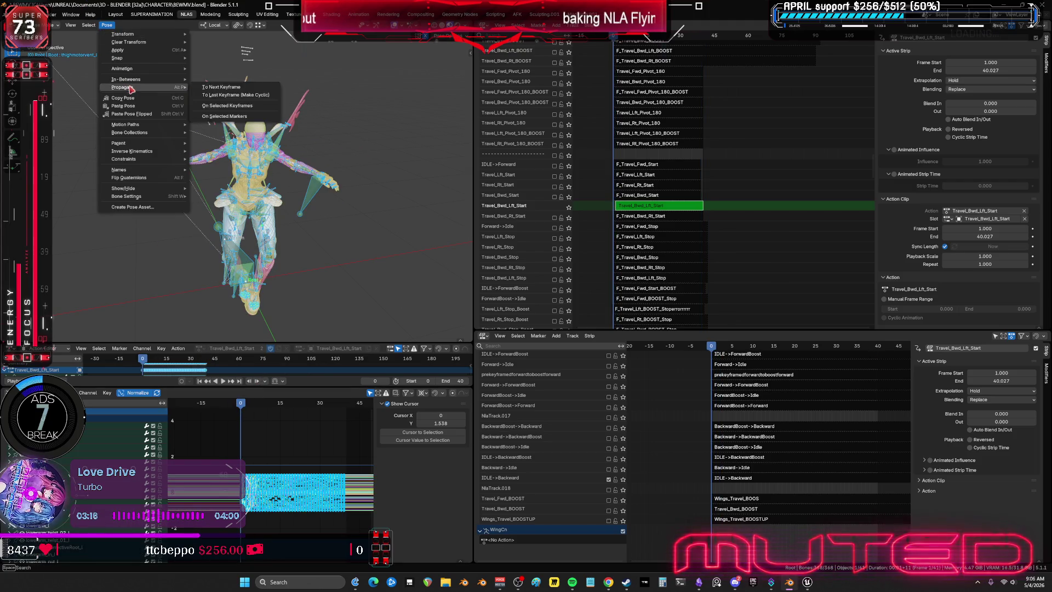
left_click(225, 113)
left_click(265, 124)
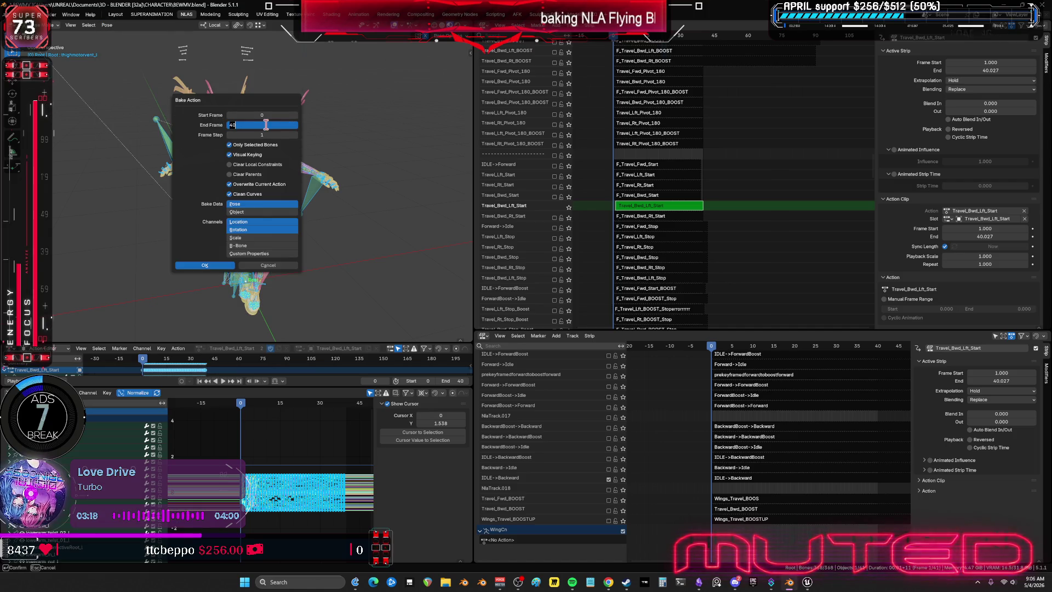
type("39")
key("Return")
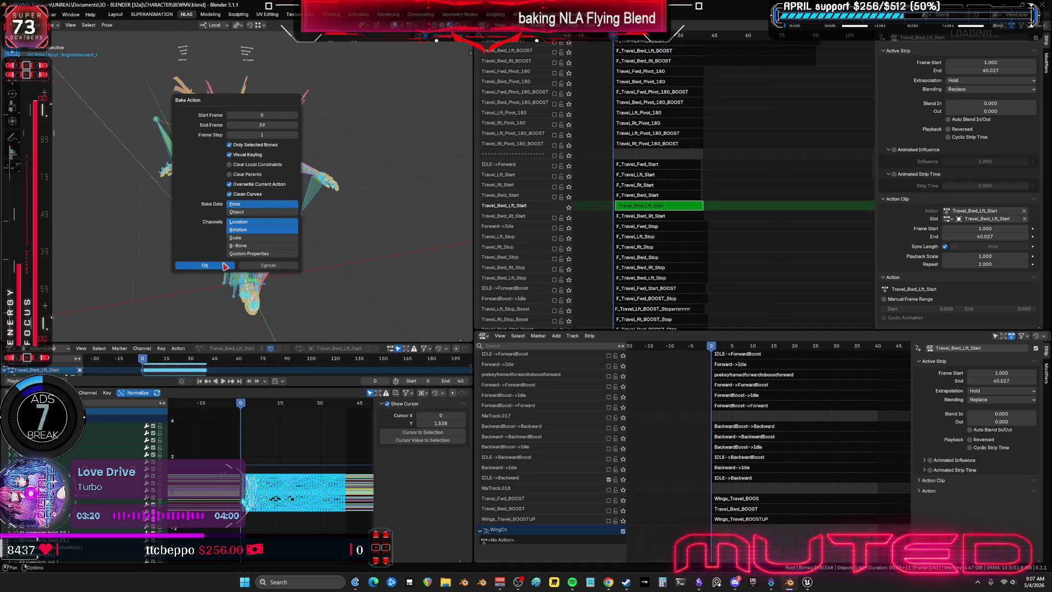
left_click(225, 265)
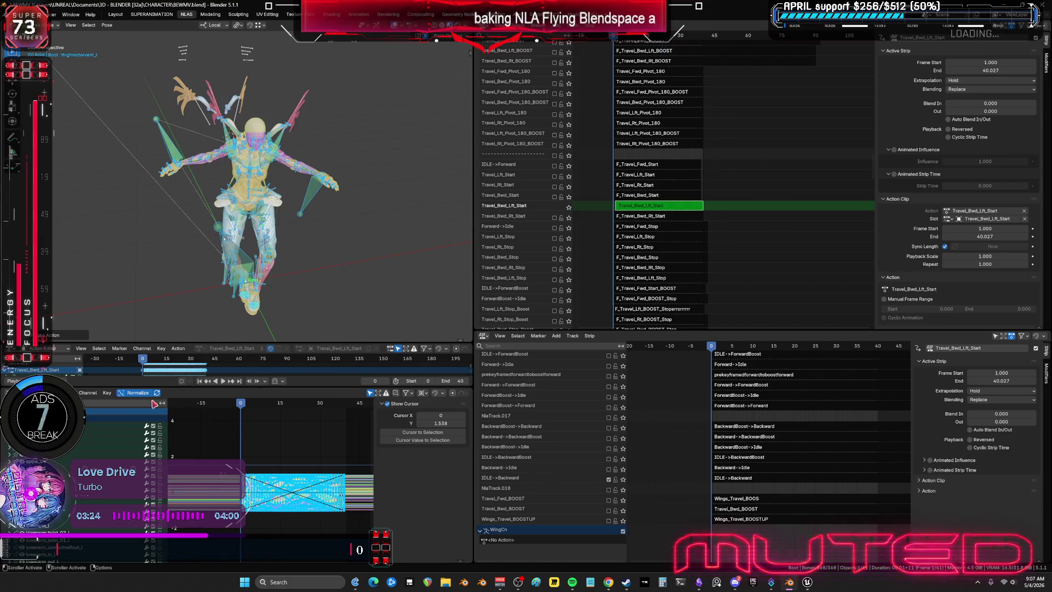
Play the baked animation to check it and leave tweak mode on the strip
left_click(107, 392)
mouse_move(132, 541)
key("Escape")
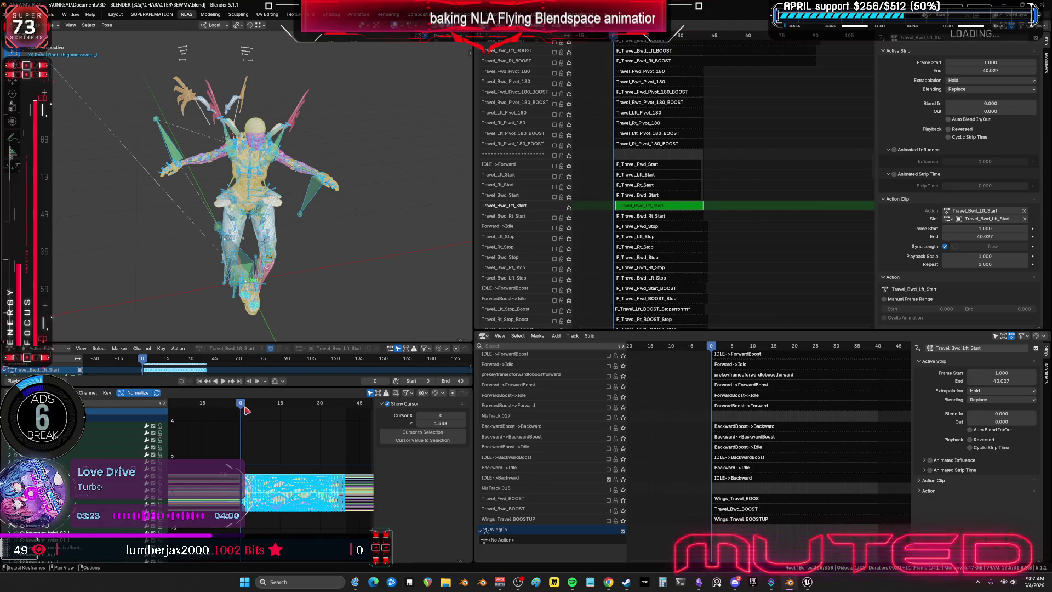
key("space")
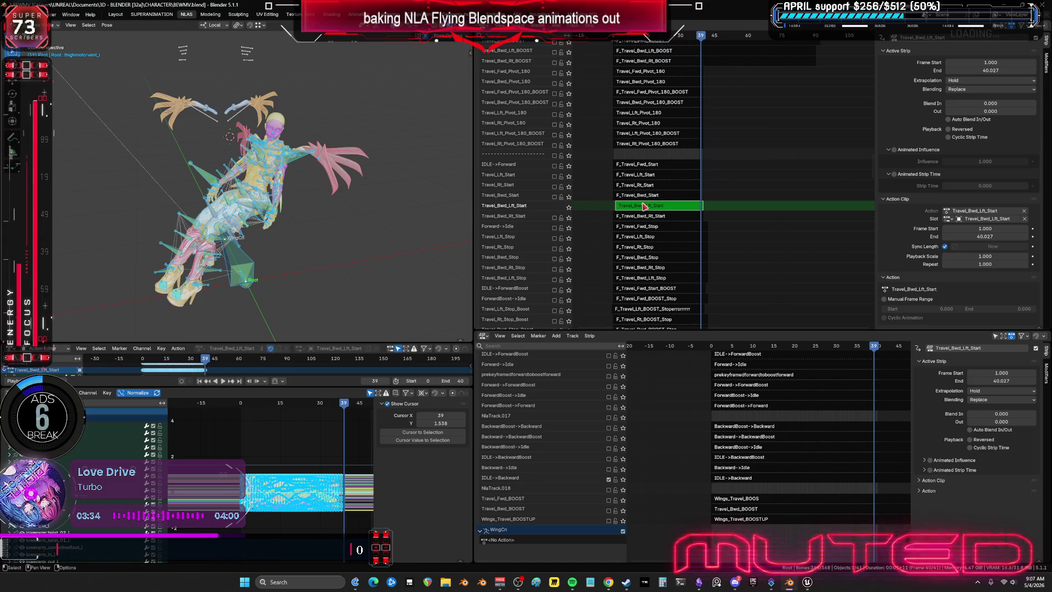
key("Tab")
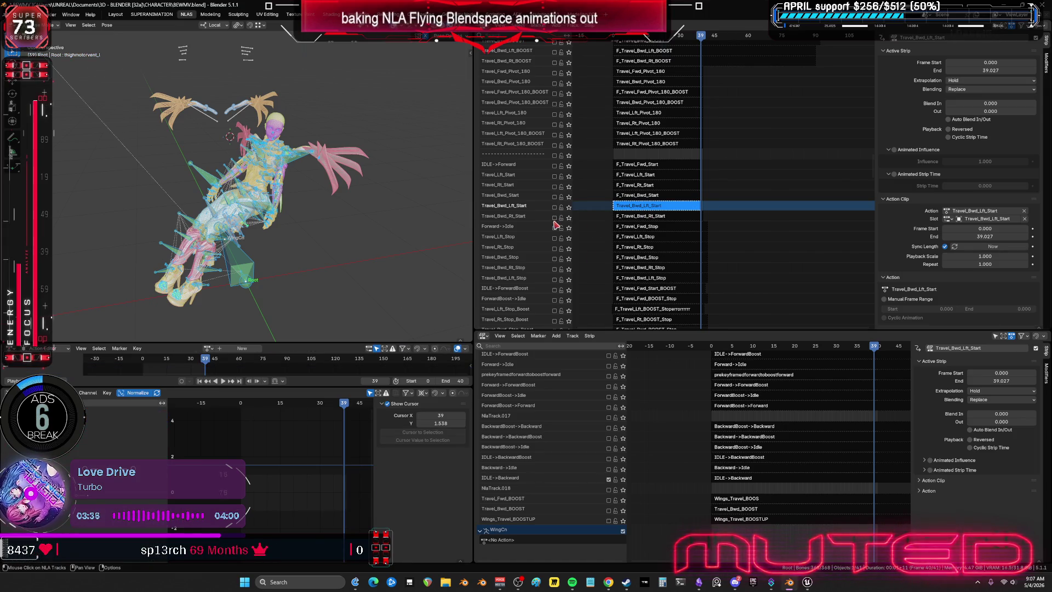
Enter tweak mode on F_Travel_Bwd_Rt_Start and delete its extra final keyframe column
left_click(633, 216)
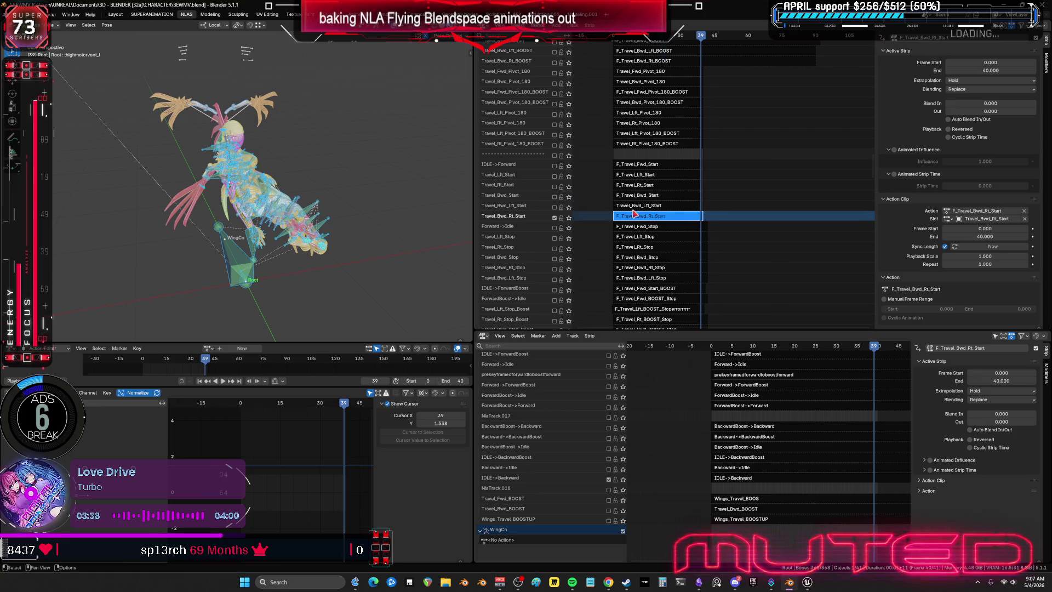
key("space")
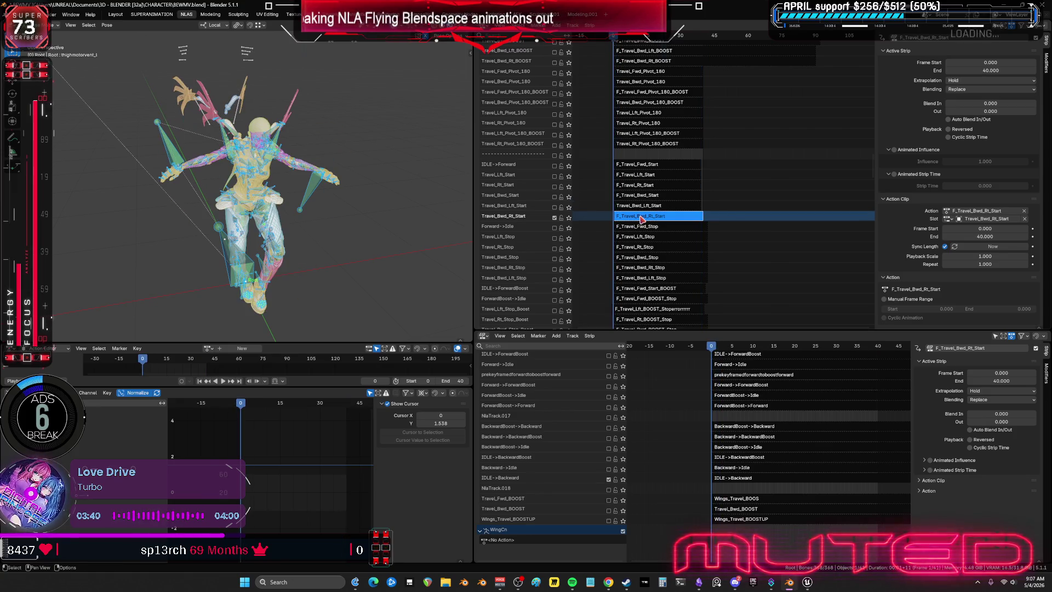
key("Tab")
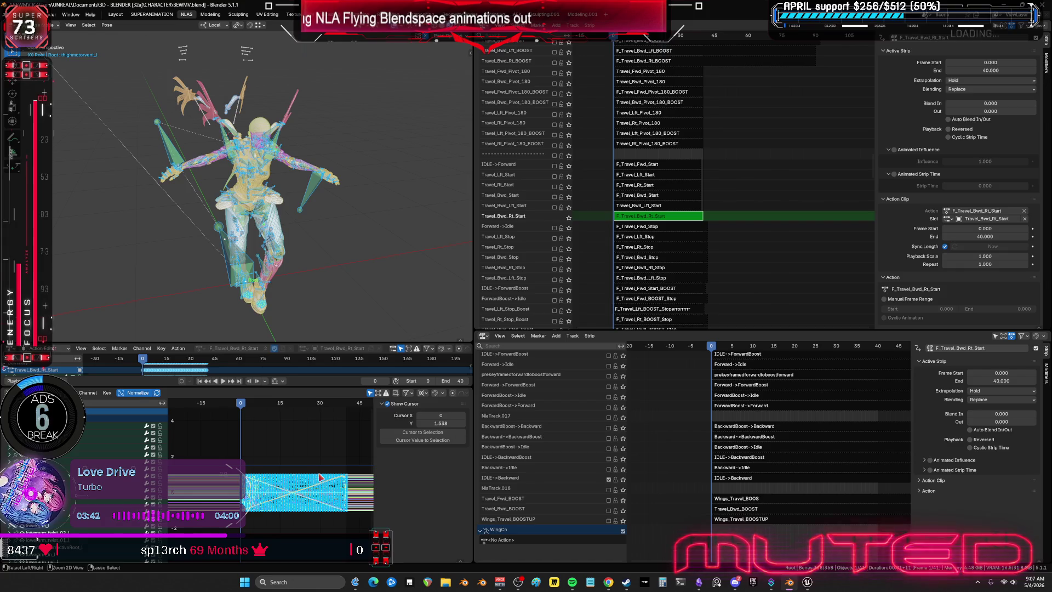
key("ctrl+space")
left_click_drag(881, 454, 851, 197)
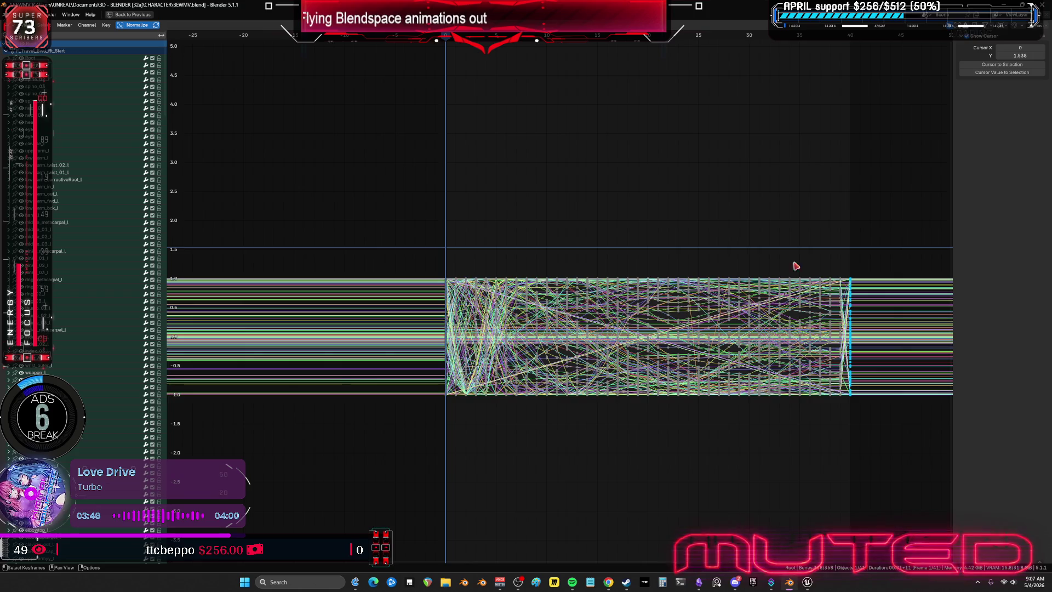
key("Delete")
key("a")
key("ctrl+space")
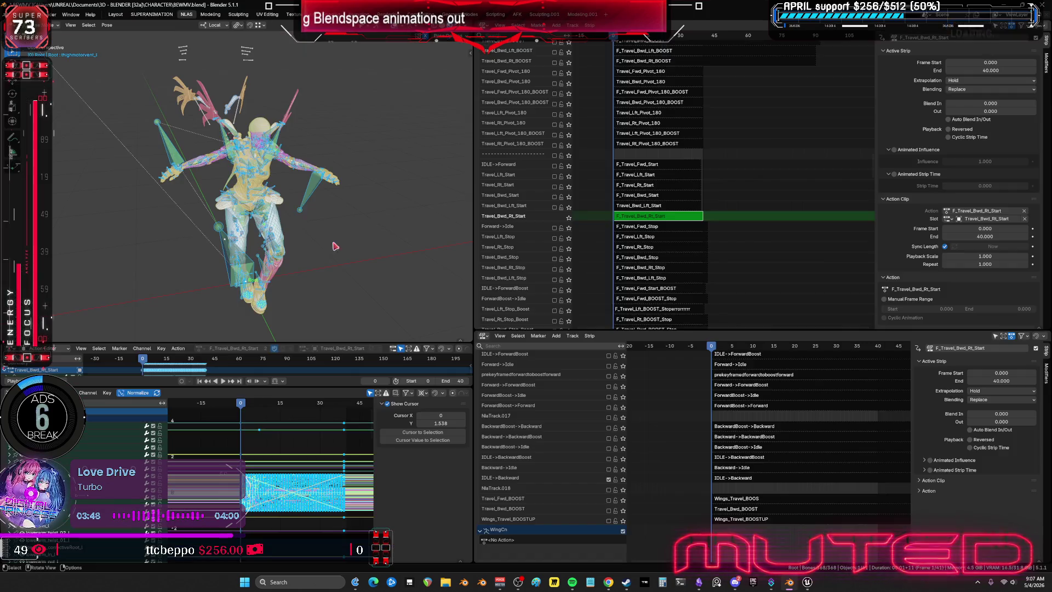
Run Bake Action via F3 search with end frame 39 to create the standalone action
key("F3")
key("Return")
left_click(331, 209)
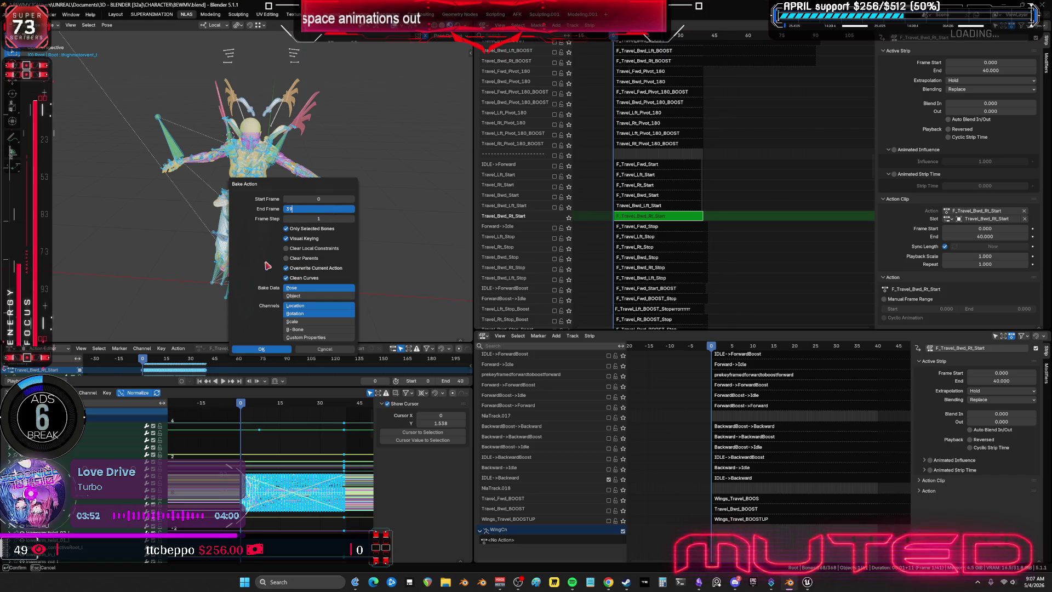
key("Return")
left_click(290, 349)
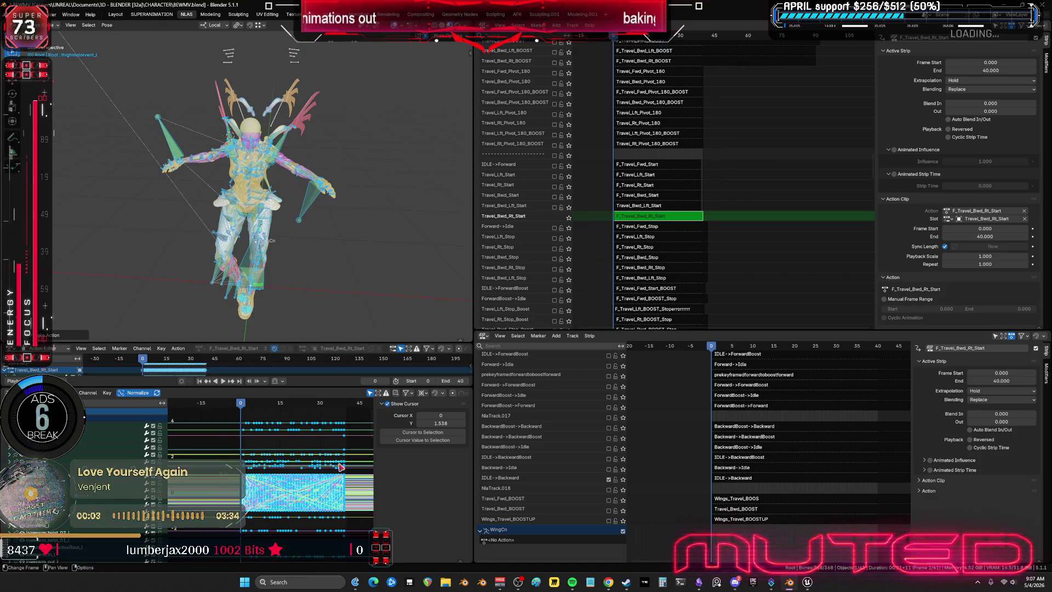
Inspect the baked curves, leave tweak mode and switch to the Obsidian state chart
key("ctrl+space")
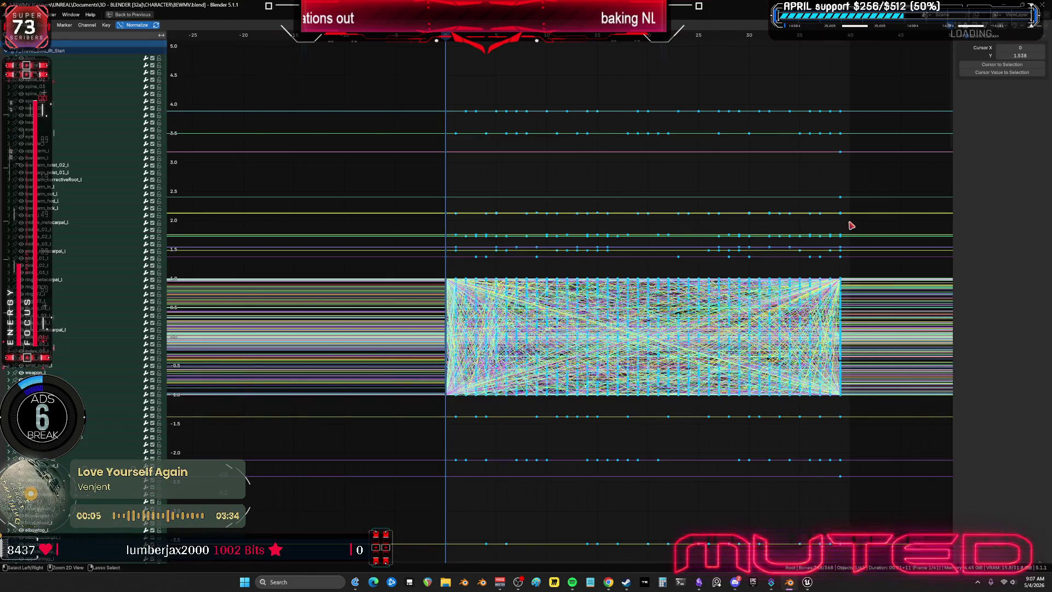
key("ctrl+space")
key("Tab")
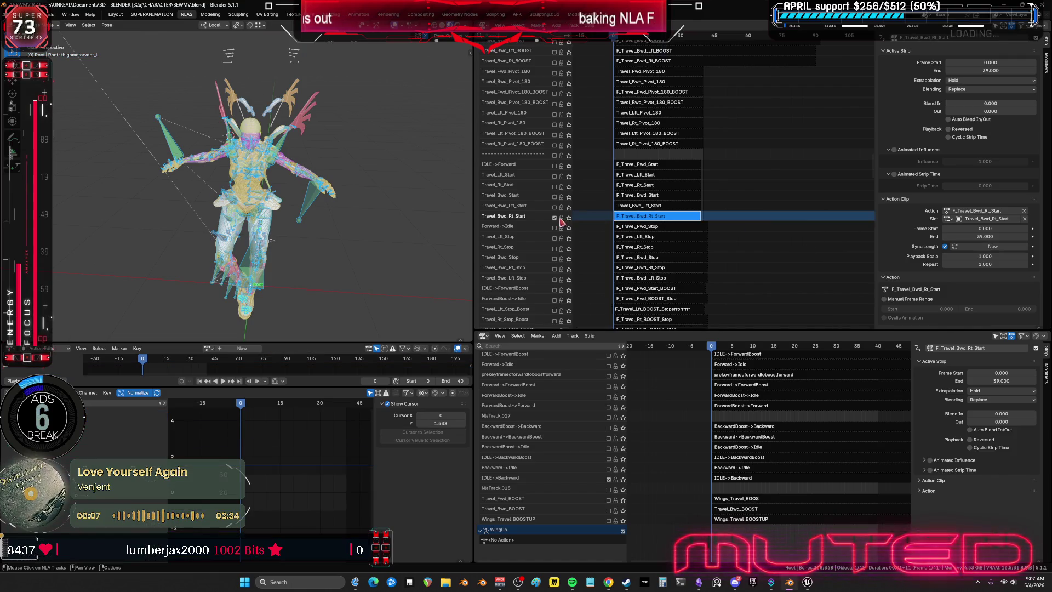
mouse_move(735, 582)
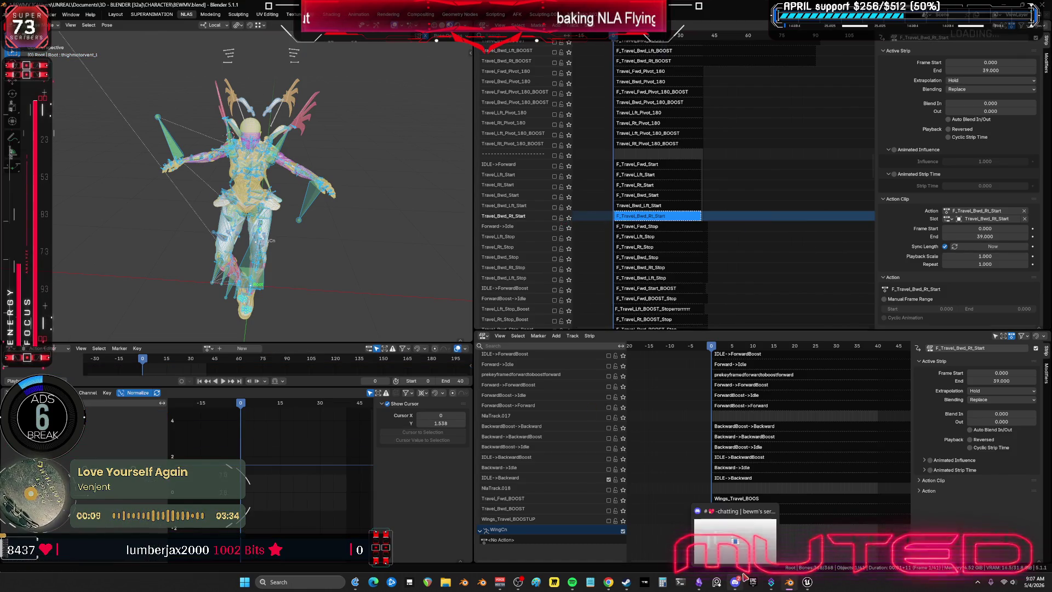
left_click(695, 585)
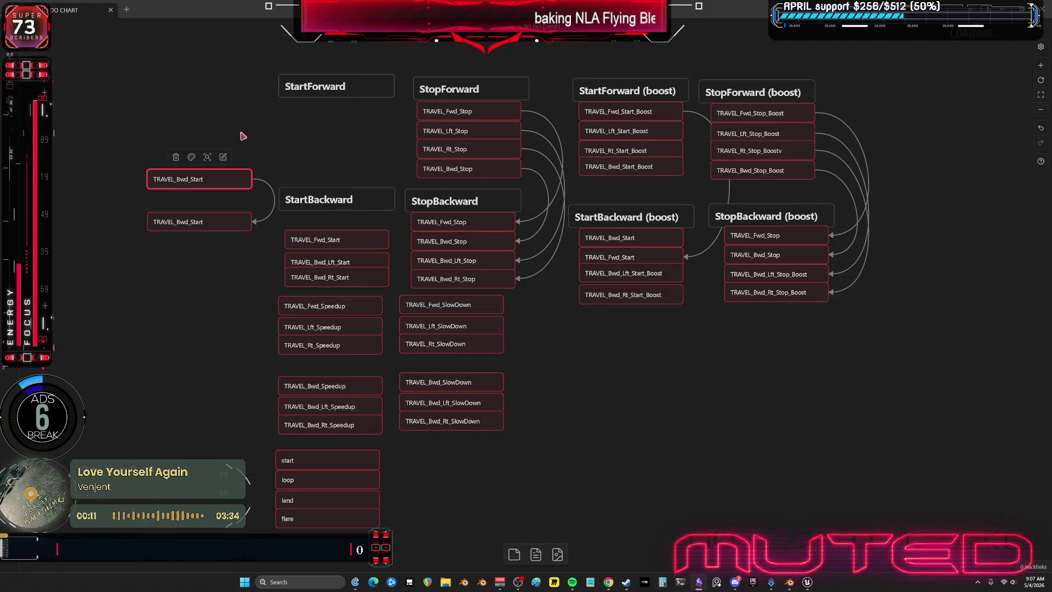
Select and nudge the stray TRAVEL Start nodes, then undo to restore the Start lists
left_click_drag(220, 114, 189, 261)
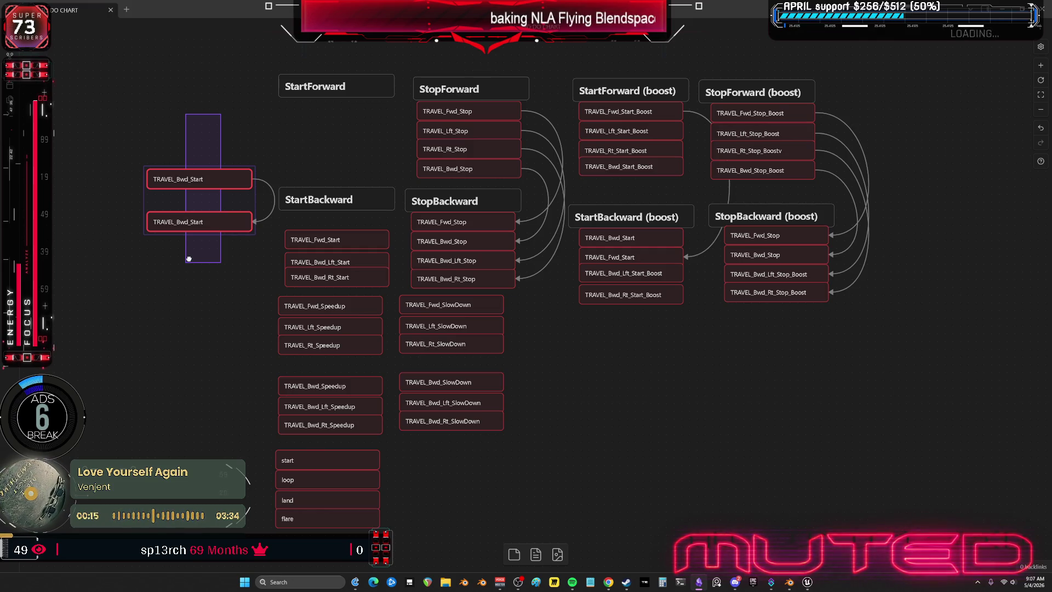
mouse_move(335, 146)
middle_mouse_down()
mouse_move(343, 242)
mouse_move(344, 229)
middle_mouse_up()
middle_click_drag(365, 192, 393, 168)
left_click(393, 168)
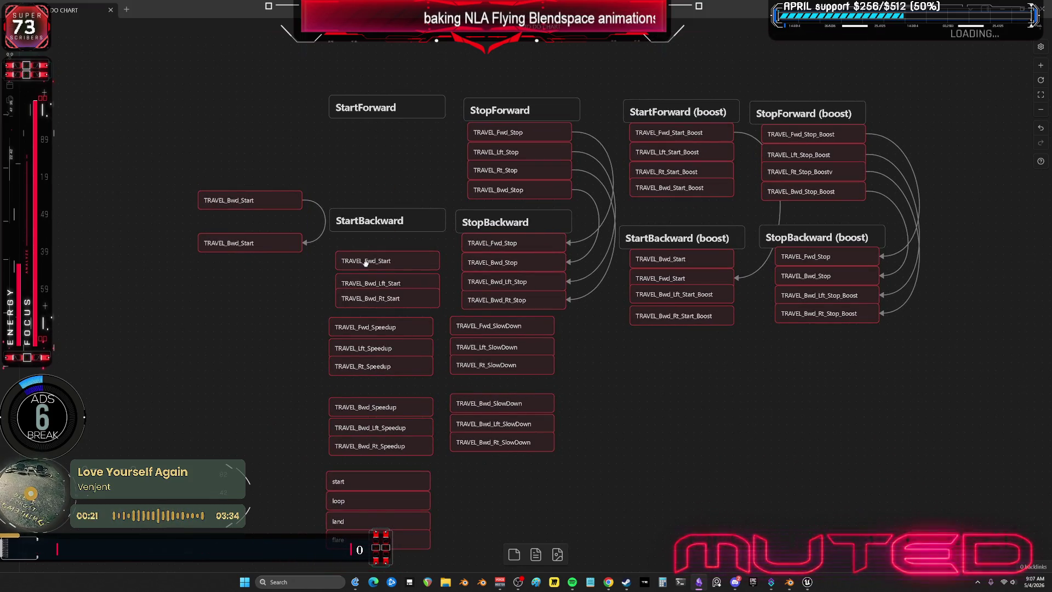
left_click_drag(364, 261, 368, 254)
key("ctrl+z")
key("ctrl+z")
key("ctrl+z")
Delete the eight StartForward/StartBackward child nodes and move the Speedup, SlowDown and phase nodes upper right
mouse_move(444, 231)
left_mouse_down()
mouse_move(307, 287)
mouse_move(444, 312)
left_mouse_up()
left_click_drag(311, 207, 436, 142, "shift")
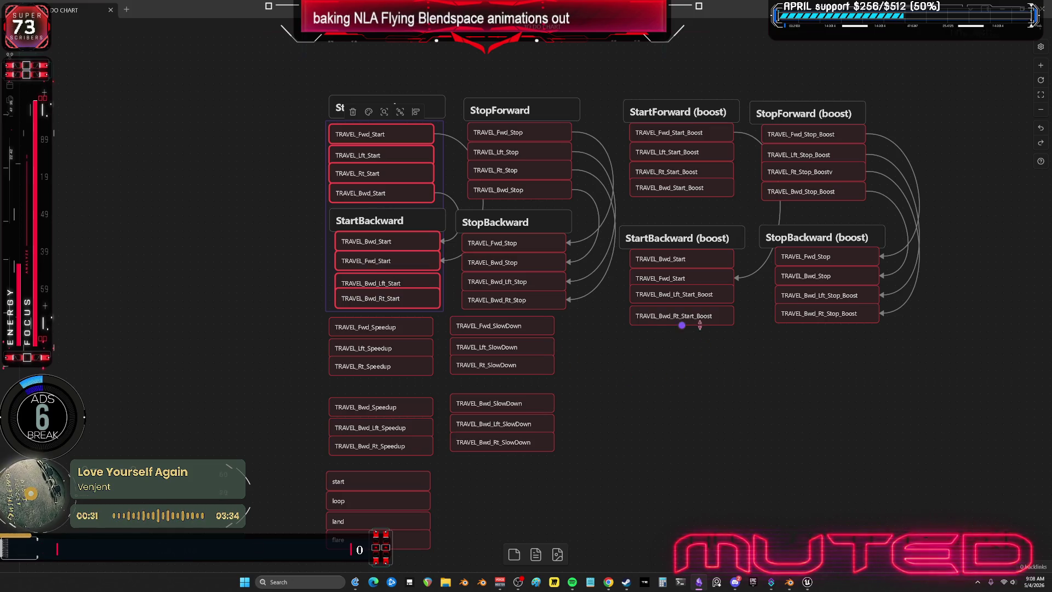
scroll(606, 331, "right", 2)
key("Delete")
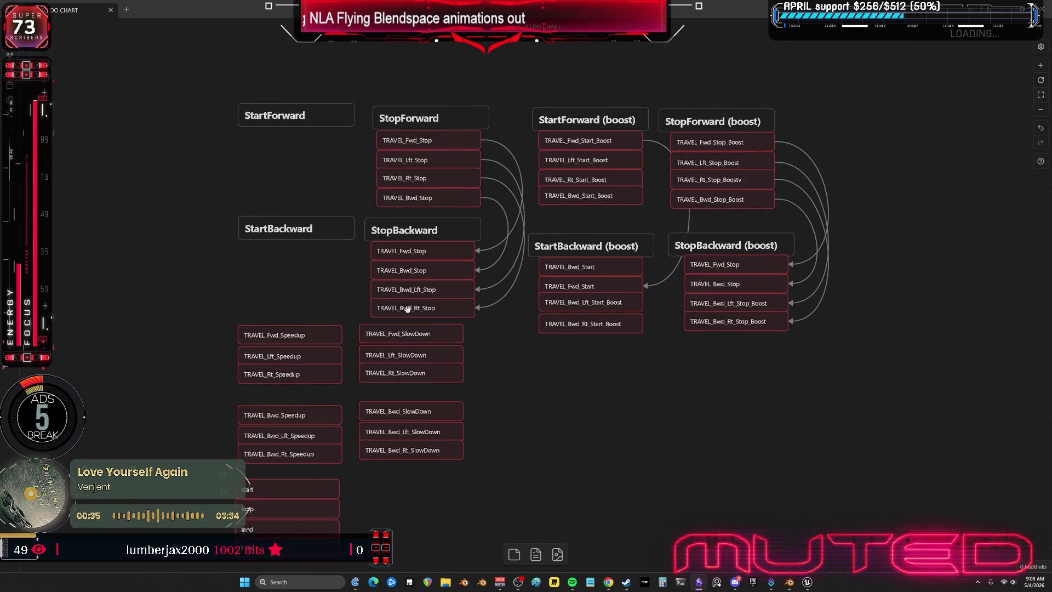
scroll(539, 452, "down", 3)
left_click_drag(538, 452, 239, 193)
scroll(454, 260, "right", 2)
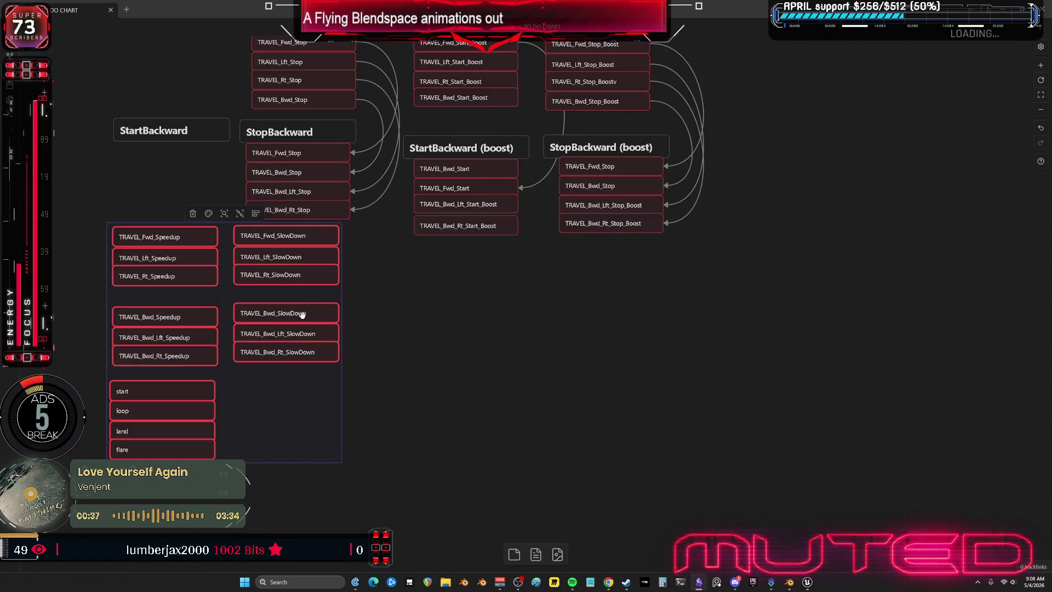
scroll(302, 402, "up", 3)
left_click_drag(302, 376, 933, 161)
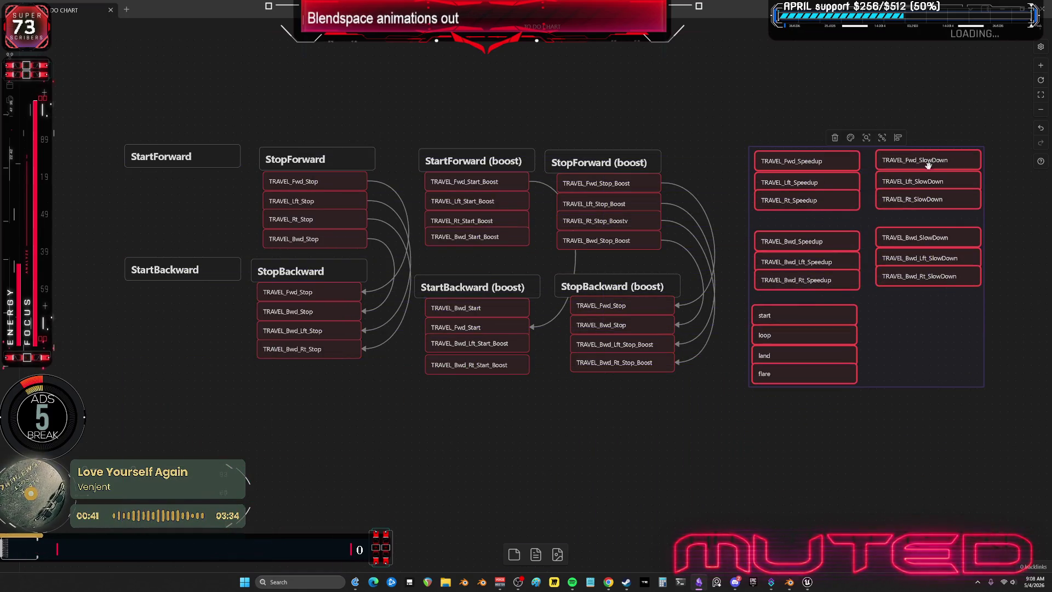
scroll(235, 207, "right", 1)
scroll(235, 207, "up", 2)
scroll(235, 207, "down", 2)
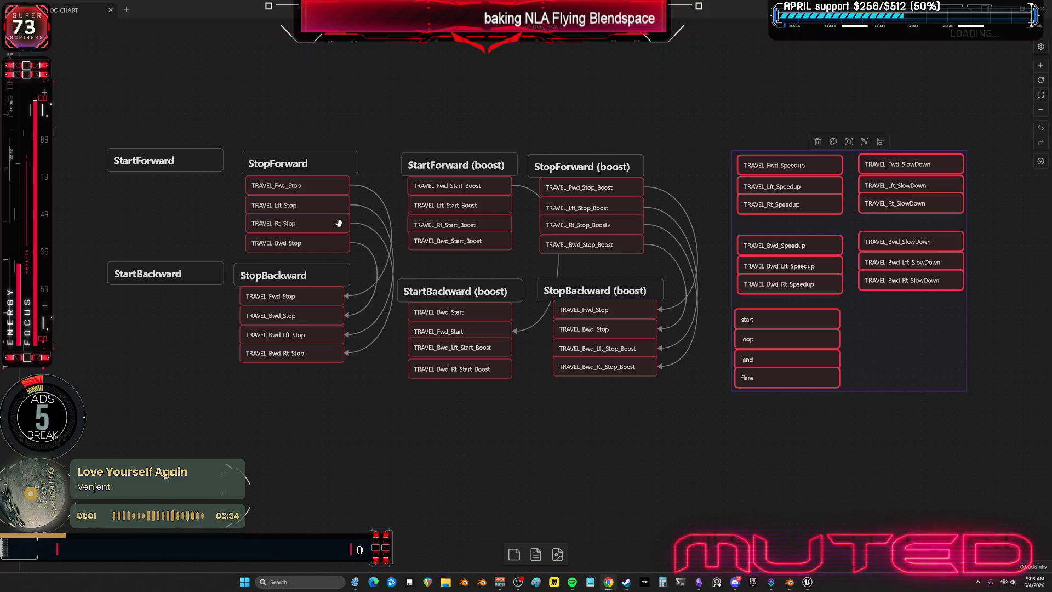
scroll(325, 321, "up", 2)
scroll(326, 349, "down", 1)
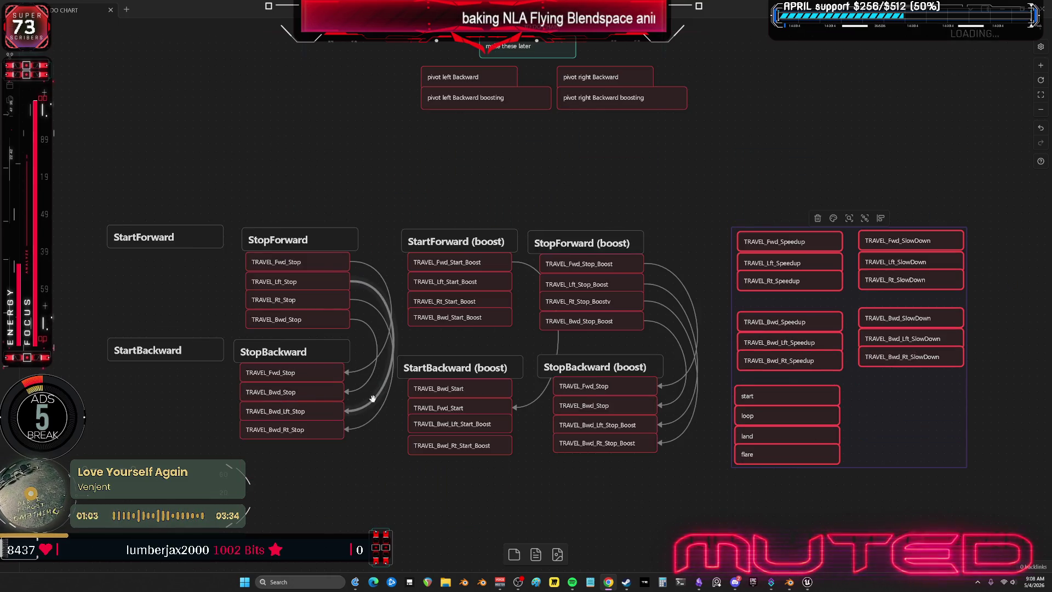
scroll(349, 354, "up", 2, "ctrl")
scroll(440, 362, "up", 1, "ctrl")
scroll(439, 363, "left", 2, "shift")
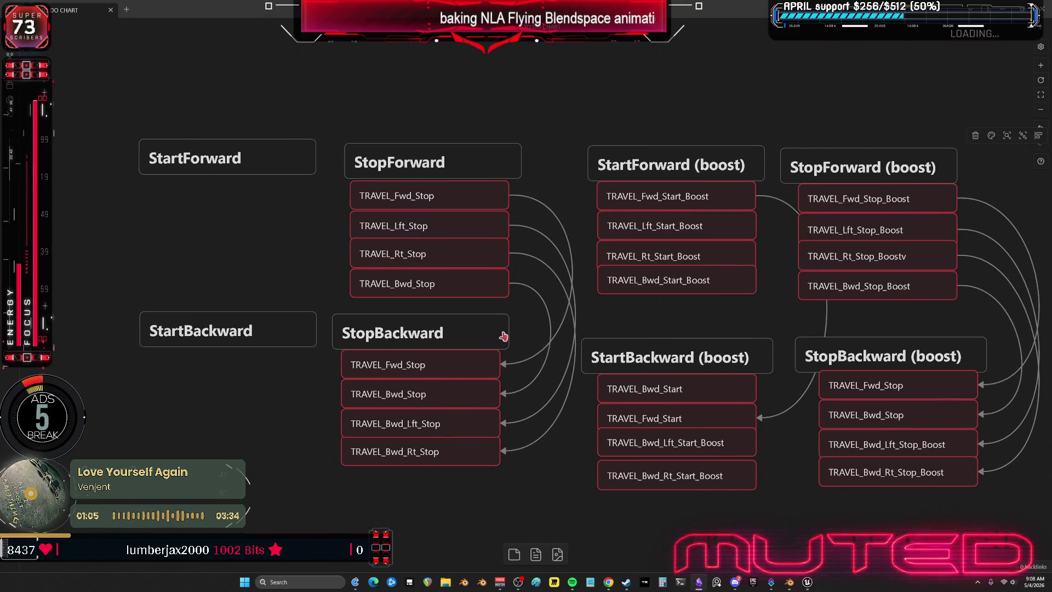
Rearrange the Stop nodes, pulling TRAVEL_Bwd_Lft_Stop and TRAVEL_Fwd_Stop out of the StopBackward list
mouse_move(247, 403)
left_mouse_down()
mouse_move(276, 159)
mouse_move(140, 162)
left_mouse_up()
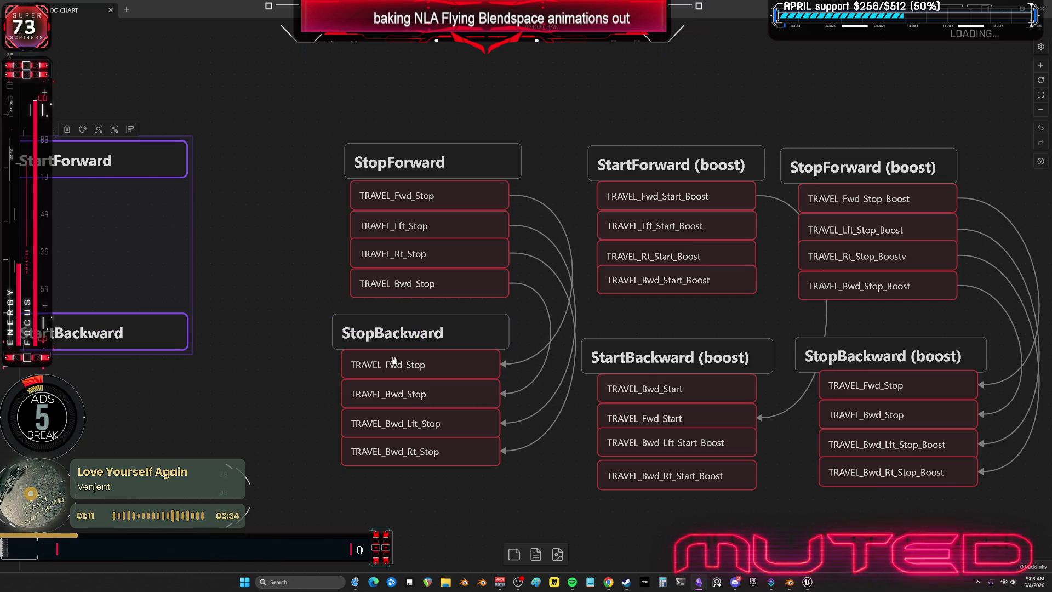
middle_click_drag(280, 325, 345, 312)
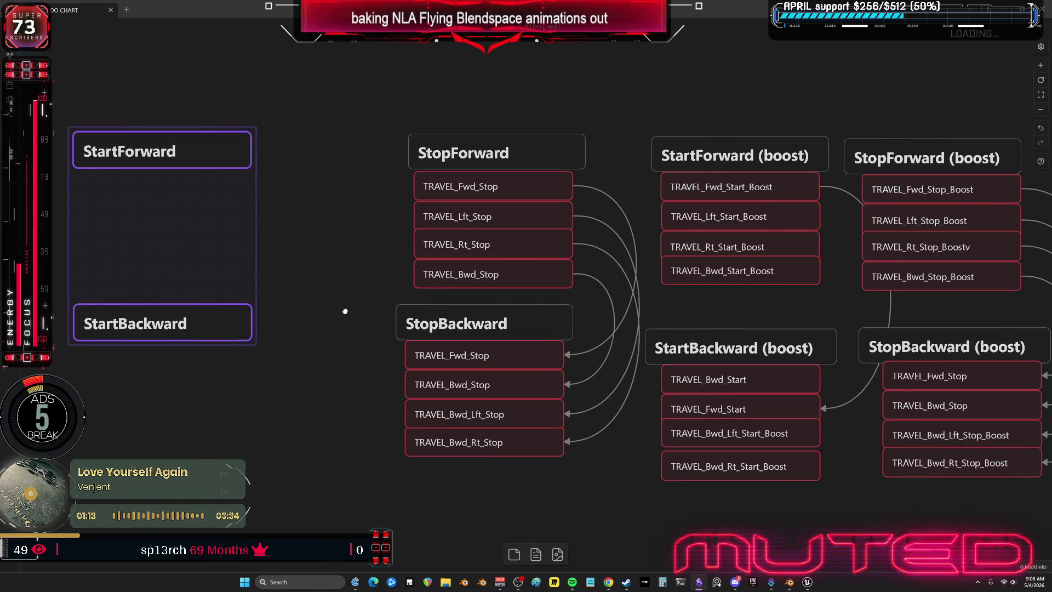
left_click_drag(357, 381, 411, 358)
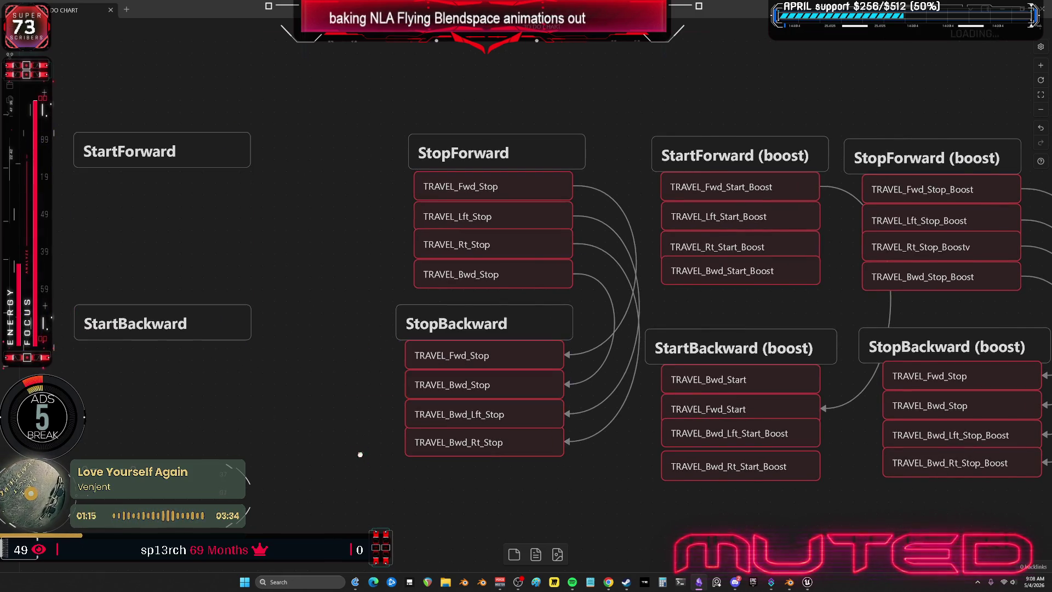
left_click_drag(354, 463, 440, 418)
left_click(359, 266)
left_click_drag(368, 237, 575, 169)
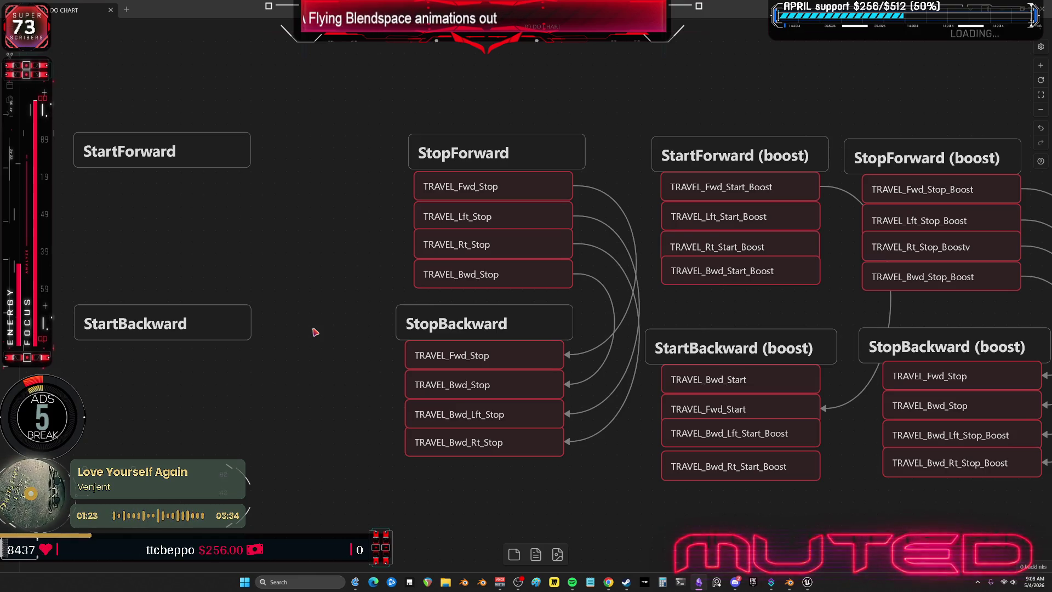
mouse_move(503, 416)
left_mouse_down()
mouse_move(314, 225)
mouse_move(498, 414)
left_mouse_up()
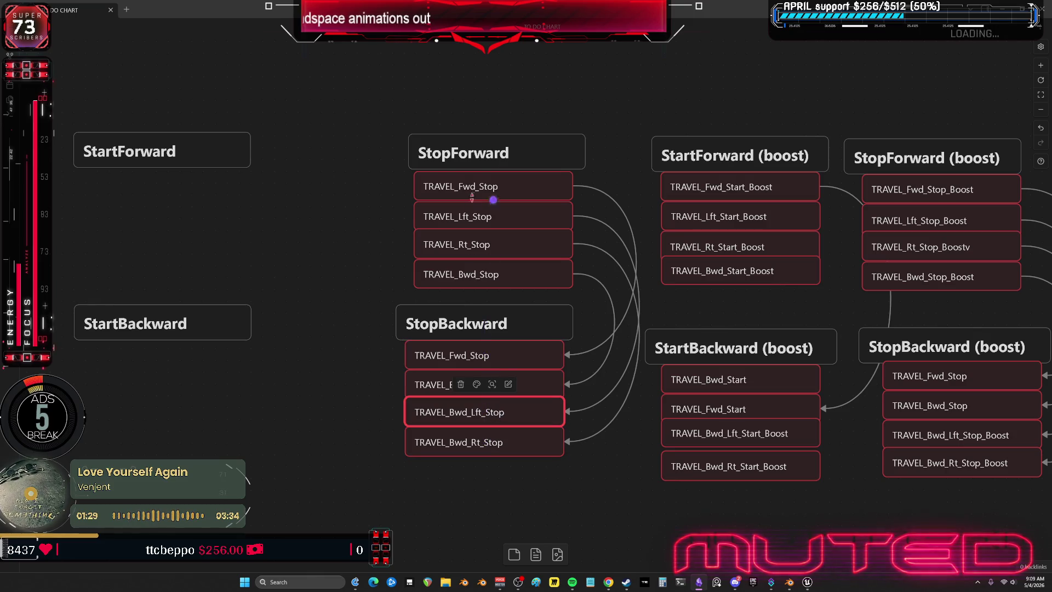
mouse_move(486, 355)
left_mouse_down()
mouse_move(343, 265)
mouse_move(312, 223)
mouse_move(403, 322)
mouse_move(487, 355)
left_mouse_up()
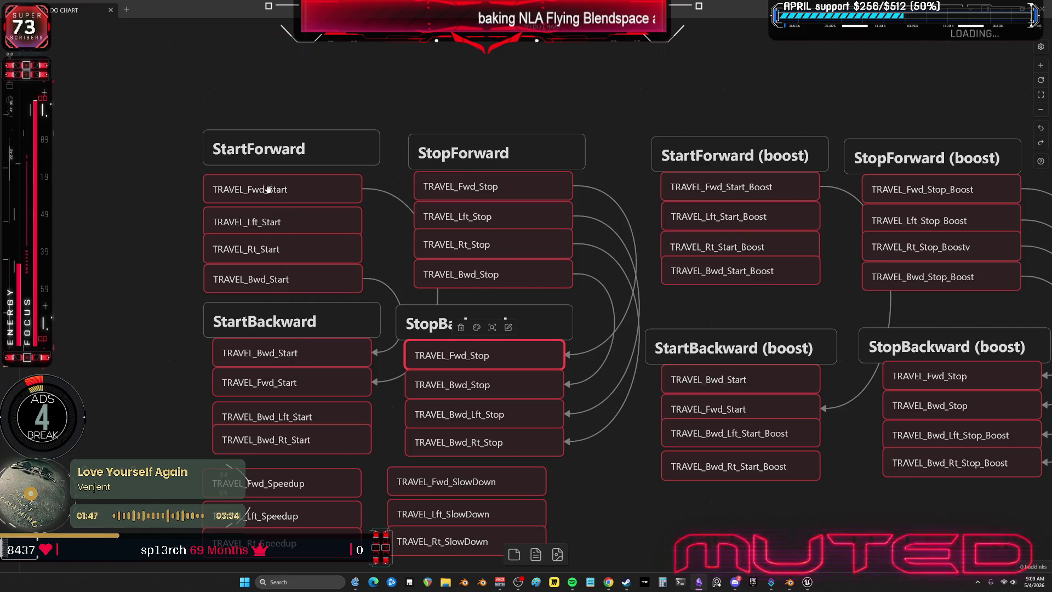
Check the TRAVEL_Fwd_Start nodes, select the StartForward and StartBackward groups and switch back to Blender
left_click(270, 190)
left_click_drag(176, 235, 241, 229)
left_click(305, 374)
left_click(169, 353)
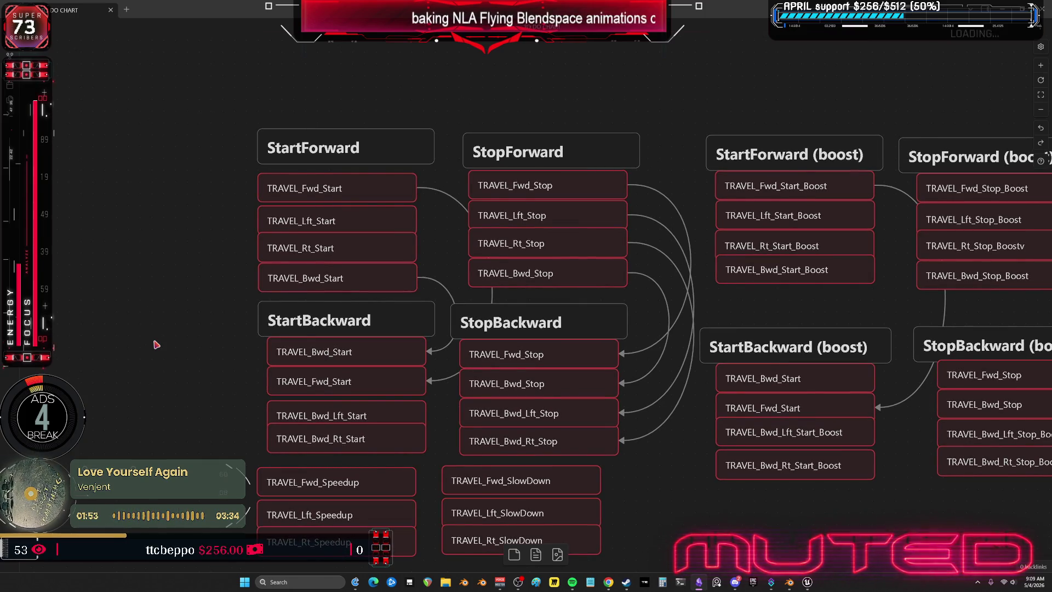
right_click(153, 335)
left_click(148, 263)
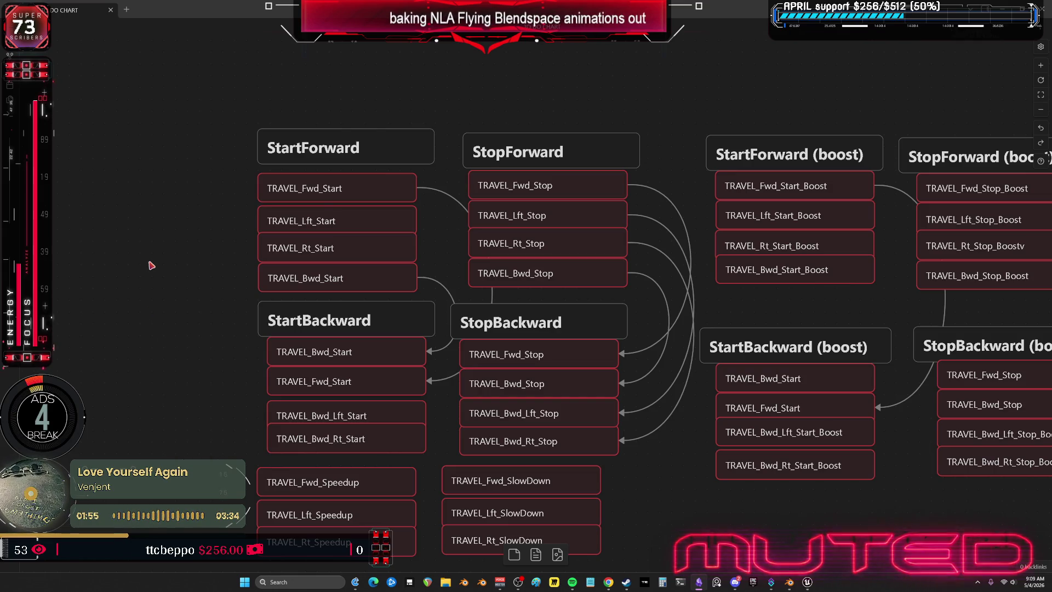
left_click_drag(192, 75, 335, 451)
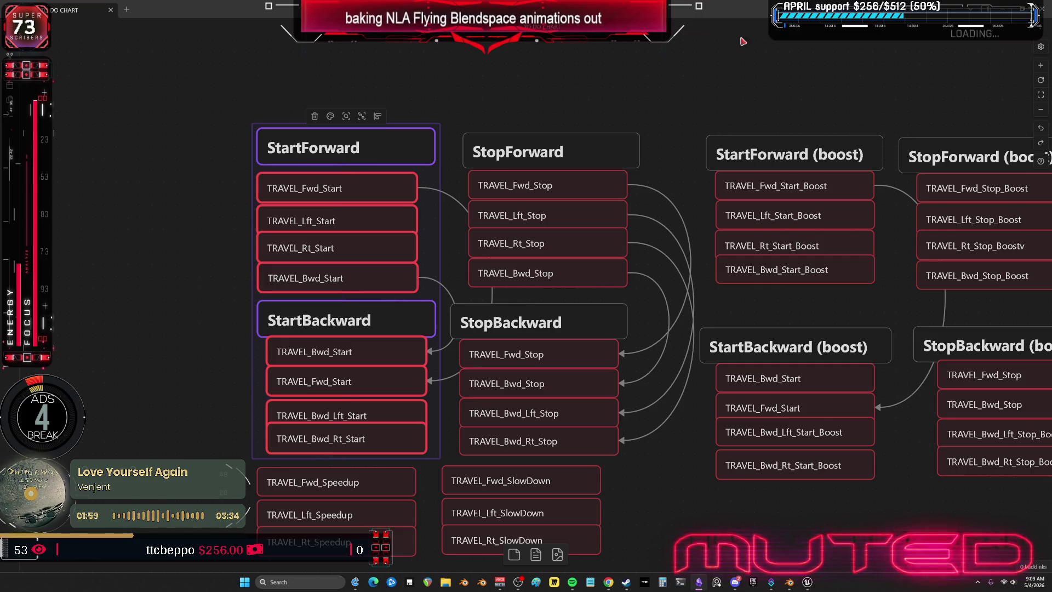
key("alt+Tab")
middle_click_drag(724, 242, 682, 225)
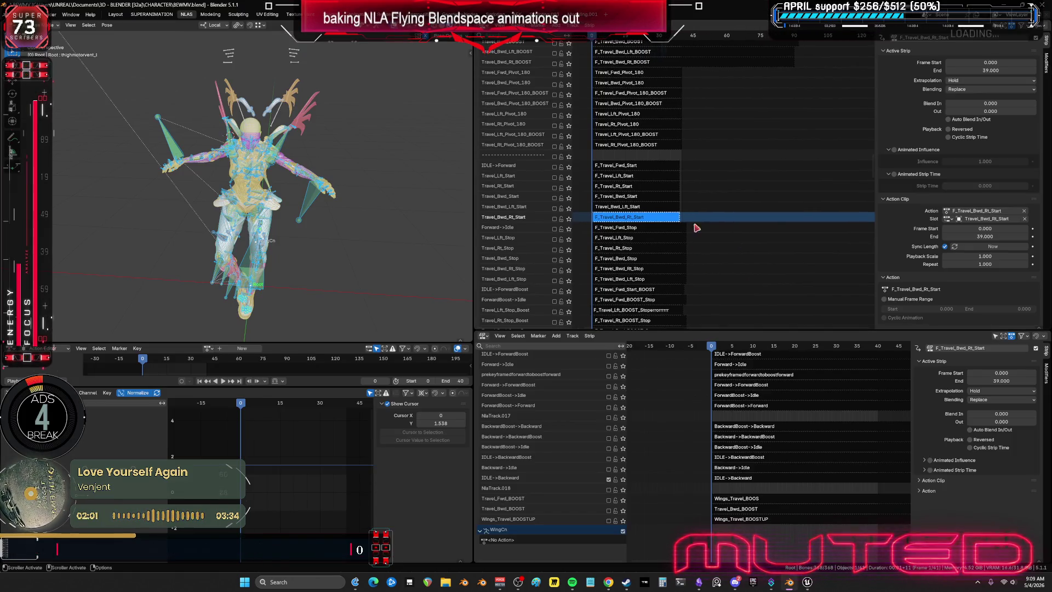
scroll(518, 169, "up", 5)
scroll(518, 168, "up", 5)
scroll(519, 169, "up", 5)
scroll(518, 169, "up", 5)
Scroll the NLA track list up to the travel Pivot, Start and Stop tracks
mouse_move(664, 218)
middle_mouse_down()
mouse_move(663, 280)
mouse_move(740, 39)
middle_mouse_up()
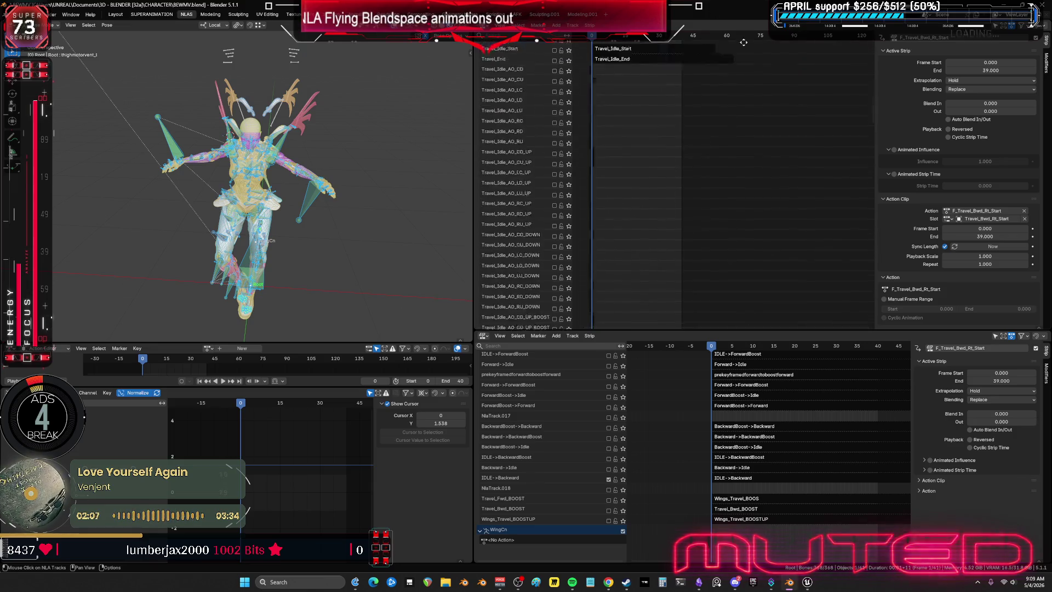
scroll(697, 265, "down", 2)
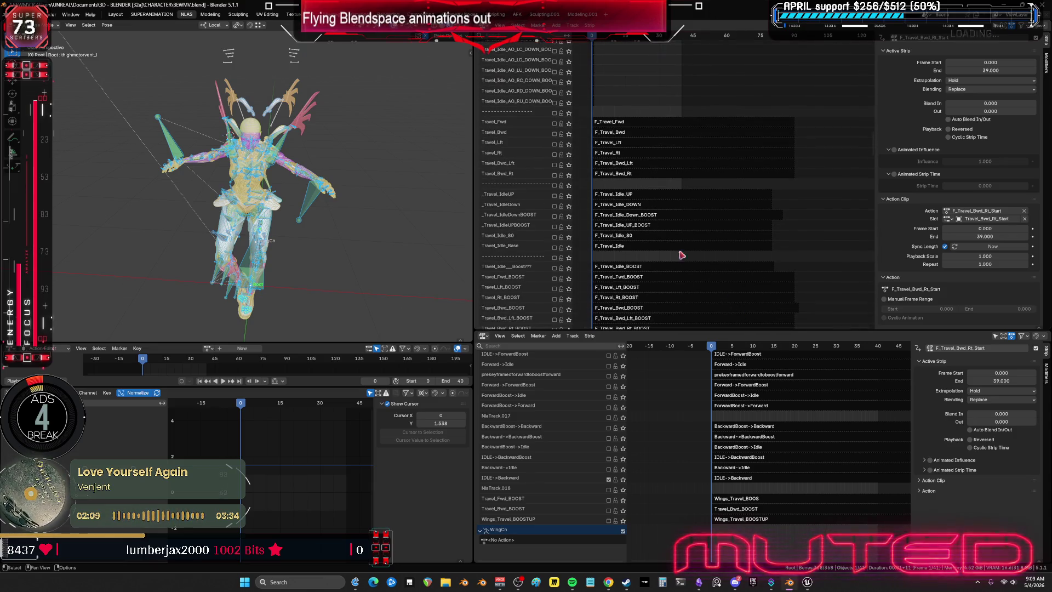
scroll(674, 237, "down", 3)
scroll(664, 134, "down", 3)
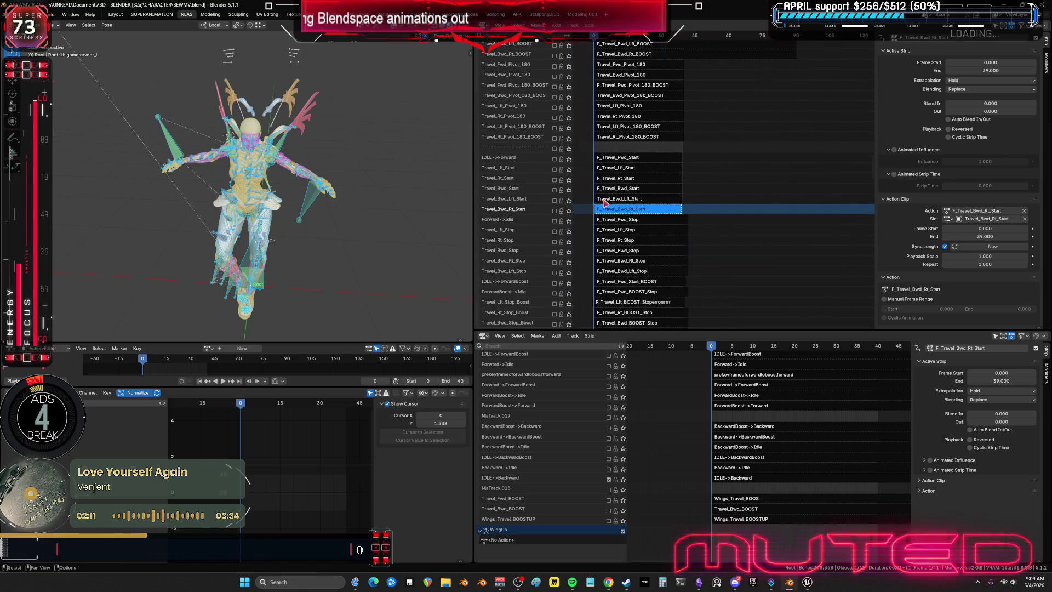
scroll(519, 138, "down", 1)
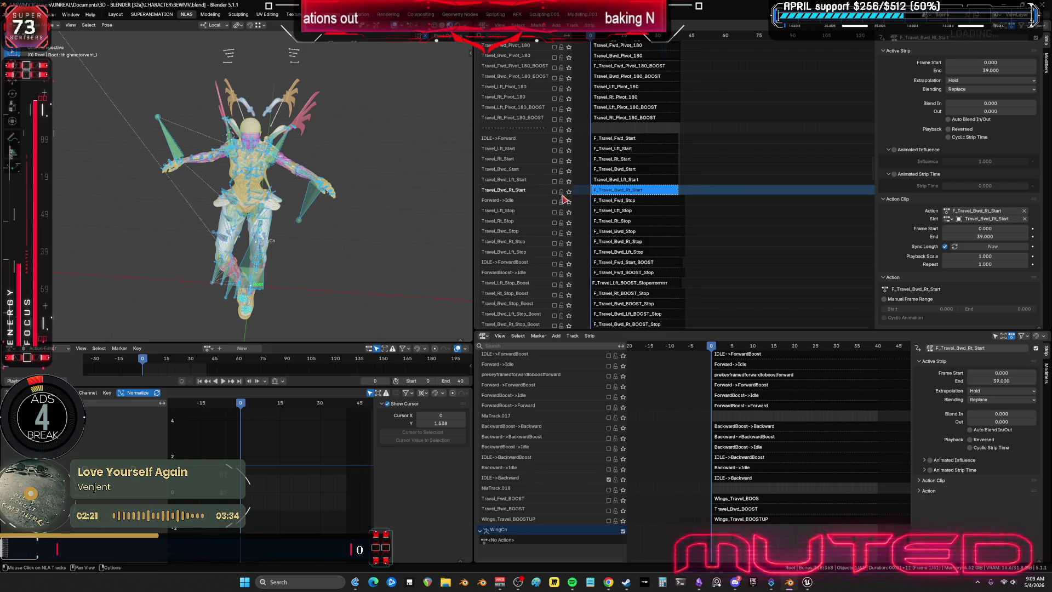
Insert an empty track after the Start group and rename it to a dashed separator
right_click(507, 204)
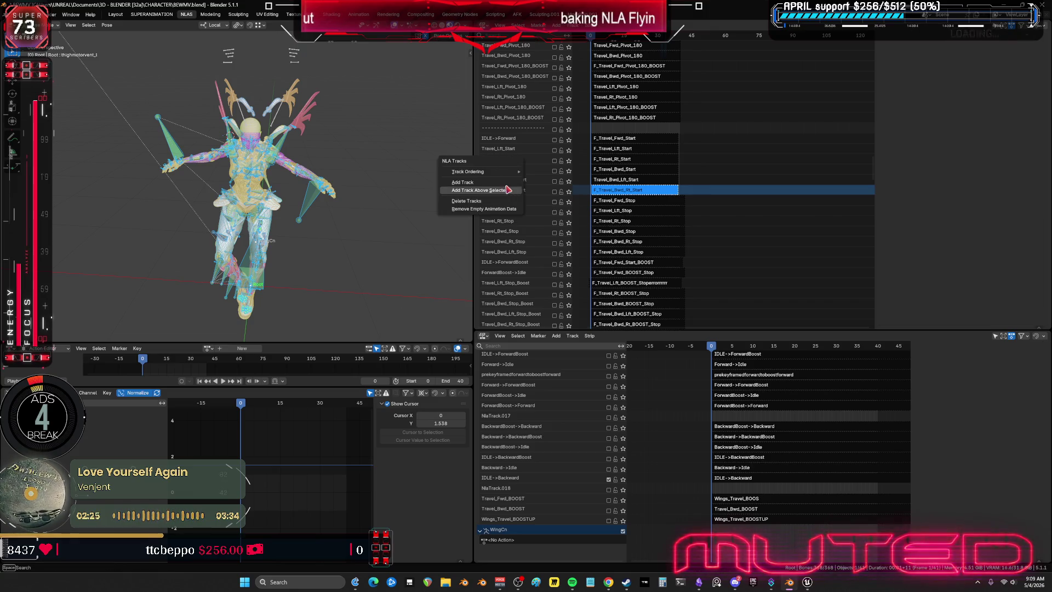
left_click(524, 201)
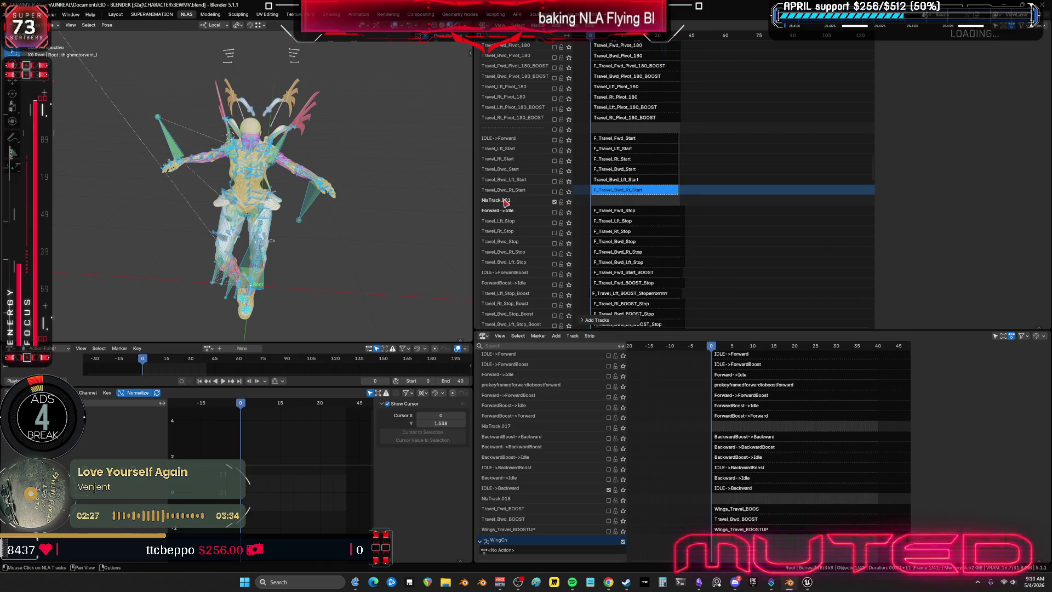
double_click(536, 202)
type("------------")
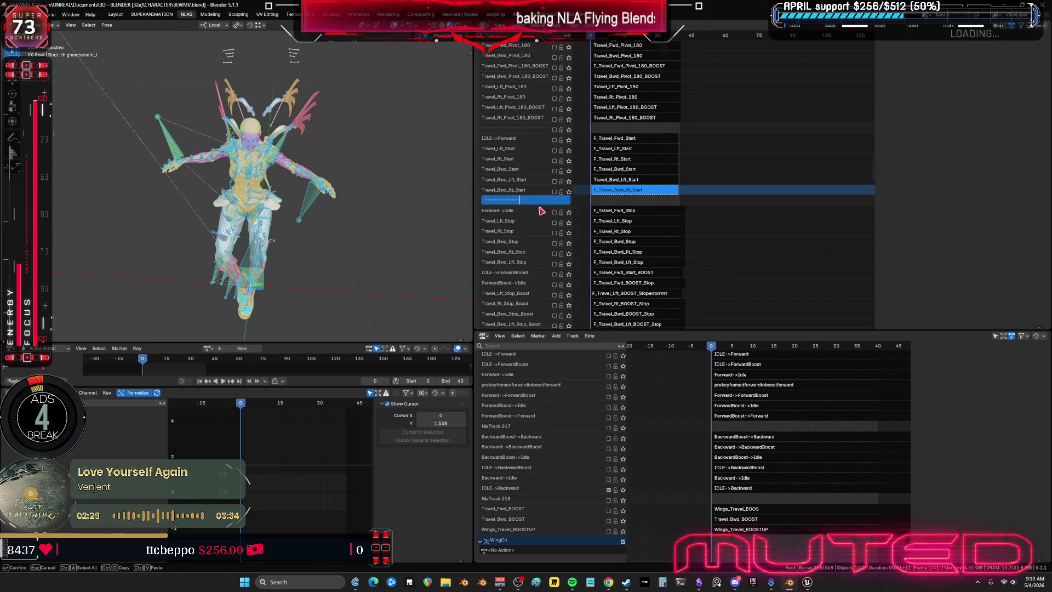
key("Return")
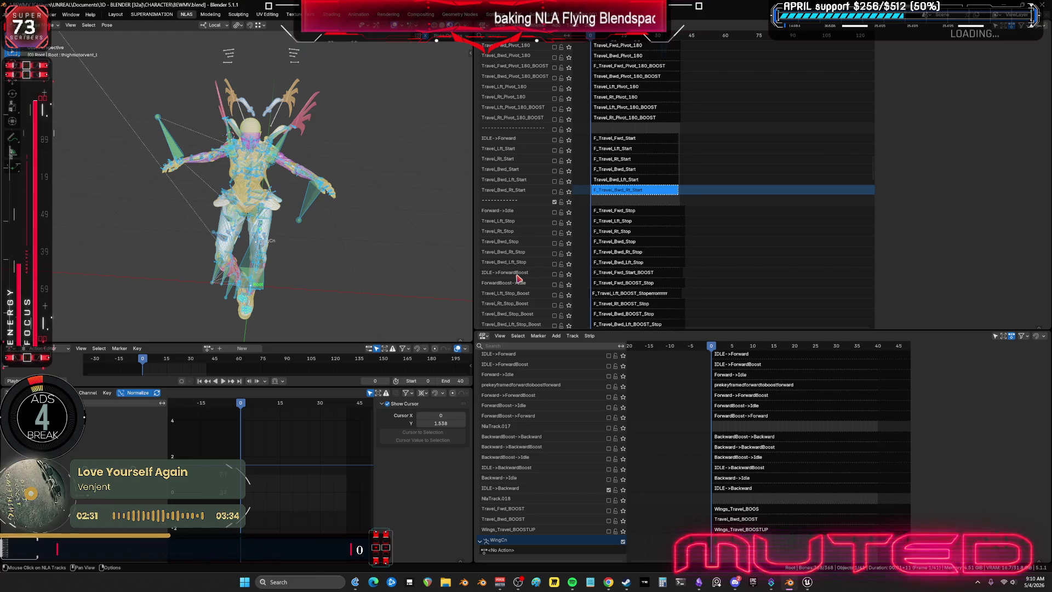
Insert a second empty track after the Stop group and rename it to dashes as well
right_click(518, 279)
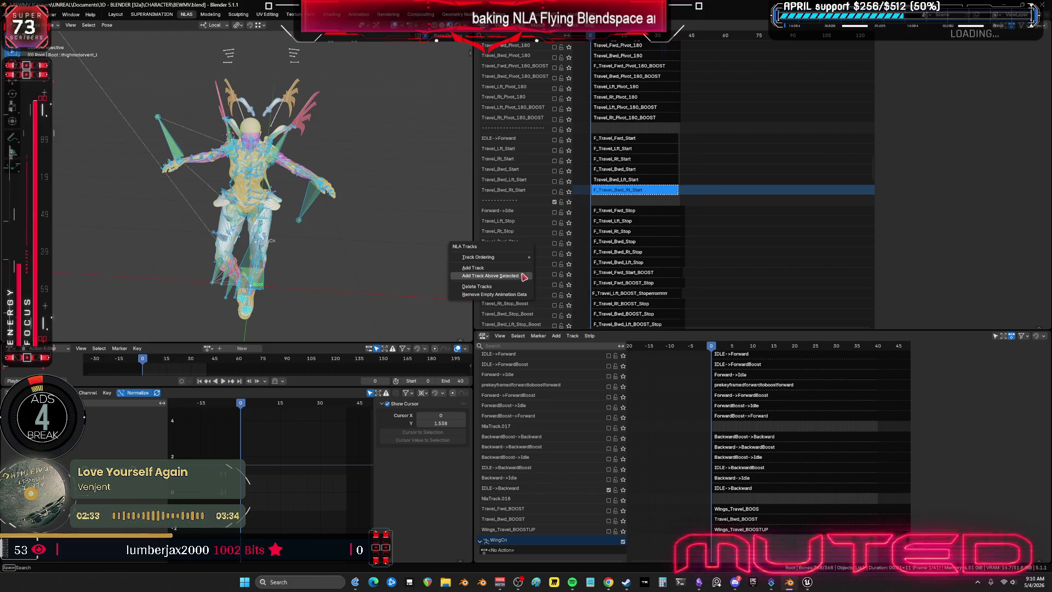
left_click(523, 277)
double_click(498, 272)
type("------------------")
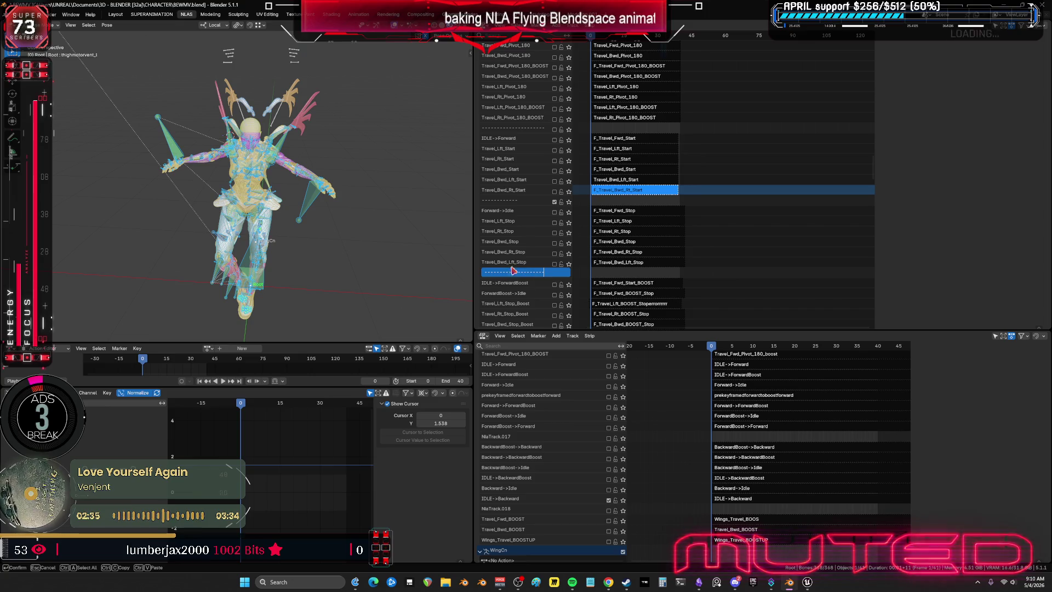
key("Return")
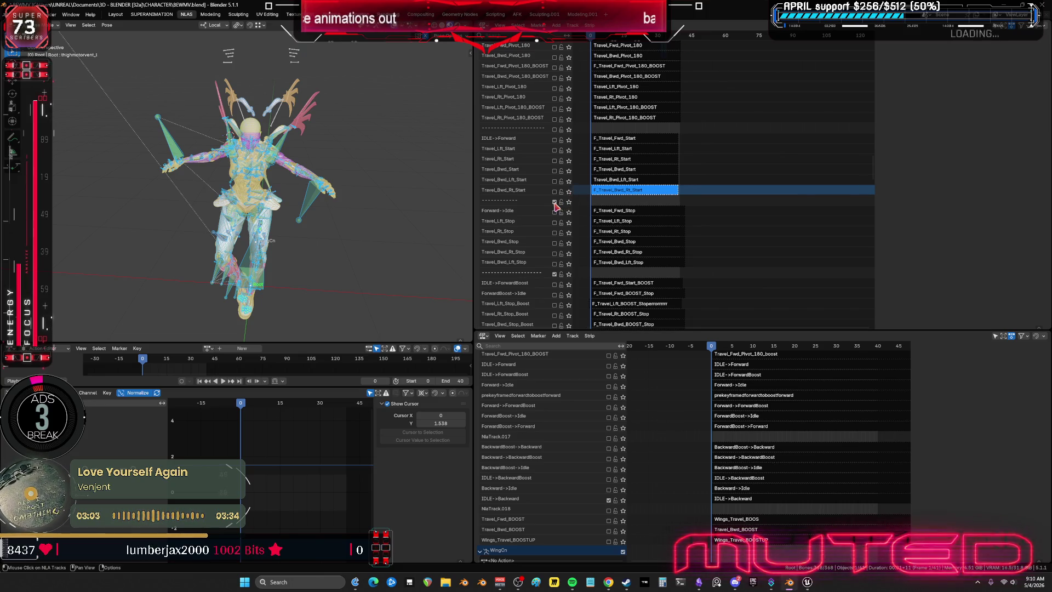
Hide viewport overlays, play the travel animation on the character, then select F_Travel_Fwd_Stop
mouse_move(682, 193)
middle_mouse_down()
mouse_move(710, 304)
mouse_move(731, 232)
middle_mouse_up()
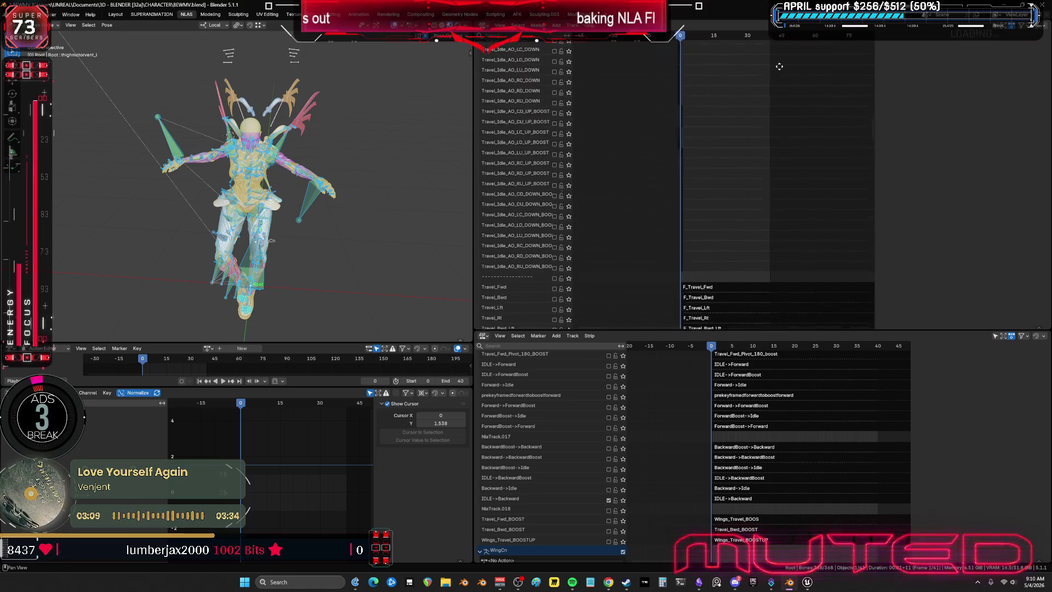
mouse_move(730, 232)
middle_mouse_down()
mouse_move(754, 309)
mouse_move(772, 143)
middle_mouse_up()
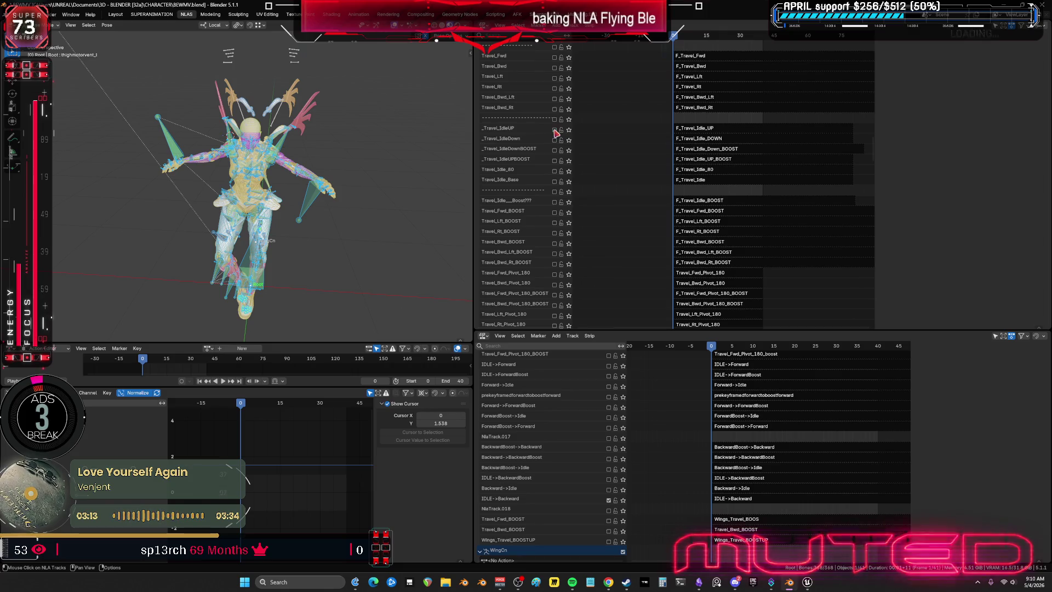
scroll(555, 164, "down", 3)
scroll(550, 222, "down", 3)
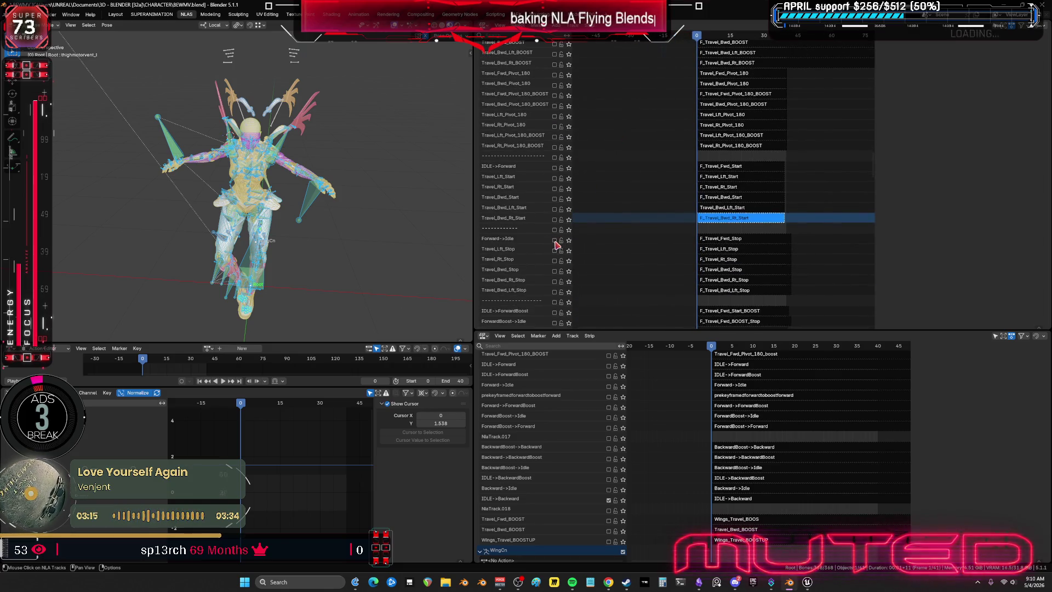
middle_click_drag(364, 252, 267, 262)
key("shift+alt+z")
key("space")
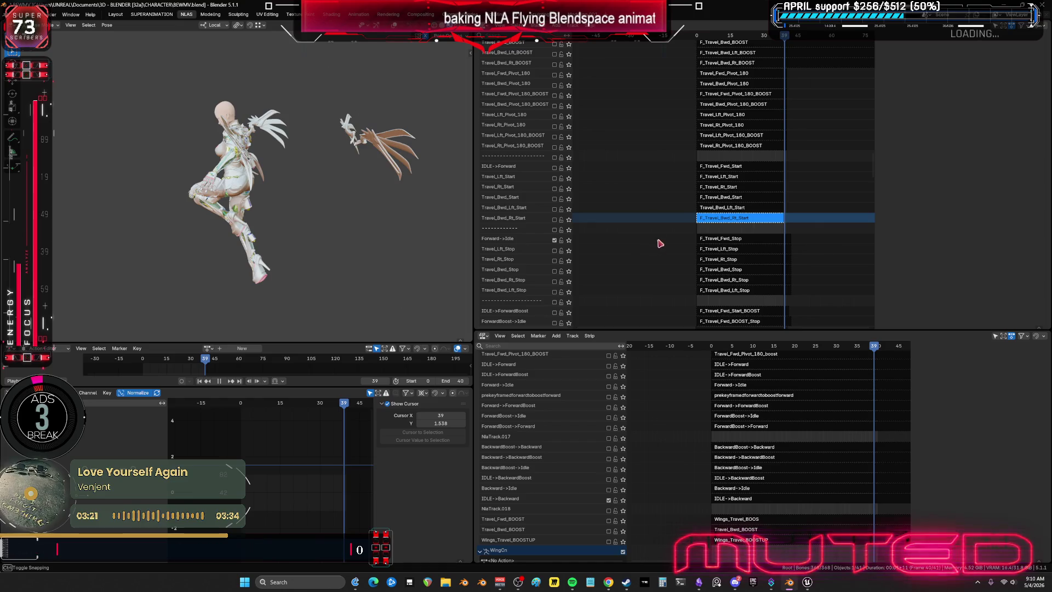
left_click(716, 239)
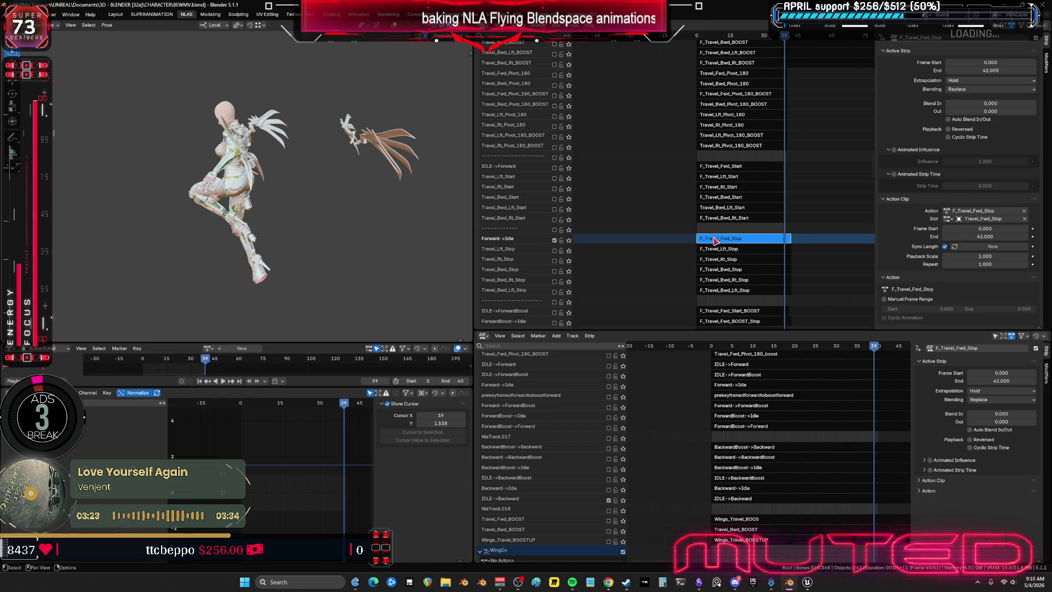
Enter tweak mode on F_Travel_Fwd_Stop and inspect its last frames in the maximized graph editor
key("Tab")
scroll(279, 179, "up", 5)
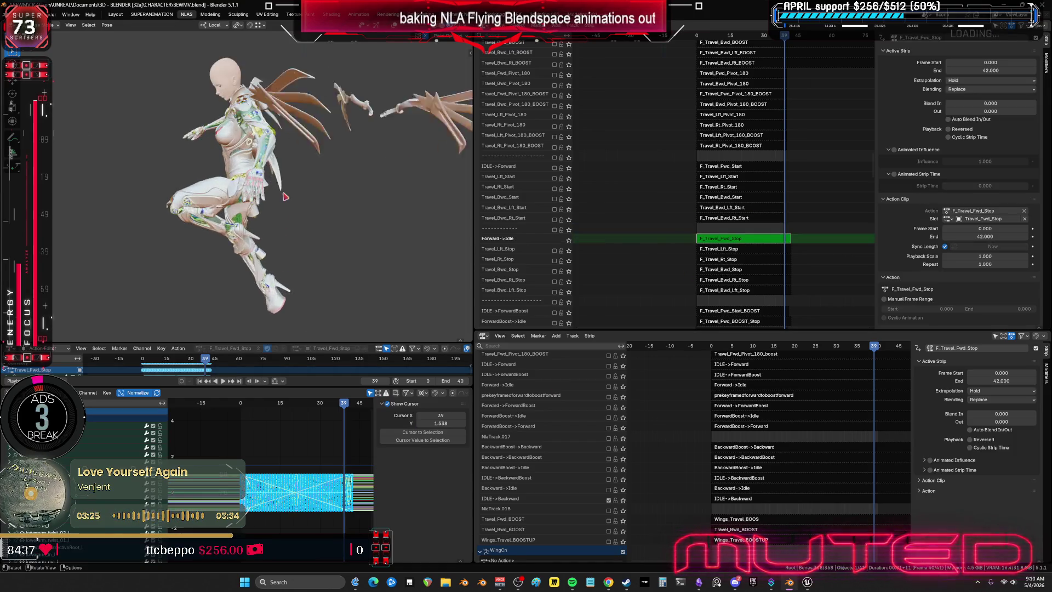
key("ctrl+space")
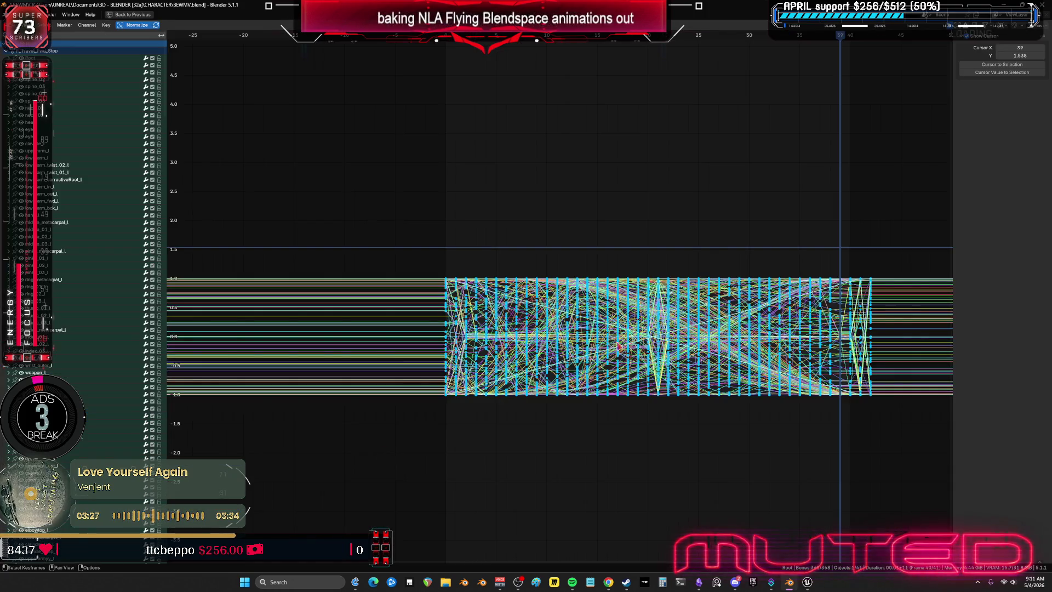
mouse_move(903, 315)
middle_mouse_down("ctrl")
mouse_move(683, 330)
mouse_move(598, 301)
middle_mouse_up("ctrl")
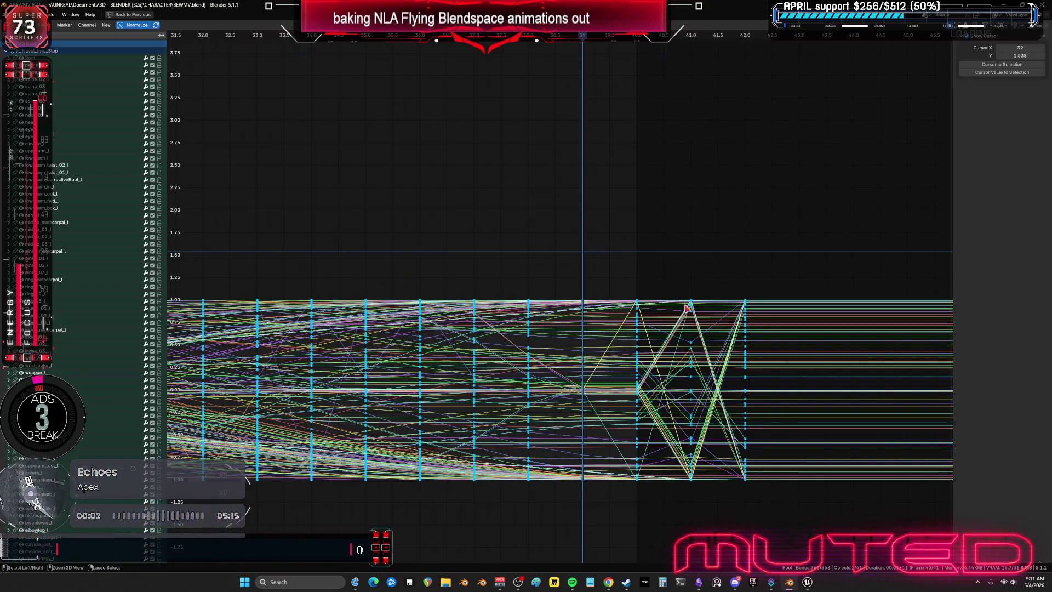
key("ctrl+space")
Step around frame 40, select the trailing keys past it so the action ends at 40, and leave tweak mode
left_click(295, 406)
key("Left")
key("Left")
key("Left")
key("Right")
key("Right")
key("Right")
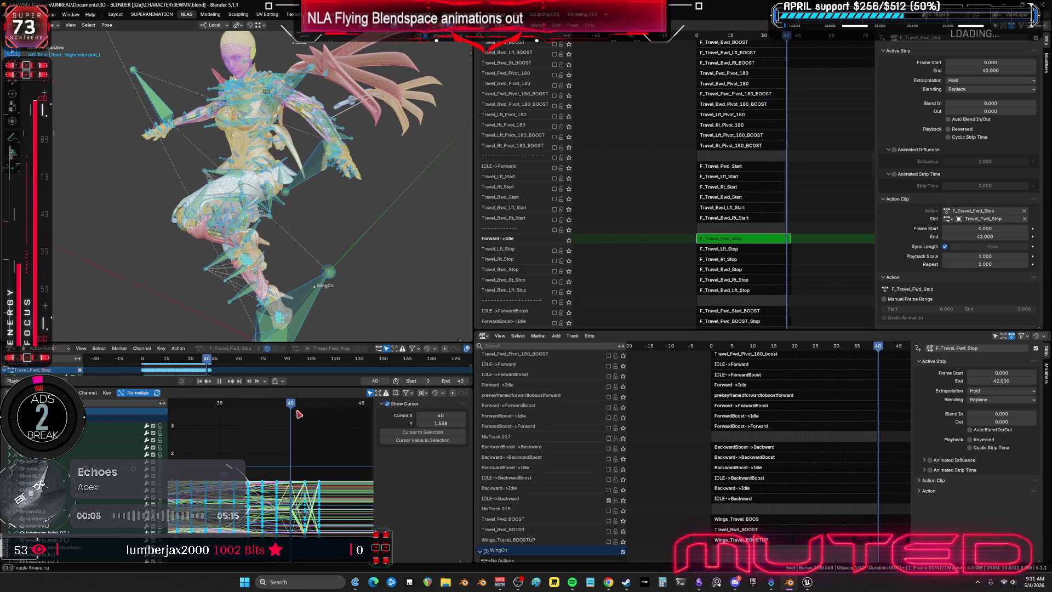
key("Right")
left_click_drag(313, 413, 290, 413)
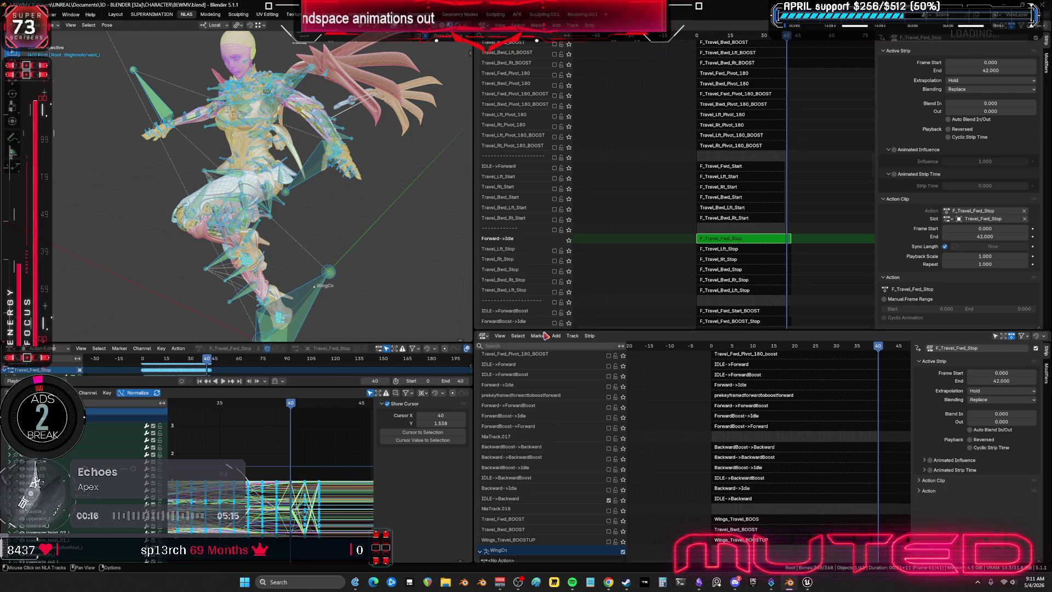
mouse_move(347, 461)
left_mouse_down()
mouse_move(300, 549)
mouse_move(312, 530)
left_mouse_up()
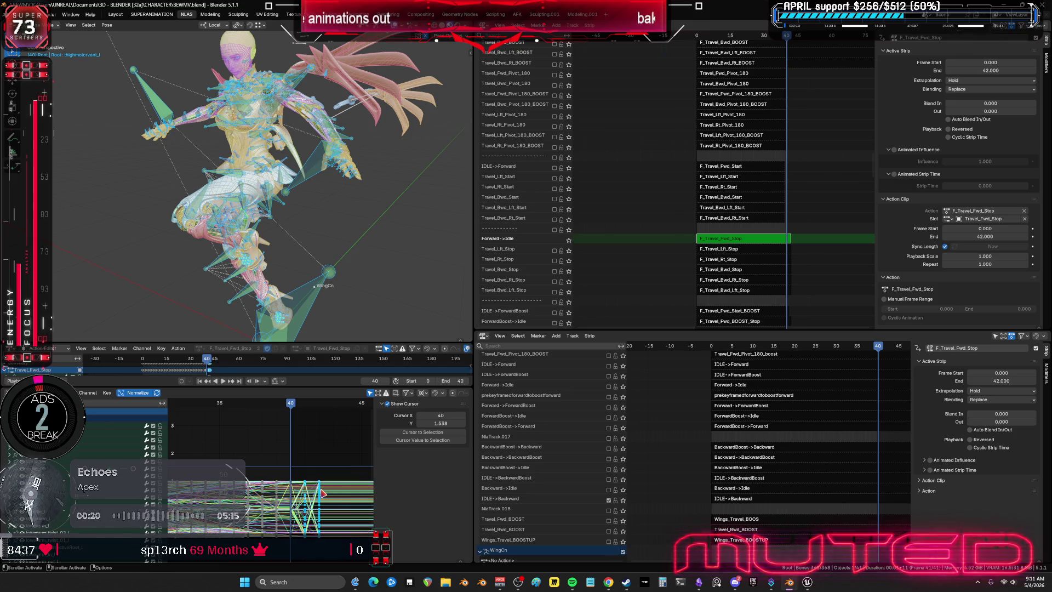
key("Tab")
Check the end keys of the F_Travel_Lft_Stop action without deleting anything
left_click(709, 251)
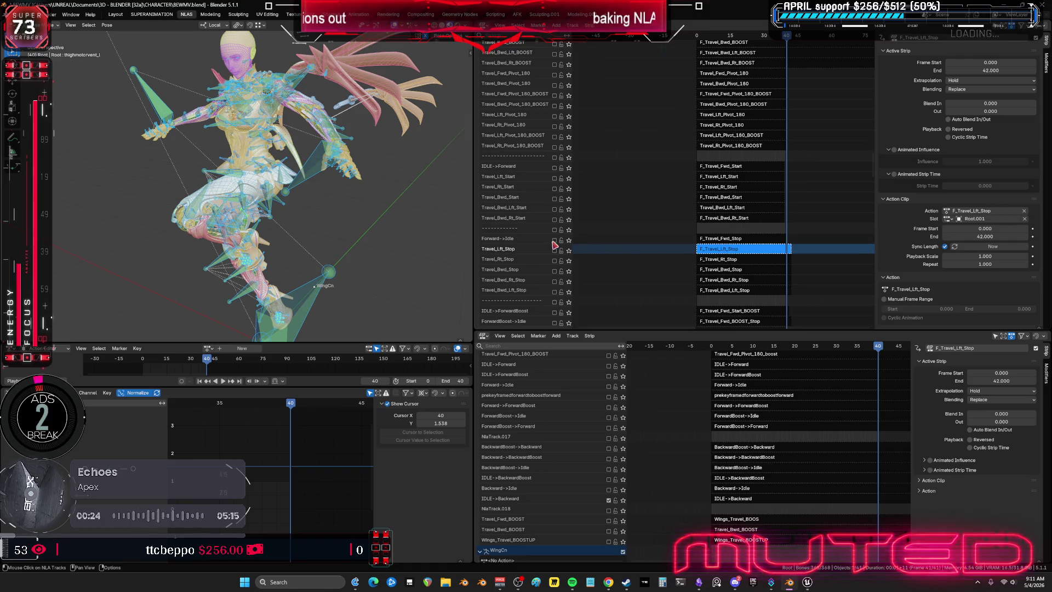
key("Tab")
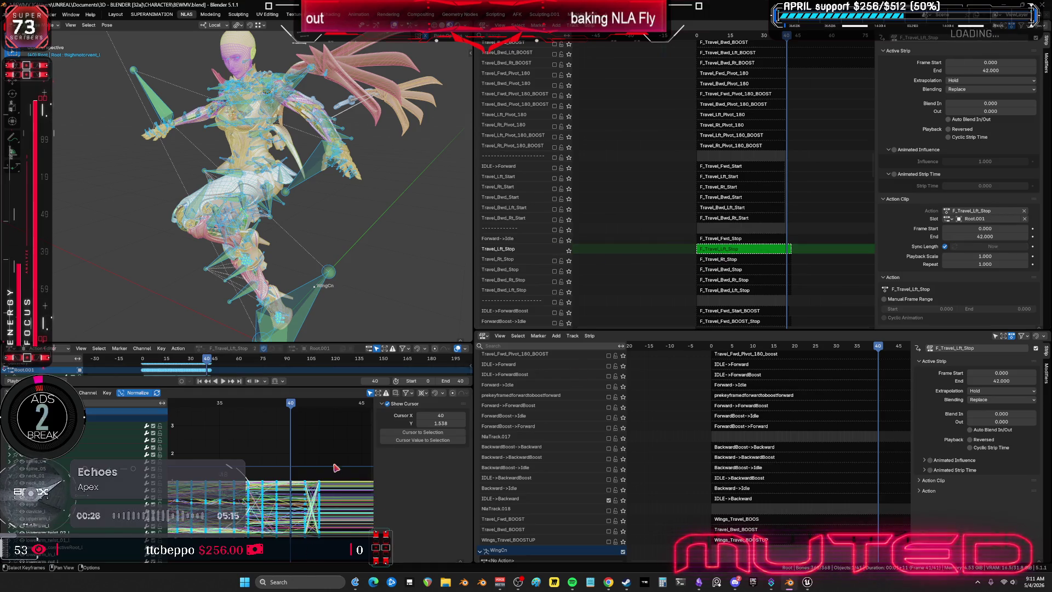
mouse_move(335, 470)
left_mouse_down()
mouse_move(298, 557)
mouse_move(318, 514)
left_mouse_up()
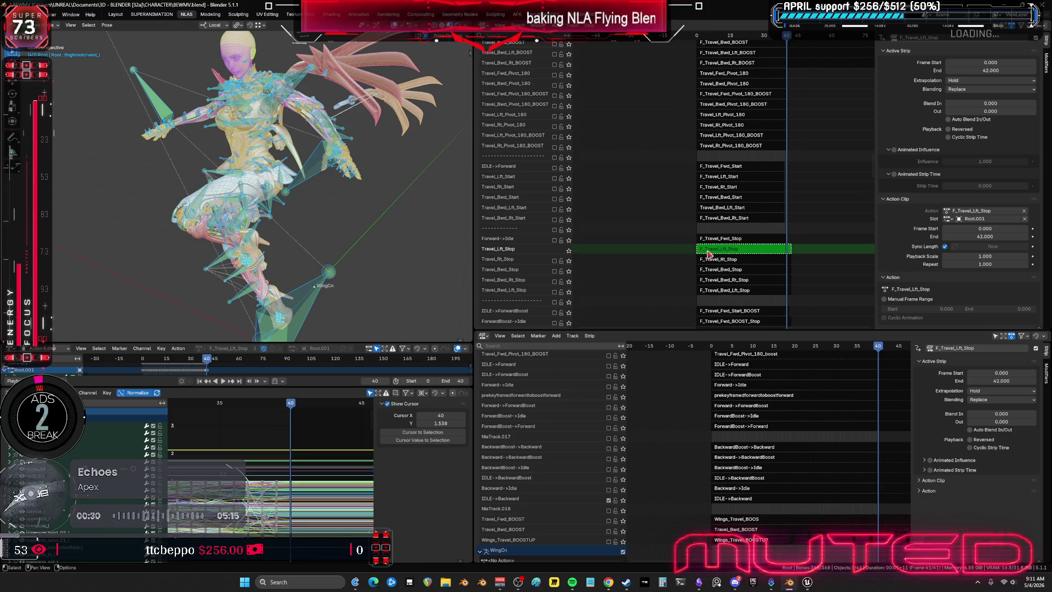
key("Tab")
Delete the keys past frame 40 from F_Travel_Rt_Stop so it ends at 40
left_click(722, 261)
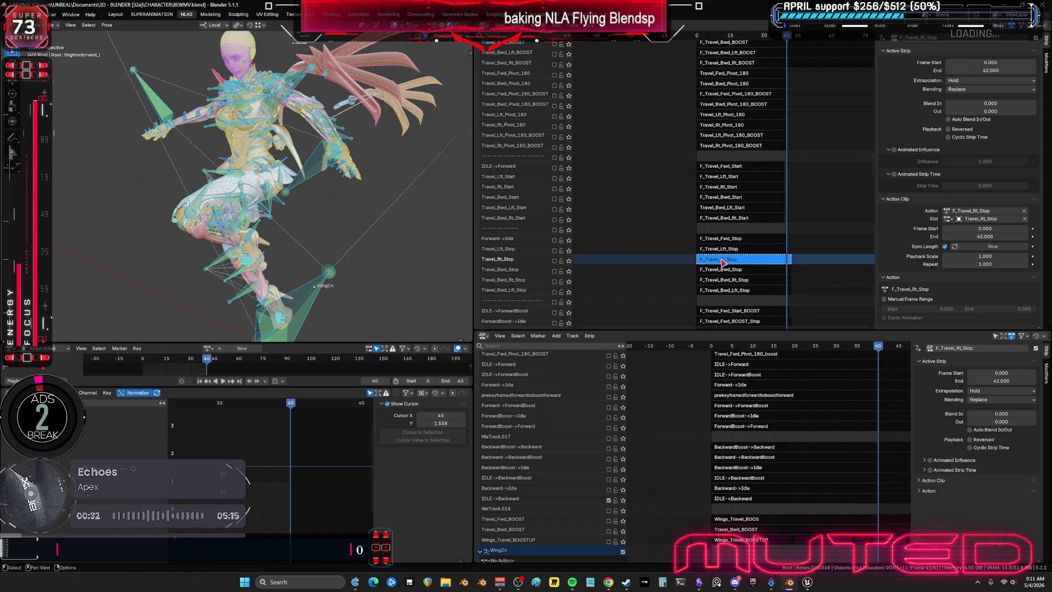
key("Tab")
mouse_move(344, 448)
left_mouse_down()
mouse_move(305, 552)
mouse_move(321, 523)
left_mouse_up()
key("Delete")
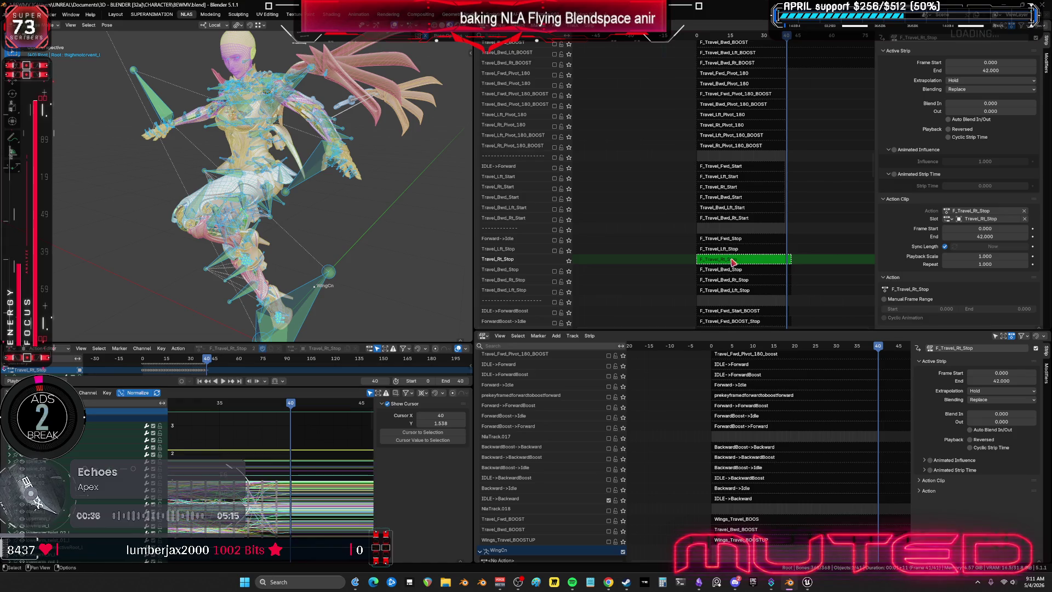
key("Tab")
Delete the trailing keys from F_Travel_Bwd_Stop so it ends at frame 40
left_click(715, 270)
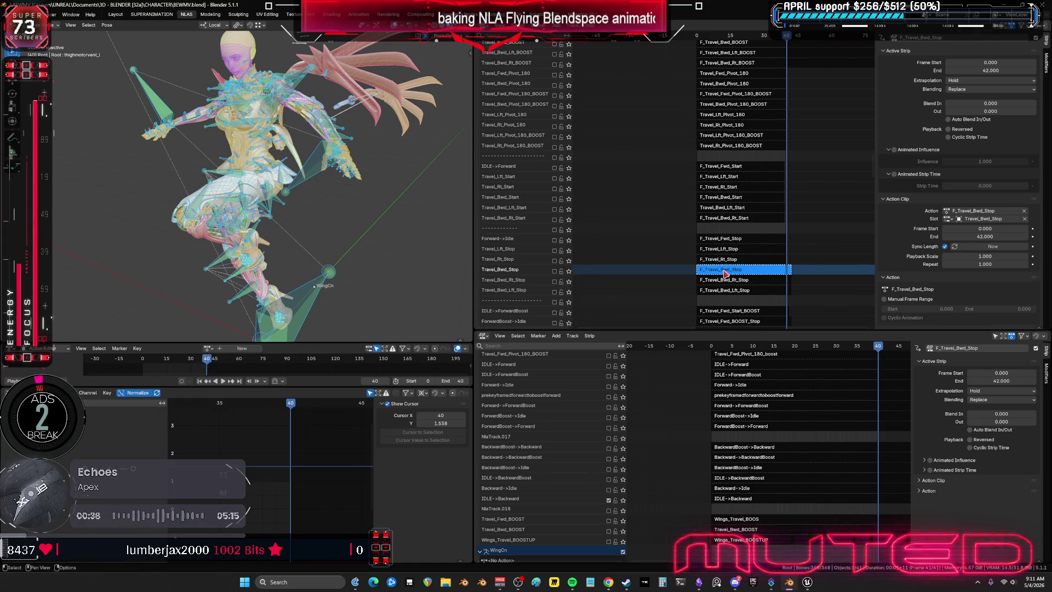
key("Tab")
left_click_drag(342, 464, 302, 552)
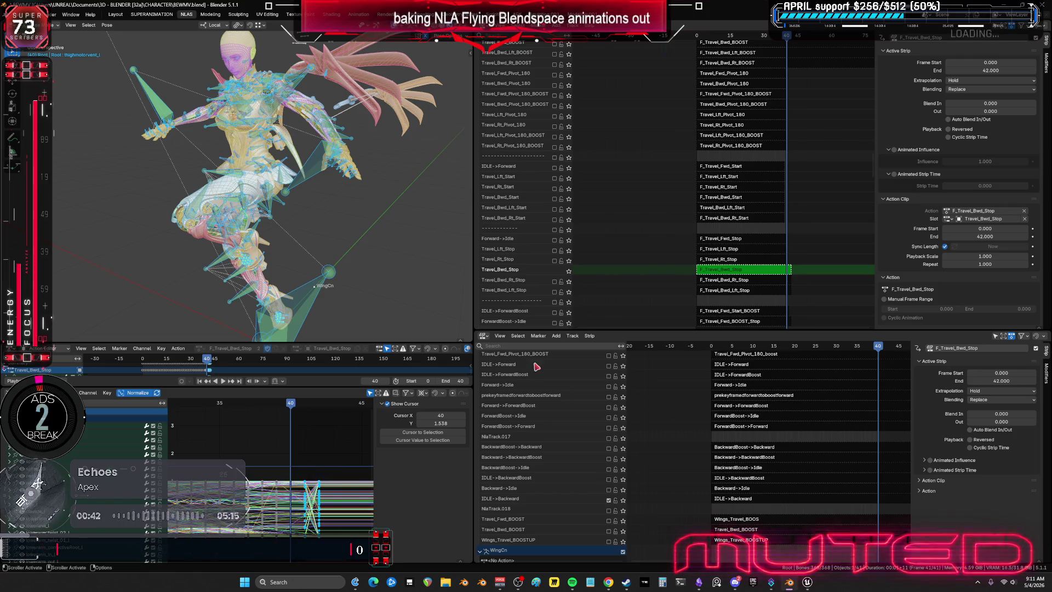
key("Delete")
key("Tab")
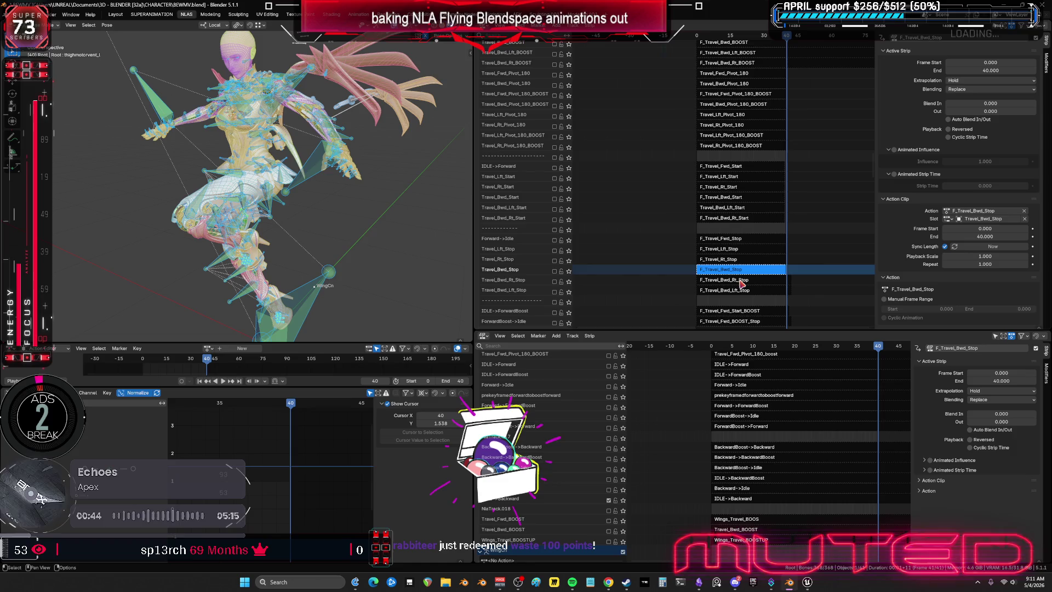
Inspect the curve ends of F_Travel_Bwd_Rt_Stop near frame 40 in the enlarged Graph Editor
left_click(742, 280)
key("Tab")
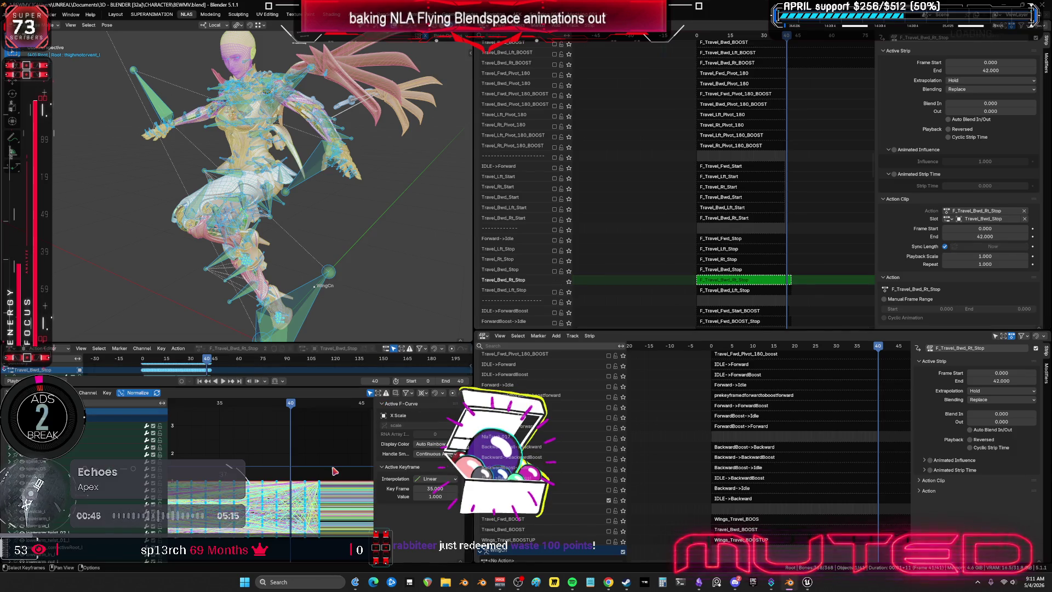
left_click(315, 541)
left_click_drag(334, 466, 335, 528)
key("ctrl+space")
key("Home")
mouse_move(388, 386)
middle_mouse_down()
mouse_move(231, 355)
mouse_move(241, 365)
middle_mouse_up()
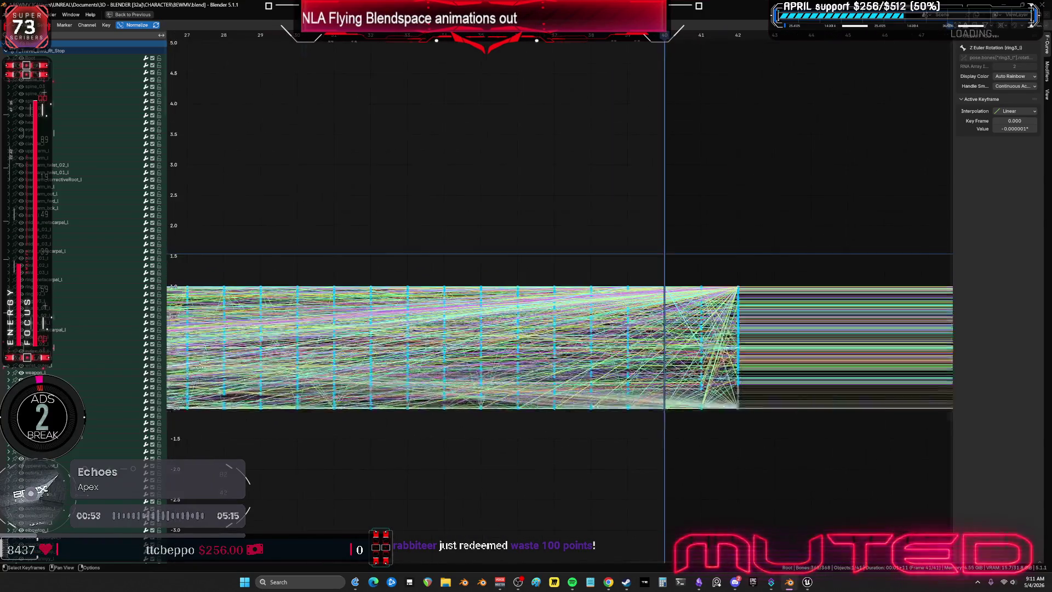
middle_click_drag(495, 322, 696, 352, "ctrl")
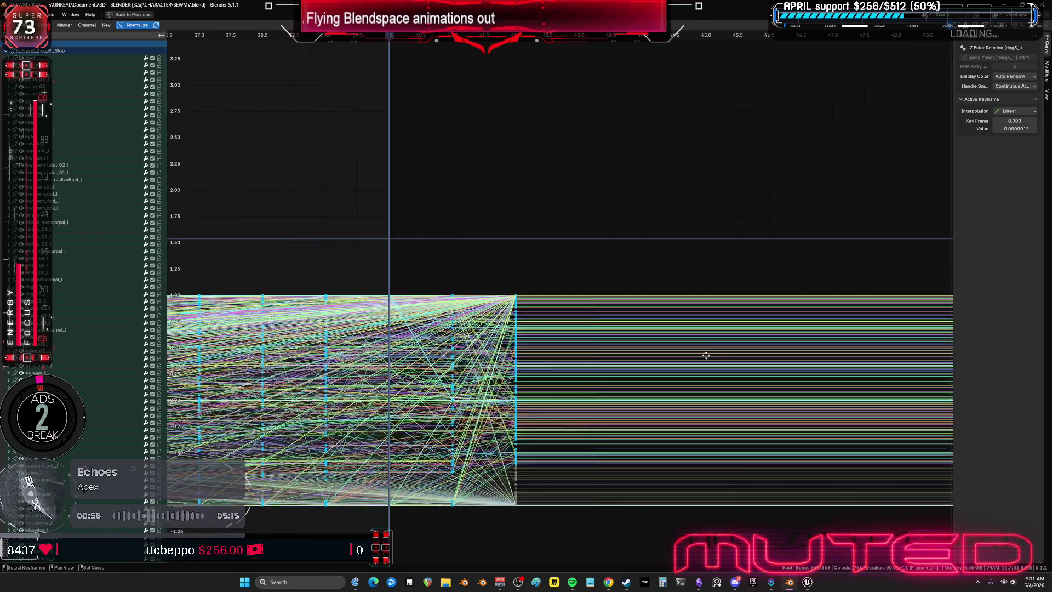
key("ctrl+space")
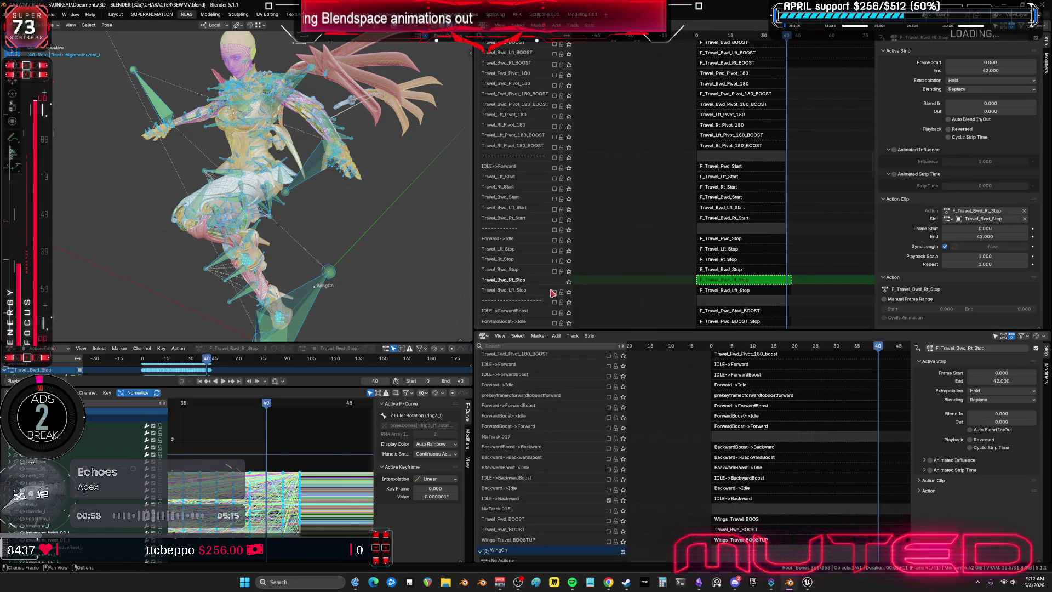
key("Tab")
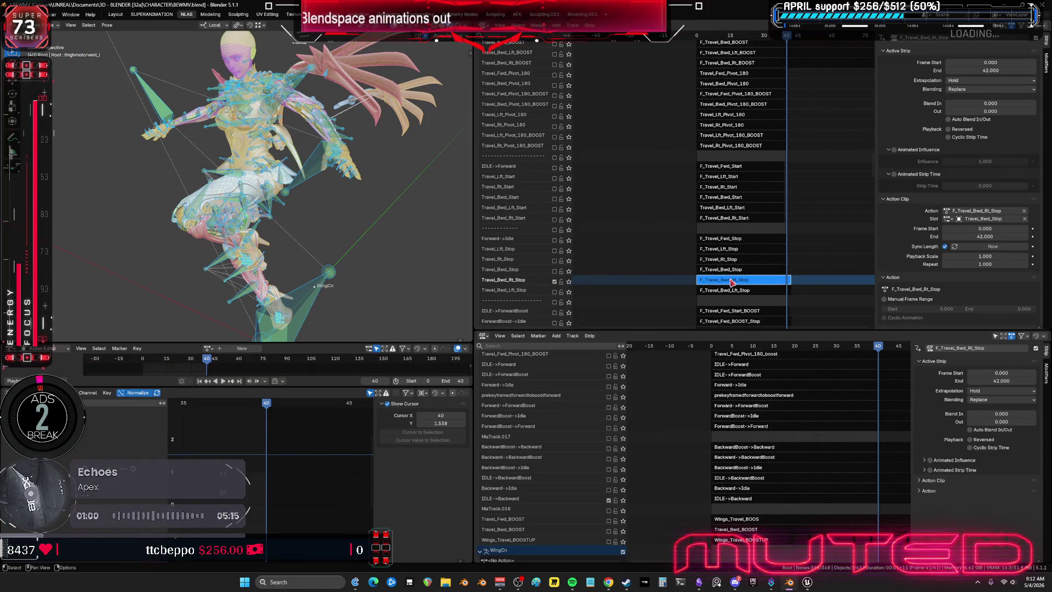
Solo the Travel_Bwd_Rt_Stop track and preview the stop motion around frames 36–42
key("Tab")
left_click_drag(268, 406, 199, 403)
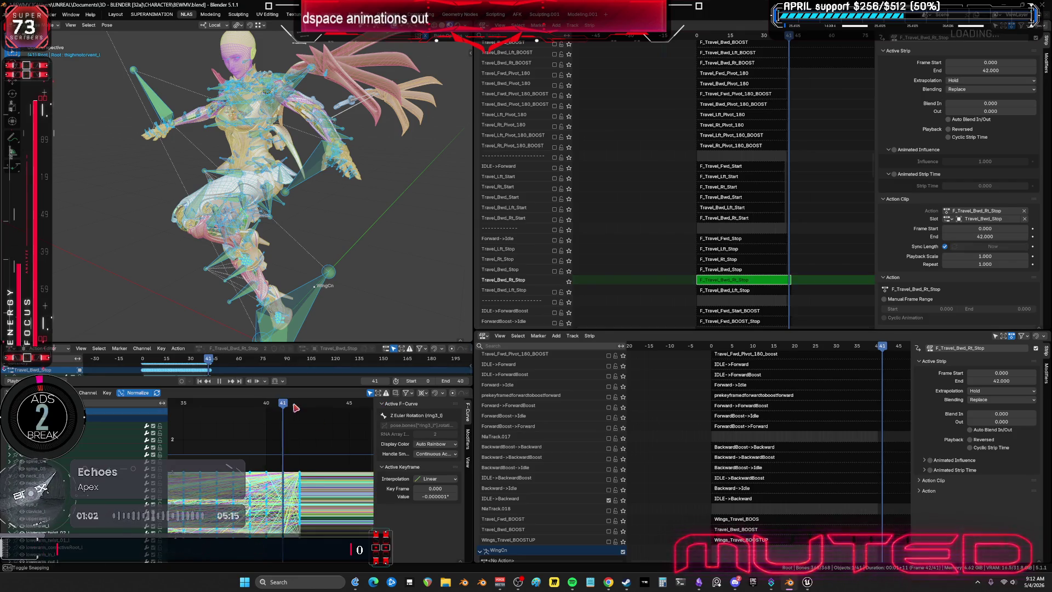
left_click(569, 281)
scroll(272, 438, "down", 3)
scroll(272, 439, "down", 3)
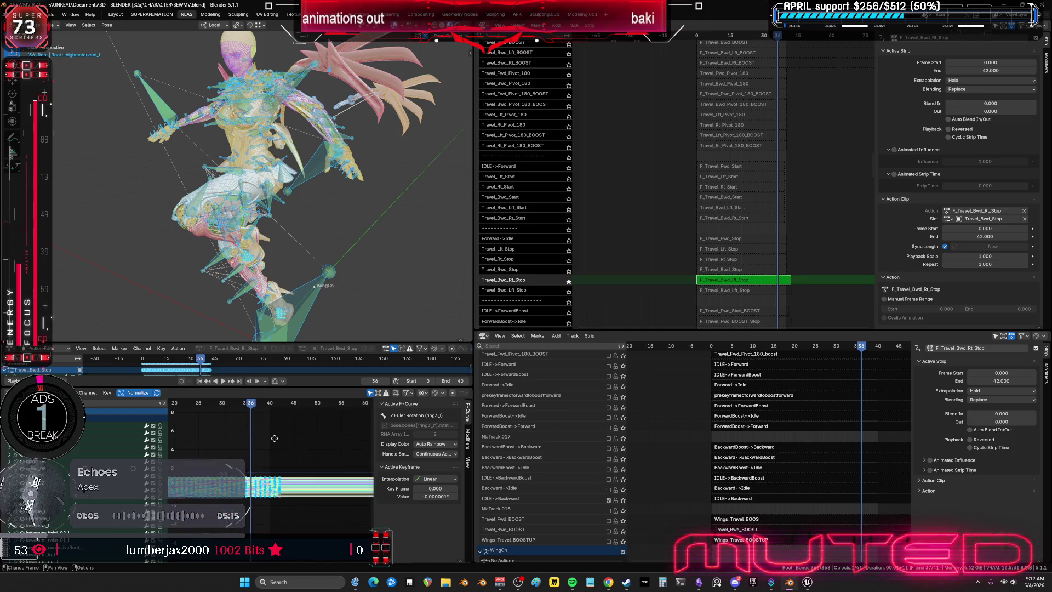
key("space")
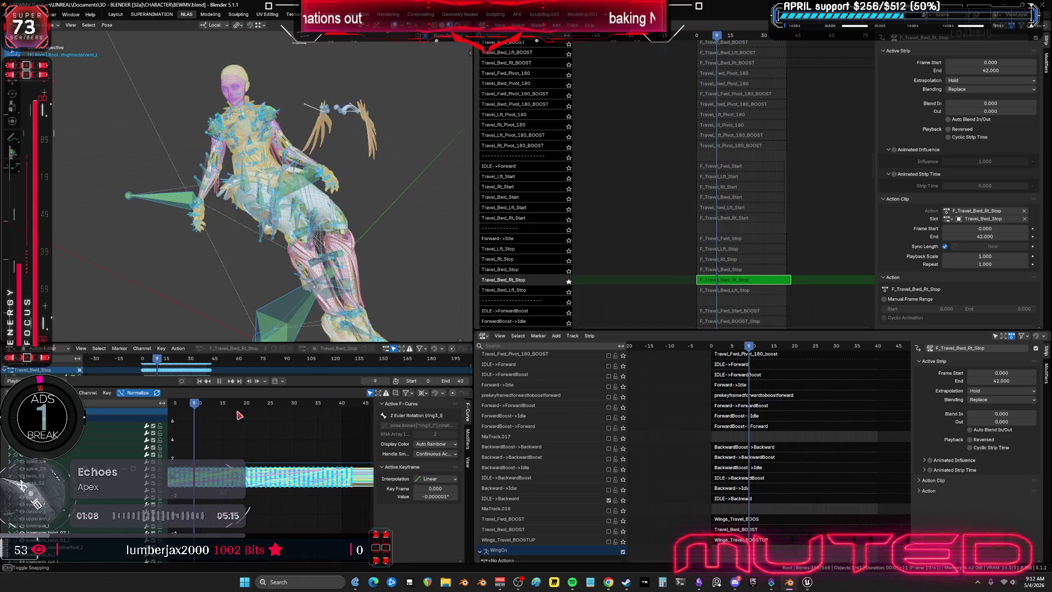
key("Right")
key("Right")
key("Right")
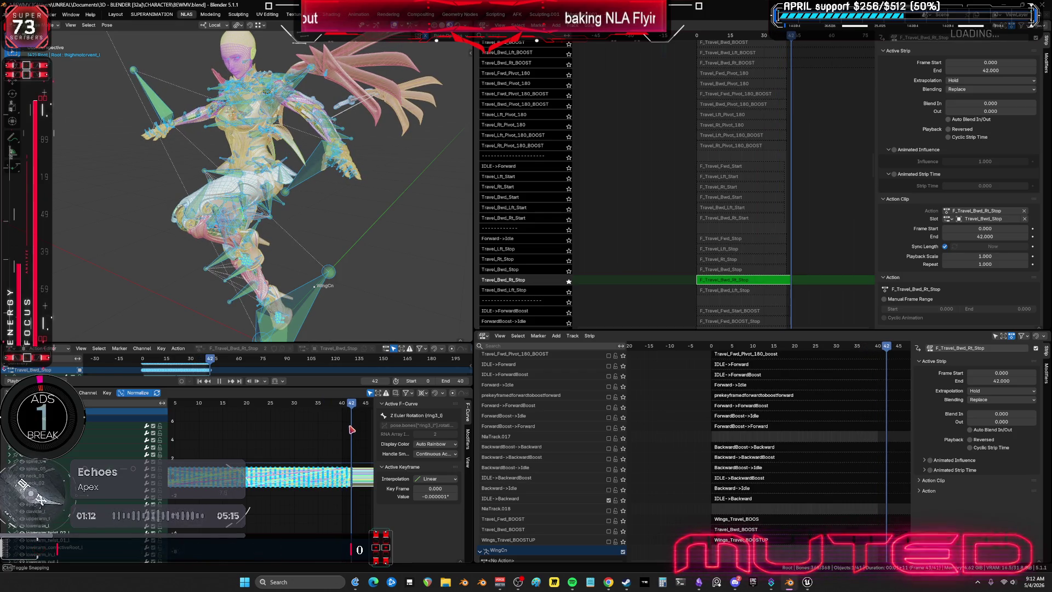
key("Left")
key("Left")
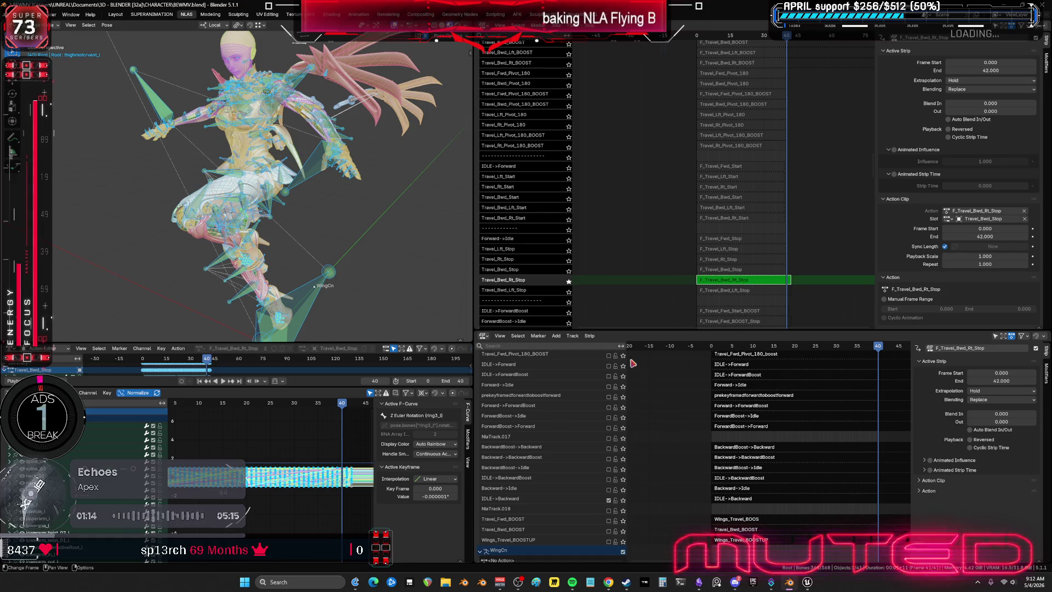
Delete the keyframes after frame 40 so F_Travel_Bwd_Rt_Stop ends at 40
key("ctrl+space")
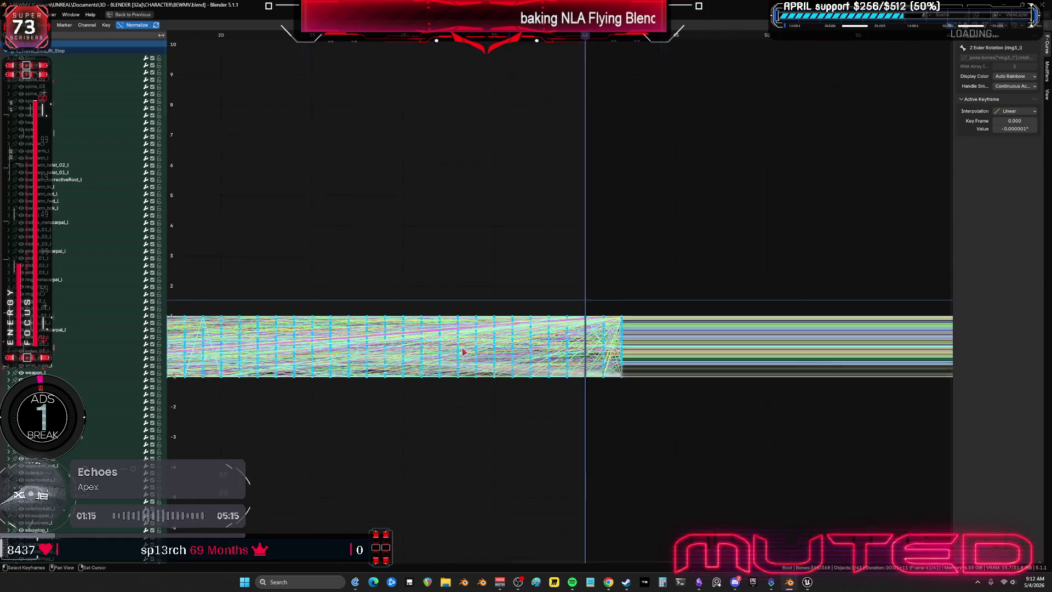
scroll(446, 538, "up", 5)
left_click_drag(462, 301, 338, 543)
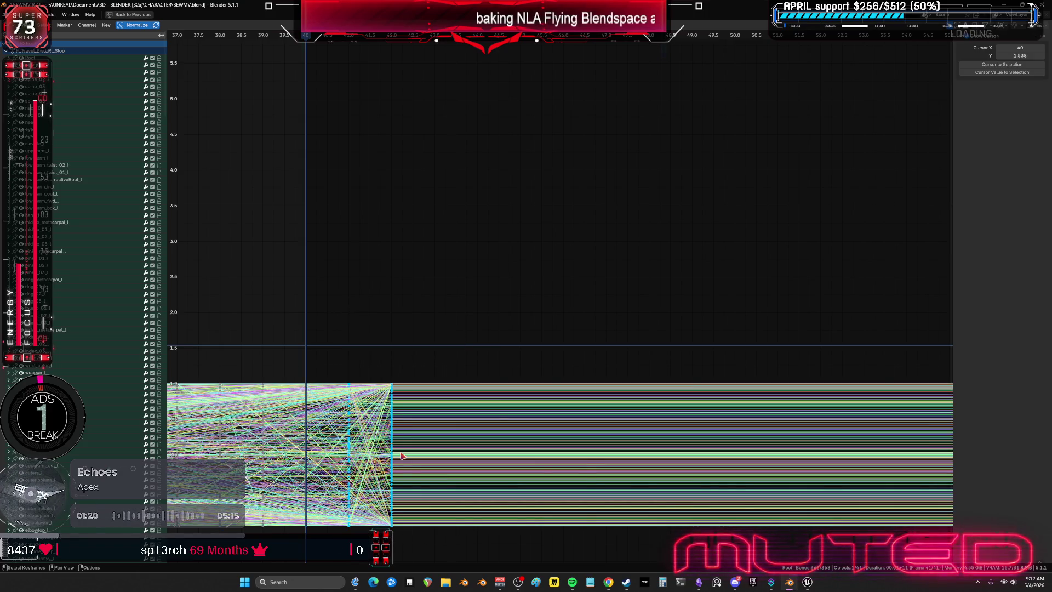
key("Delete")
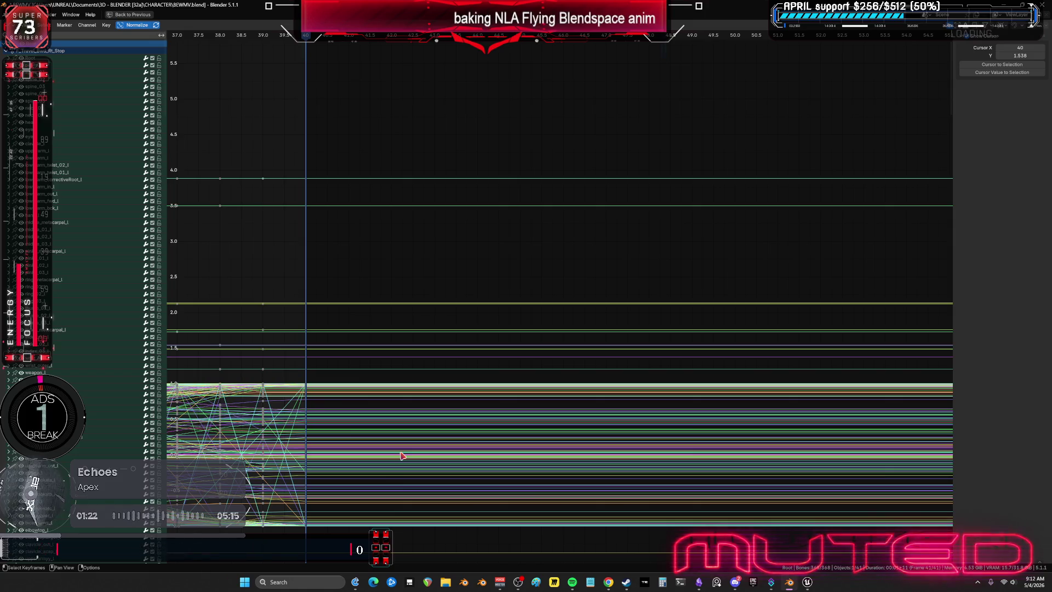
key("ctrl+space")
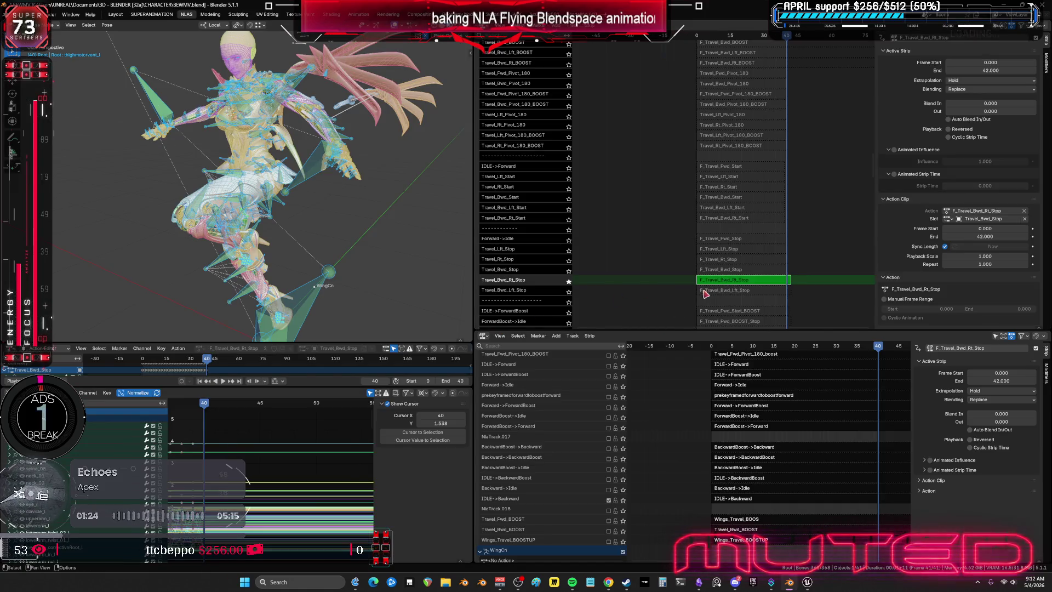
key("Tab")
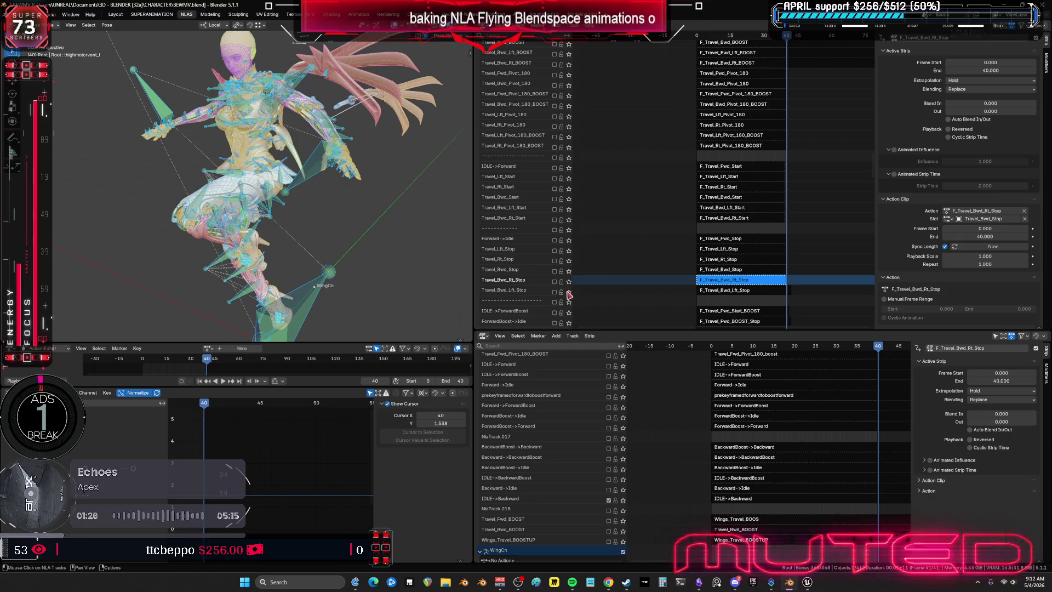
Trim the trailing keyframes of F_Travel_Bwd_Lft_Stop so it ends at frame 40
double_click(714, 291)
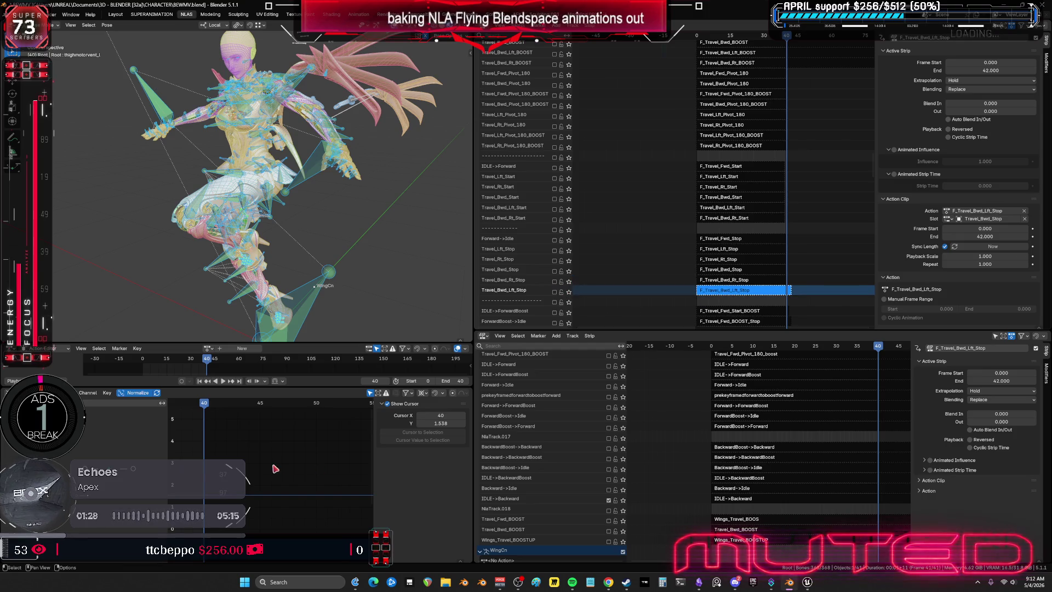
key("ctrl+space")
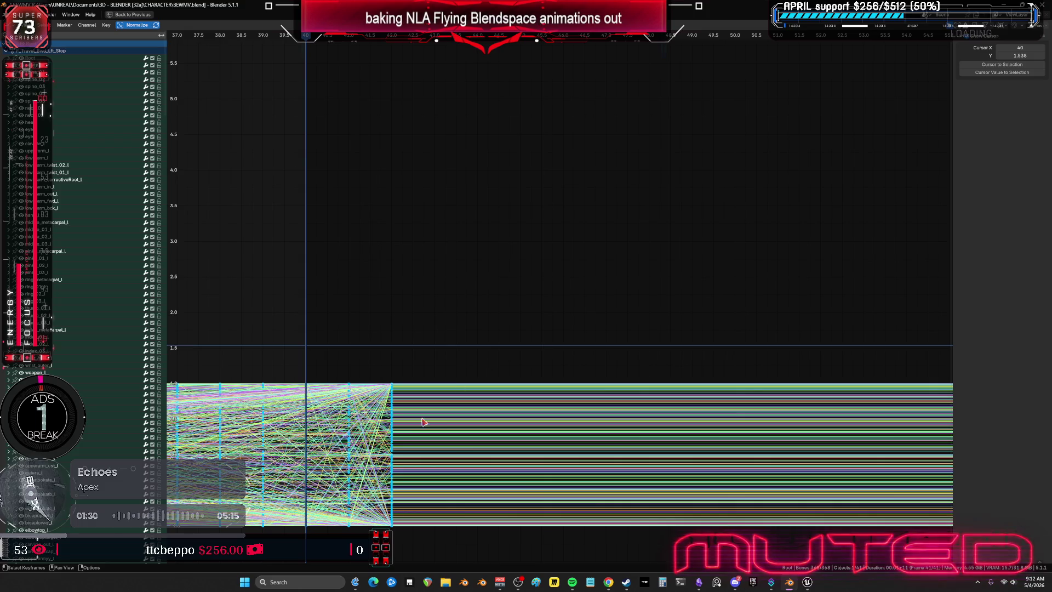
left_click_drag(512, 347, 327, 541)
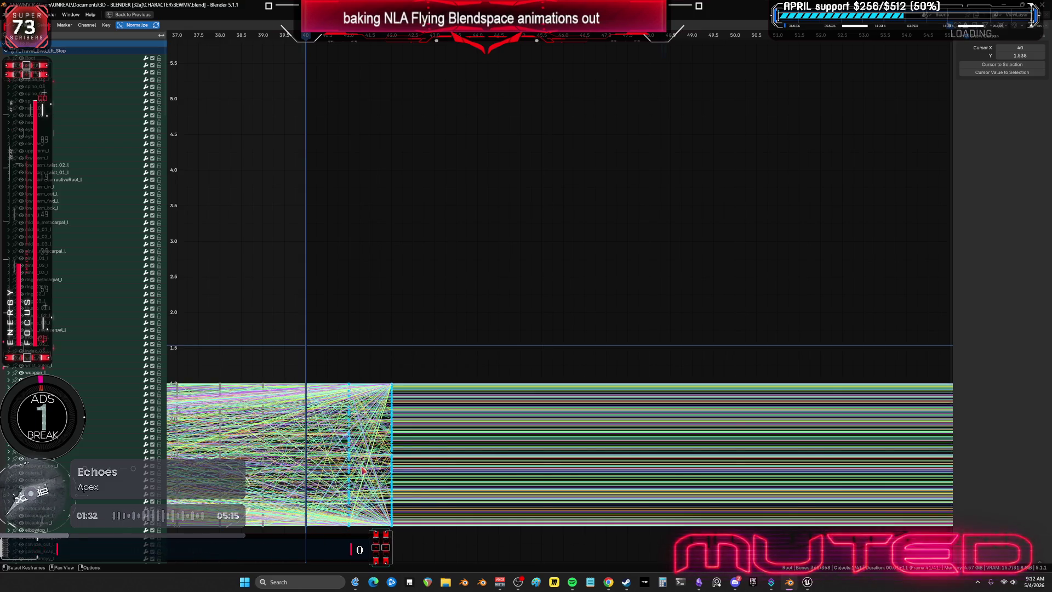
key("ctrl+space")
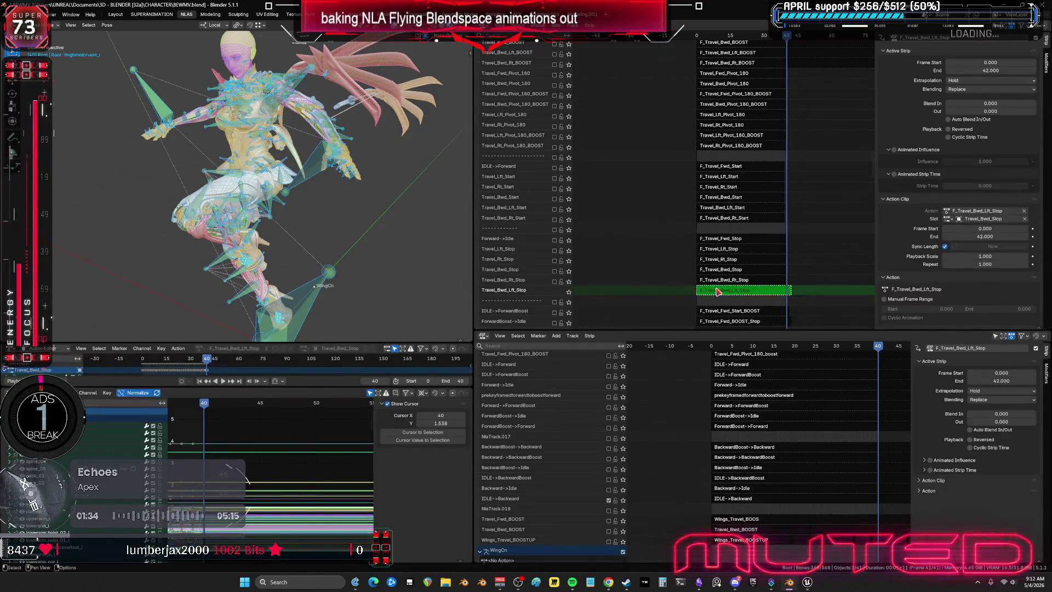
key("Tab")
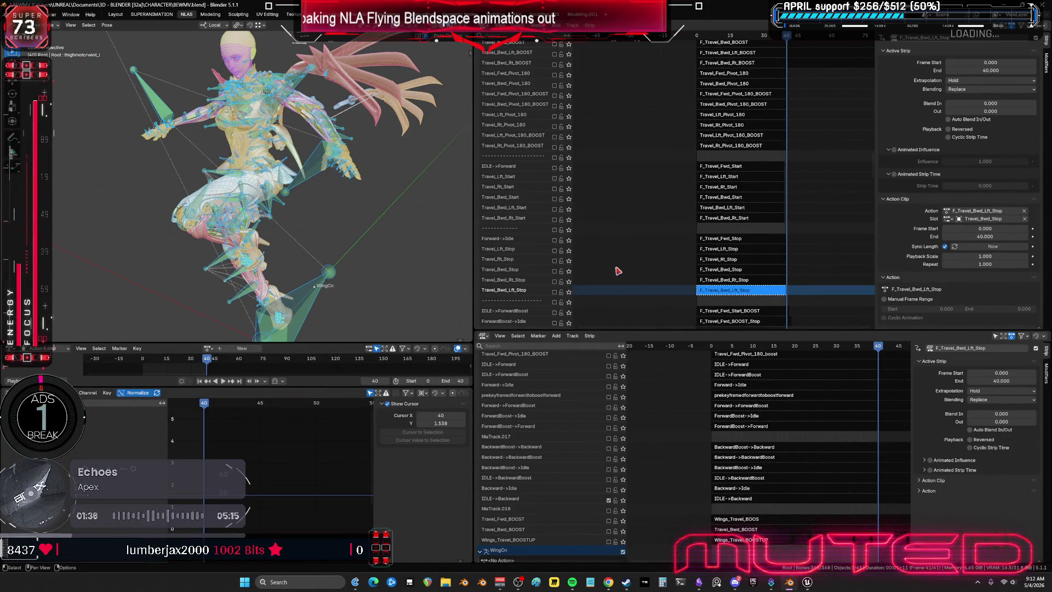
scroll(626, 214, "down", 4)
scroll(575, 201, "down", 1)
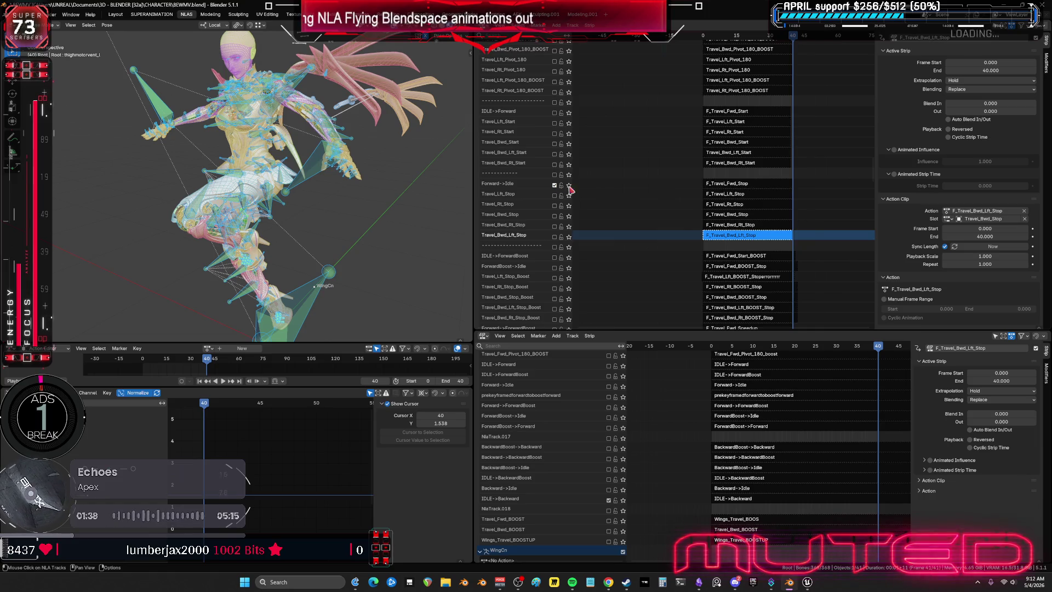
Check the End frame of each F_Travel_*_Stop strip, then enable a lower NLA track for the wings
left_click(731, 185)
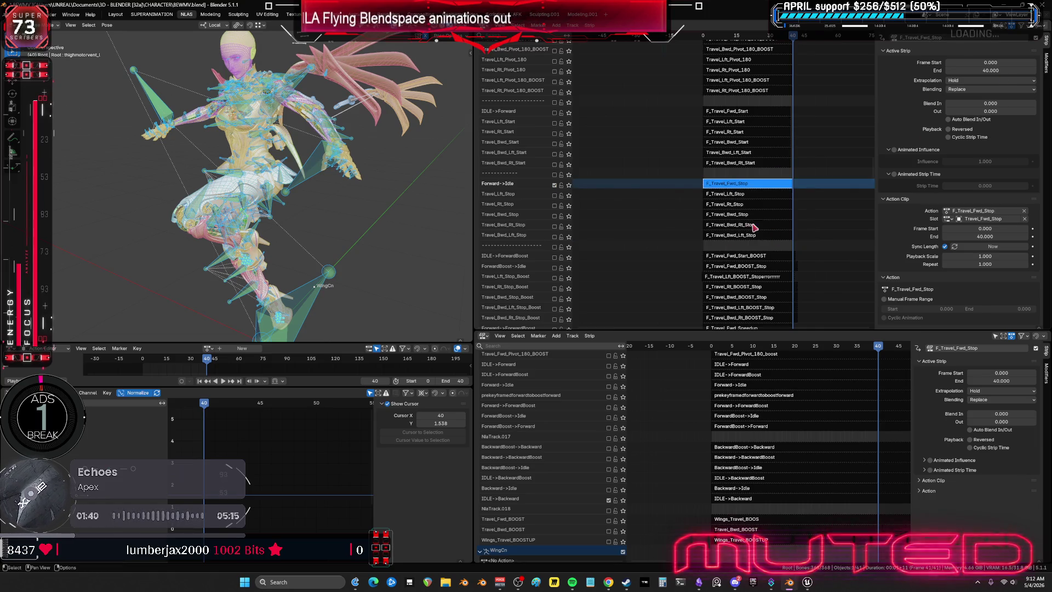
left_click(775, 196)
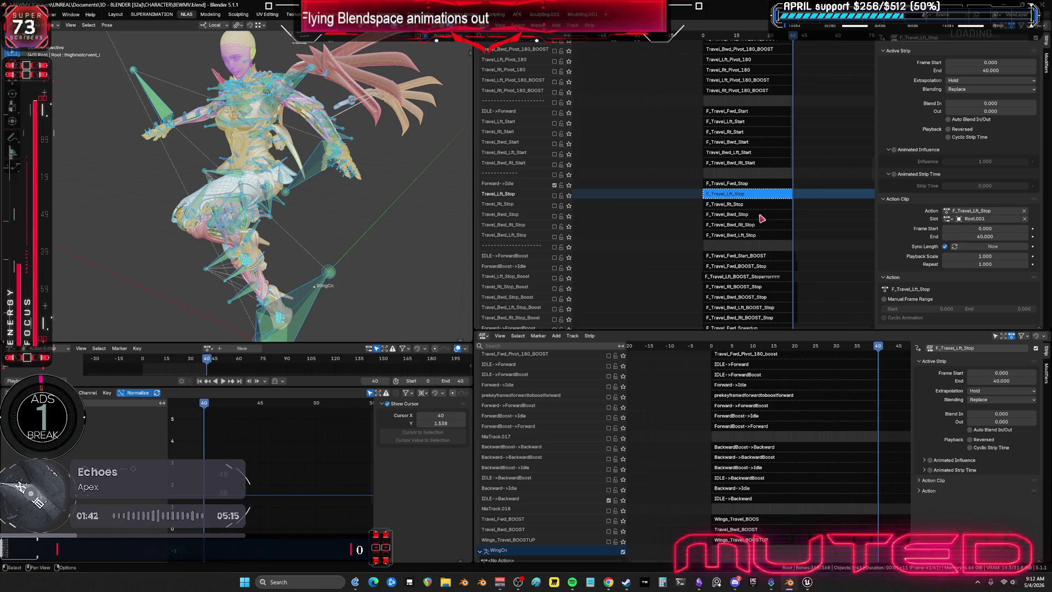
left_click(764, 205)
left_click(760, 218)
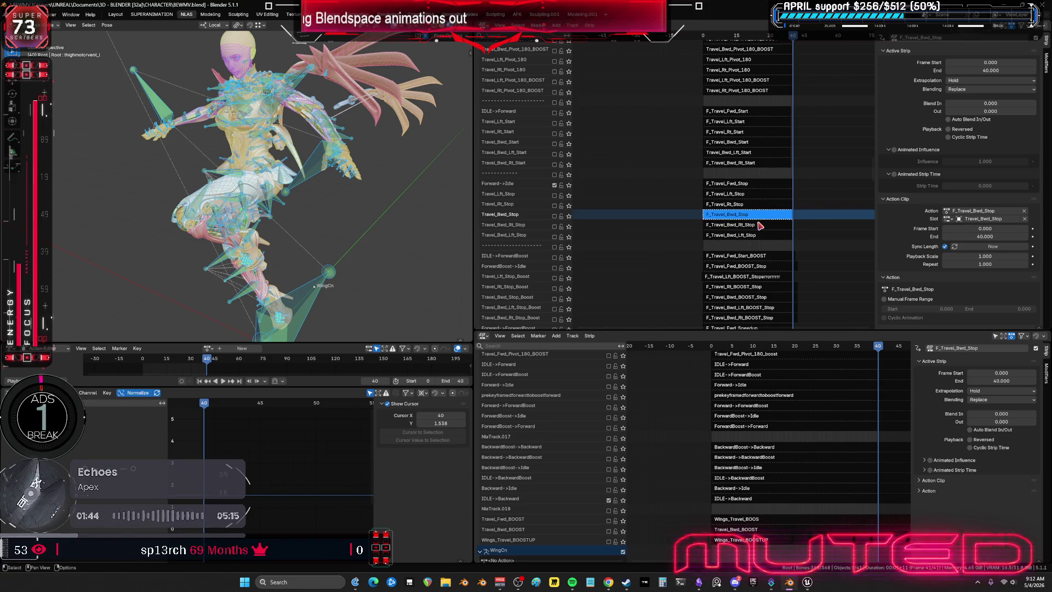
left_click(755, 224)
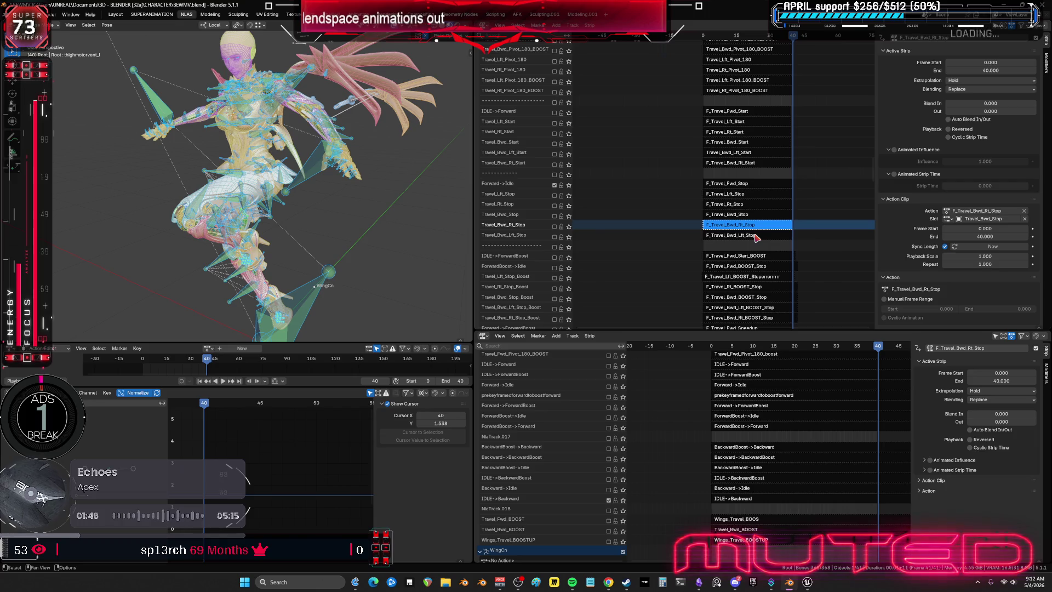
left_click(750, 184)
scroll(564, 488, "down", 1)
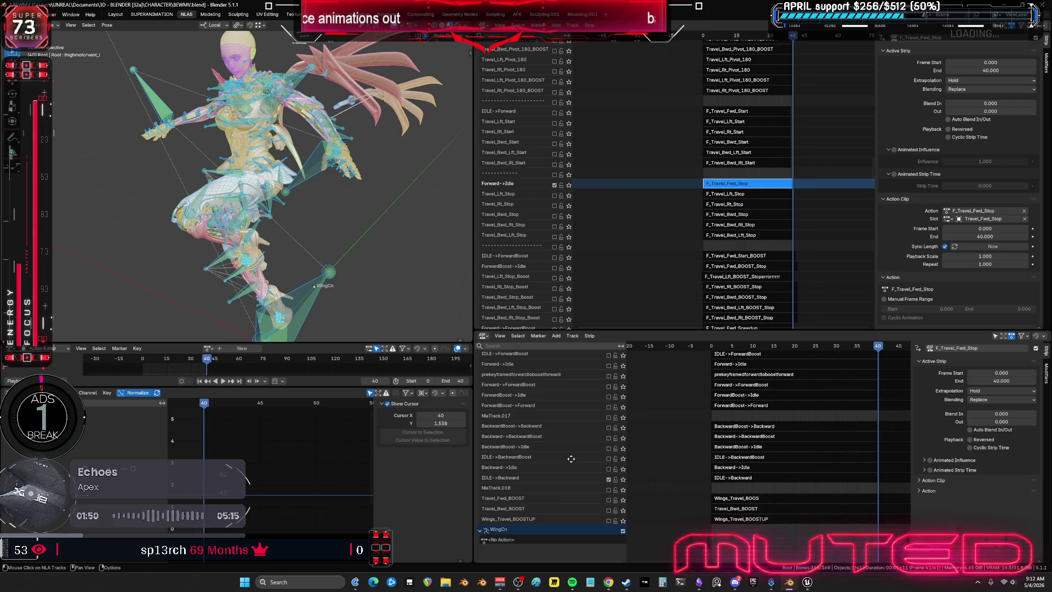
scroll(534, 483, "up", 1)
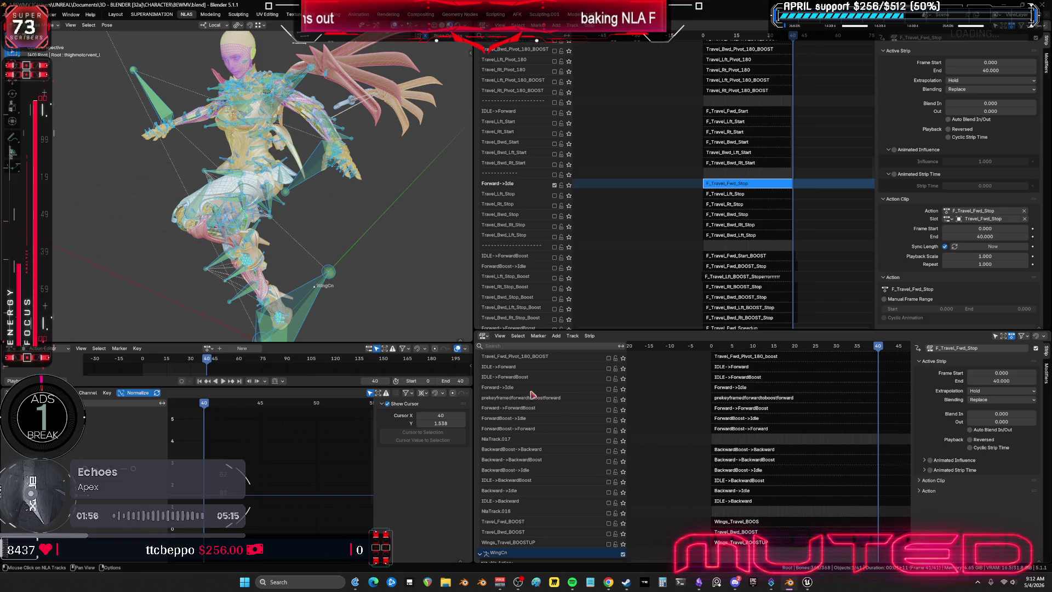
left_click(609, 390)
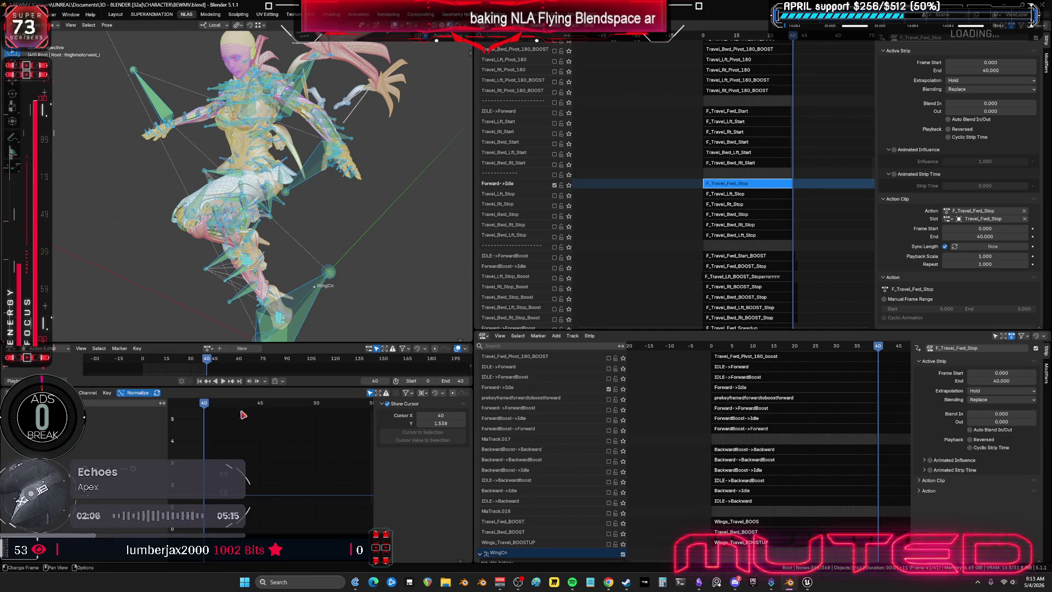
Play and scrub the stop motion in a maximized overlay-free viewport, orbiting behind the character
left_click_drag(206, 407, 368, 412)
key("space")
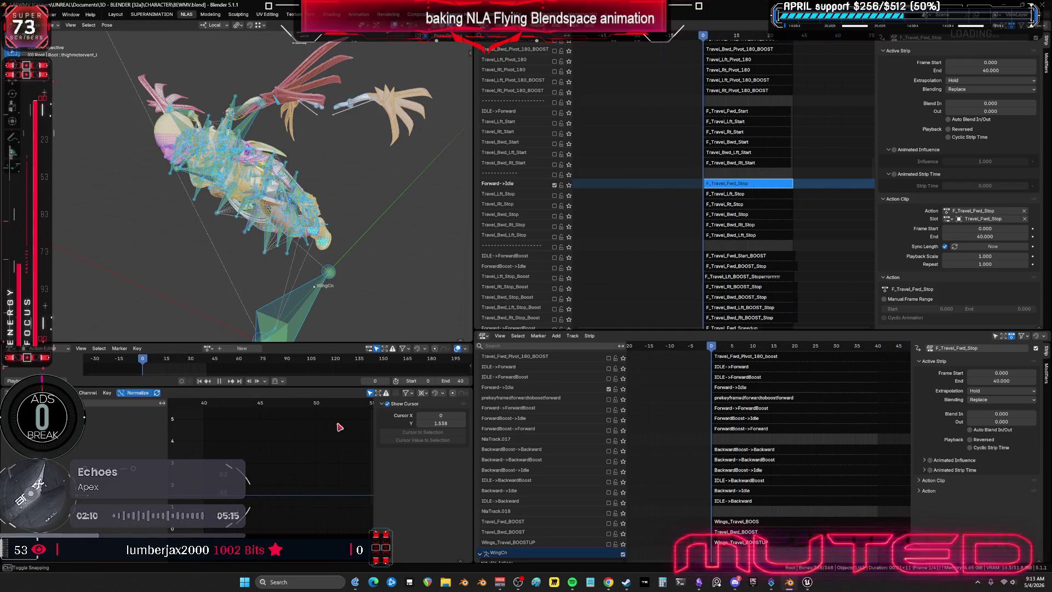
key("shift+alt+z")
key("ctrl+space")
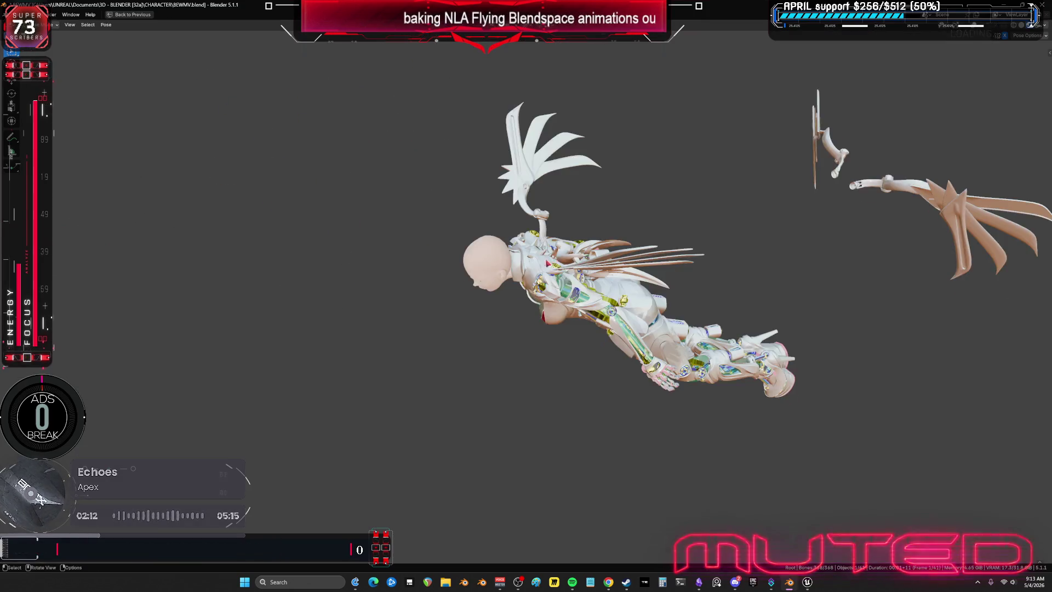
left_click_drag(485, 315, 537, 316)
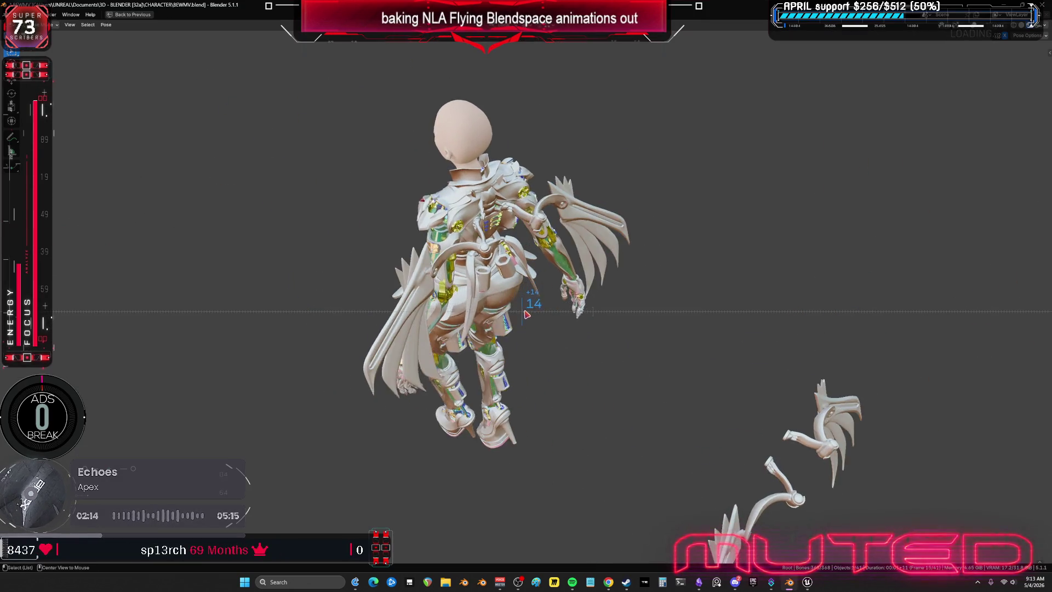
middle_click_drag(536, 317, 607, 358)
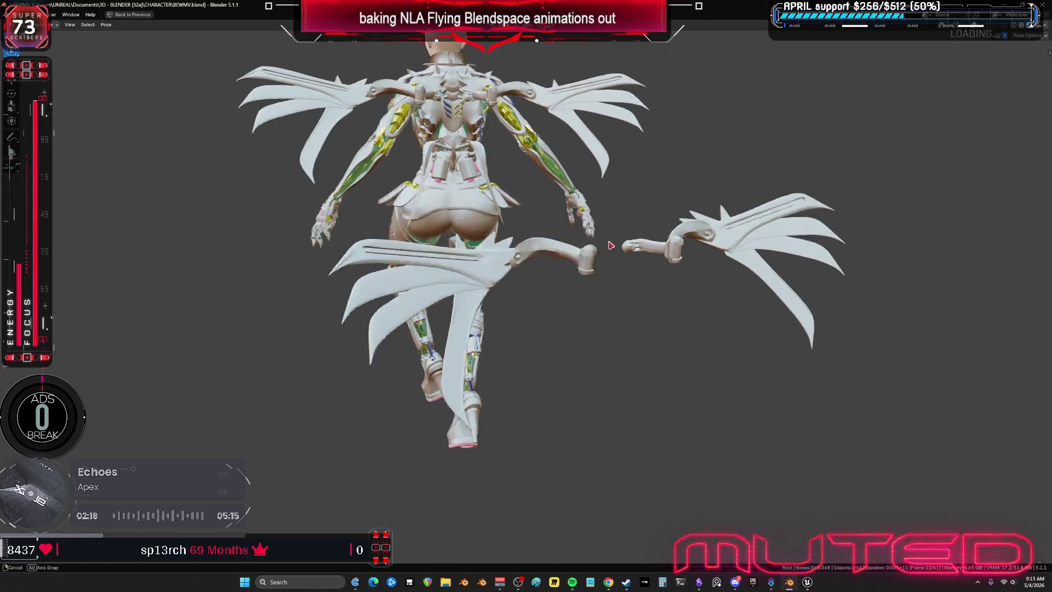
mouse_move(607, 358)
left_mouse_down()
mouse_move(547, 342)
mouse_move(630, 352)
mouse_move(500, 352)
left_mouse_up()
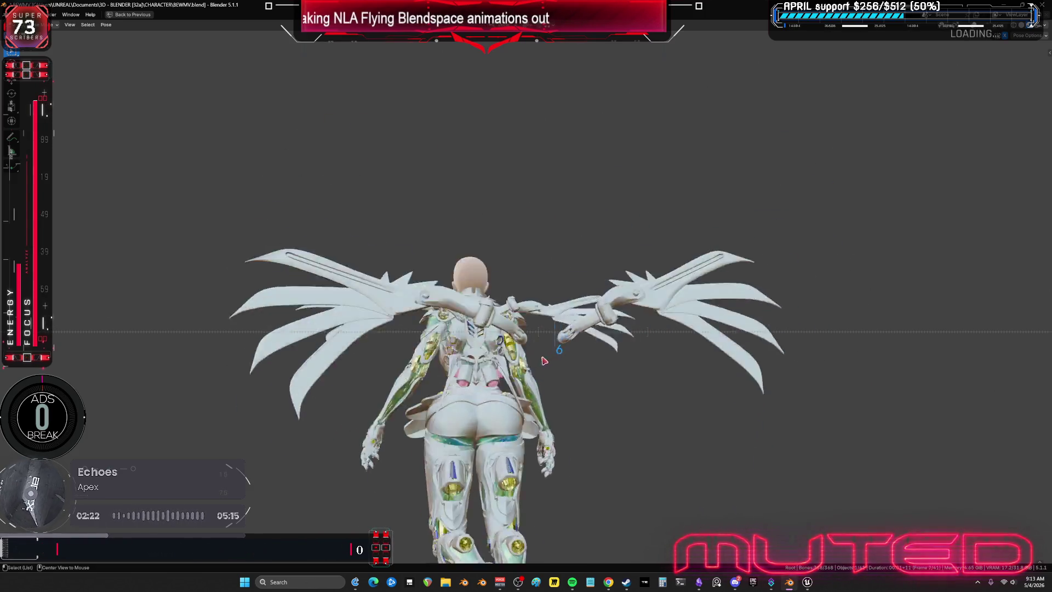
middle_click_drag(413, 333, 553, 339)
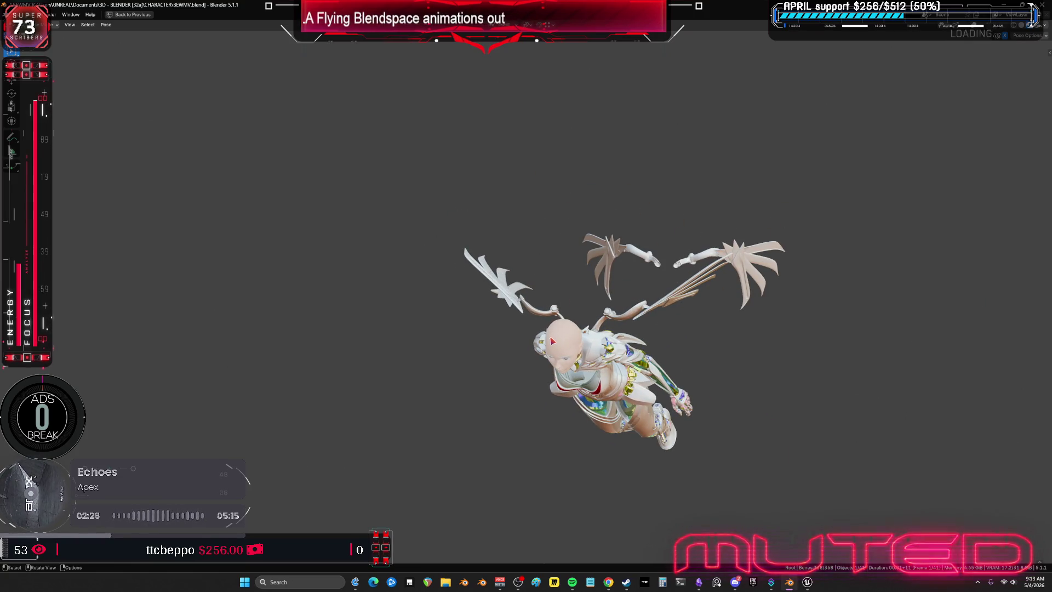
key("ctrl+space")
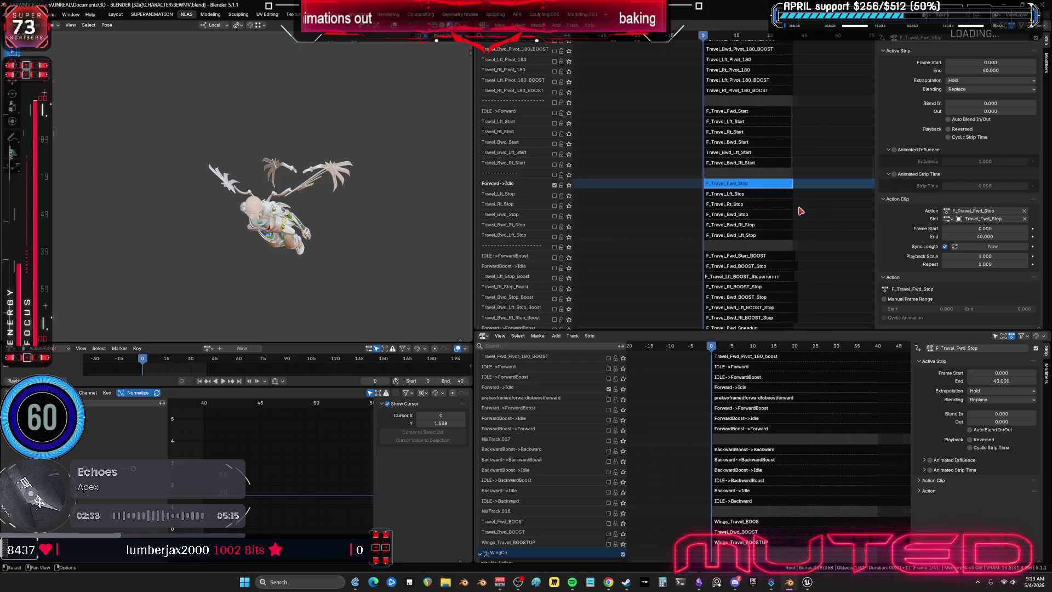
Bake the F_Travel_Fwd_Stop action into pose keys over frames 0–40
middle_click_drag(280, 206, 317, 106)
scroll(278, 174, "up", 3)
scroll(296, 164, "up", 3)
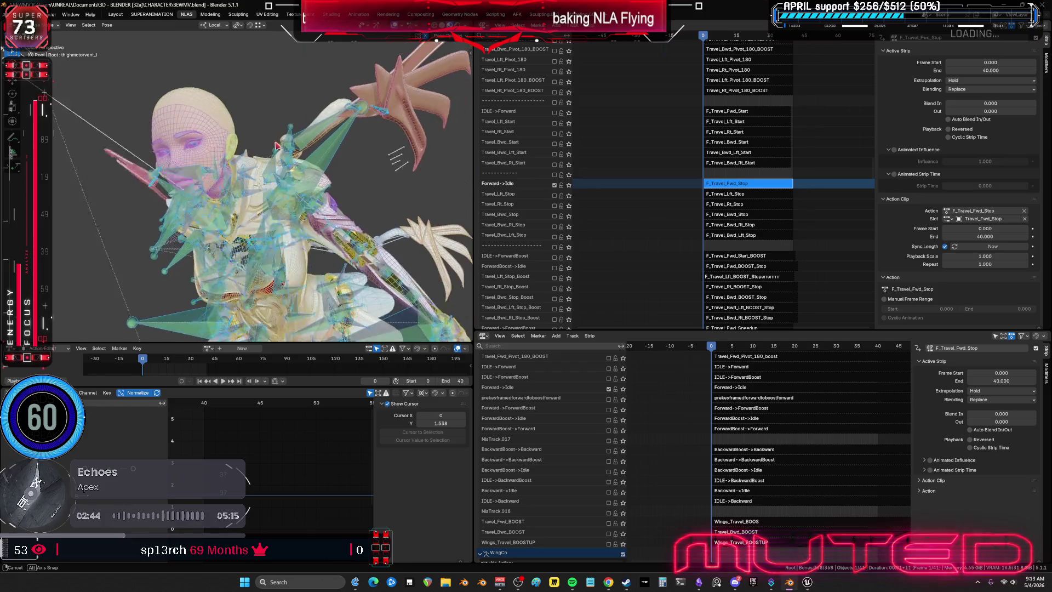
scroll(315, 152, "up", 2)
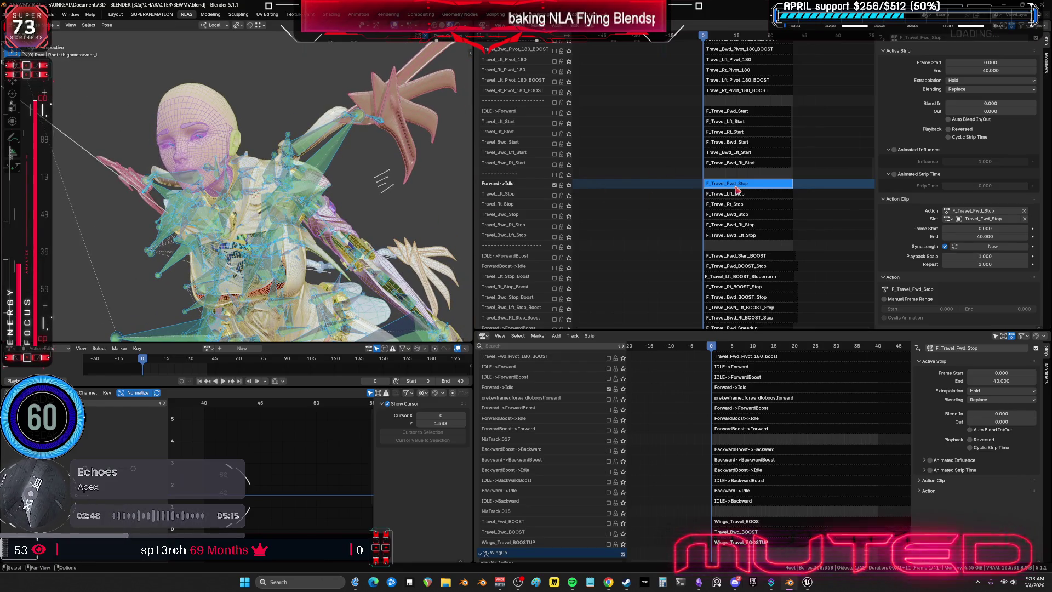
key("Tab")
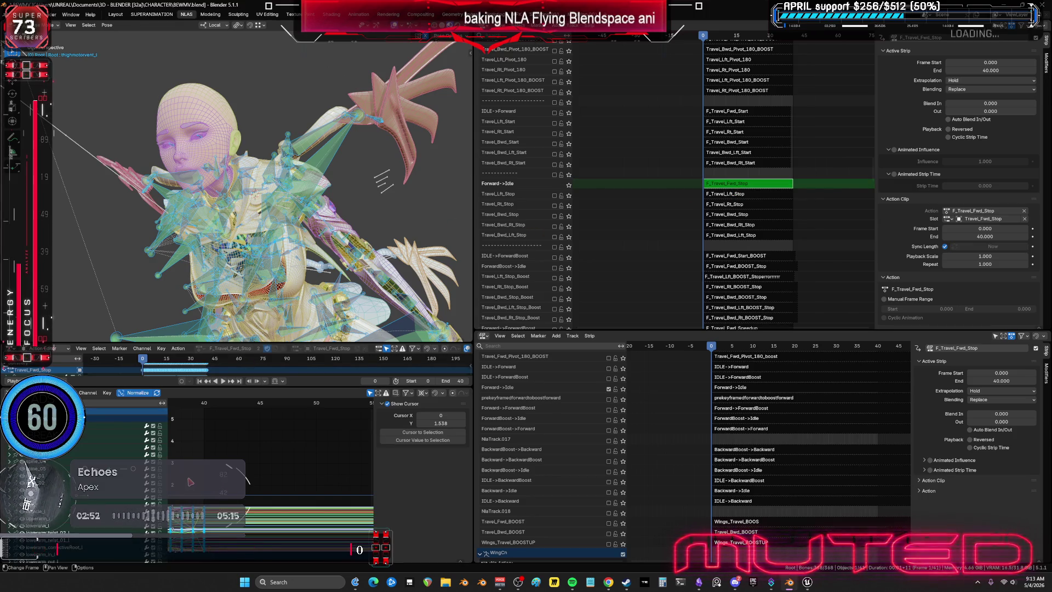
key("q")
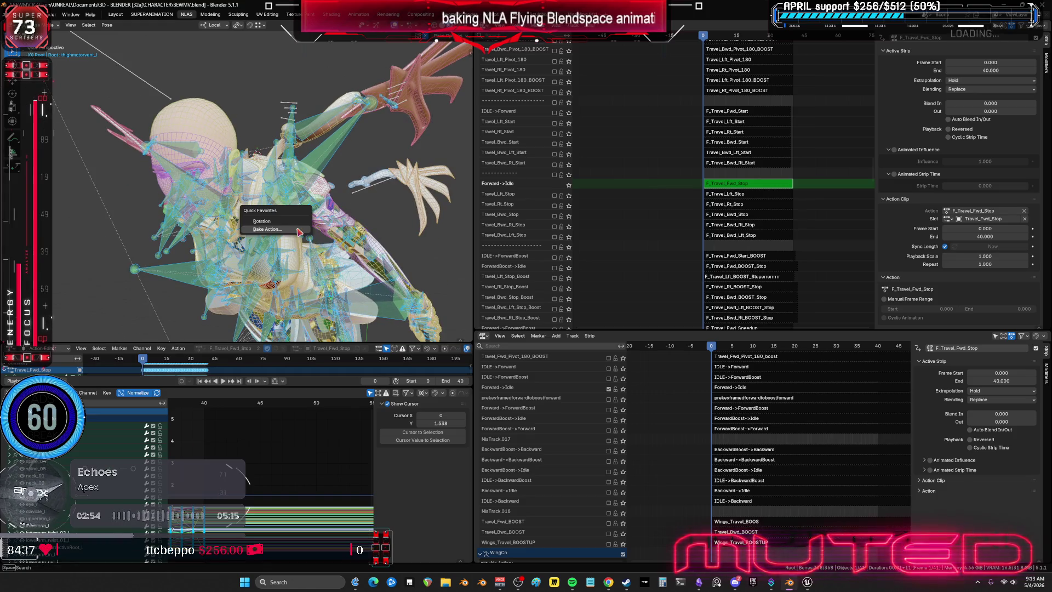
left_click(299, 232)
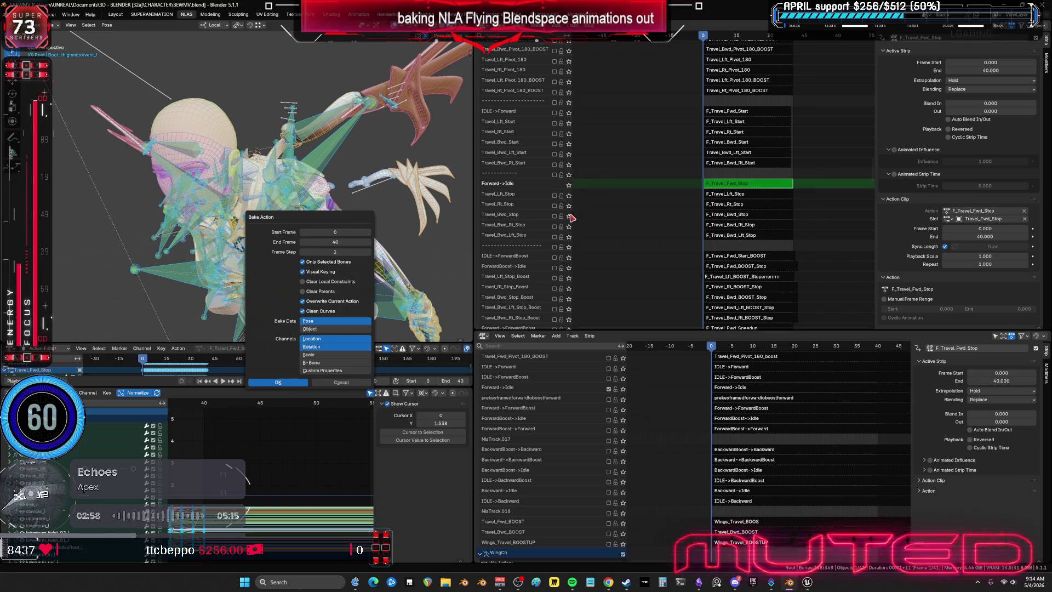
key("Return")
scroll(263, 189, "down", 3)
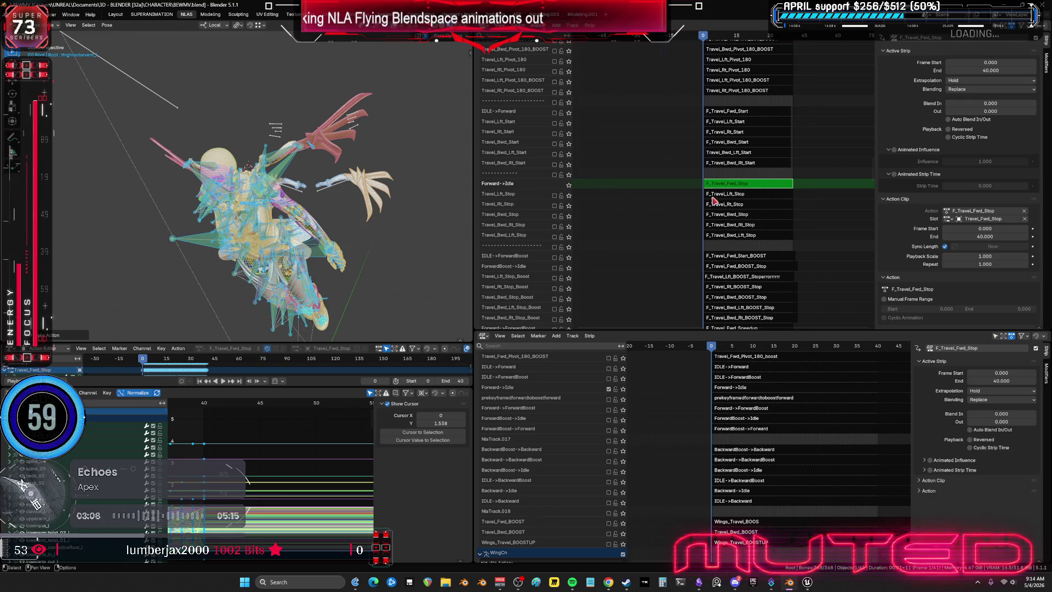
Enable the Travel_Lft_Stop track and bake F_Travel_Lft_Stop into its own keyed action
key("Tab")
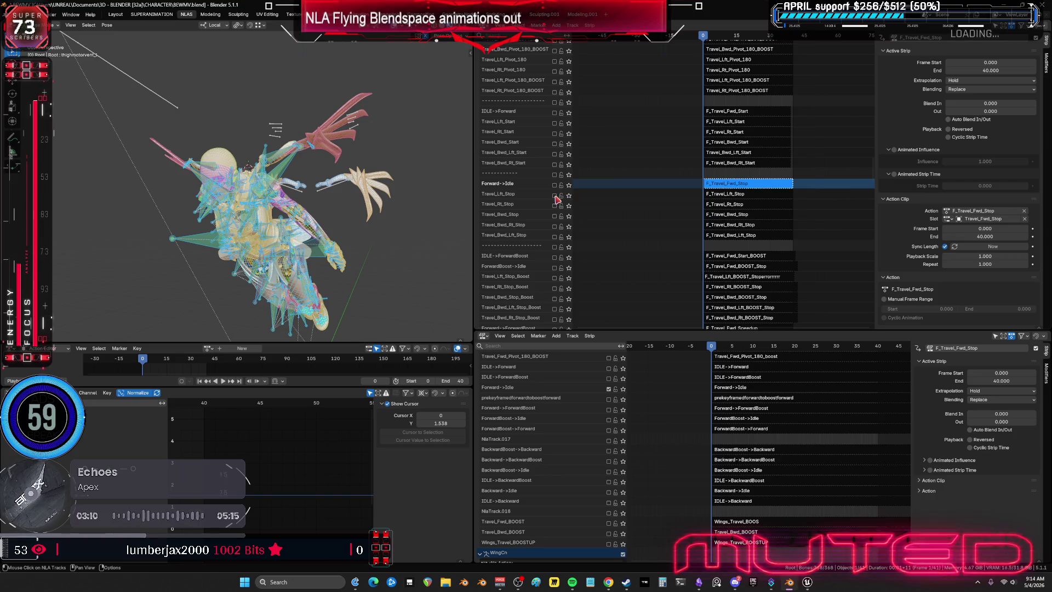
left_click(554, 195)
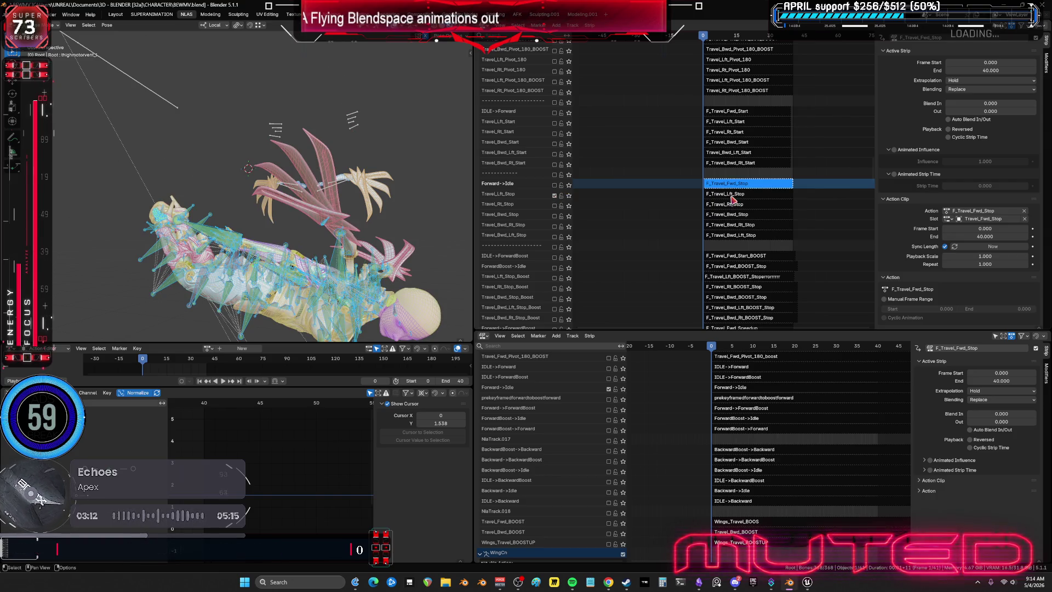
left_click(731, 195)
key("Tab")
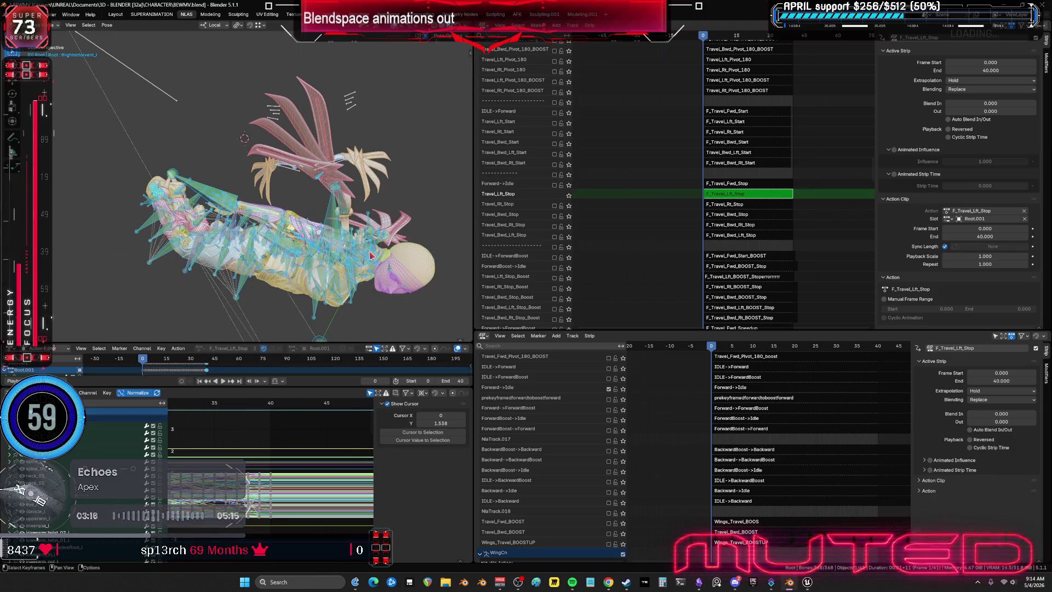
middle_click_drag(372, 255, 342, 240)
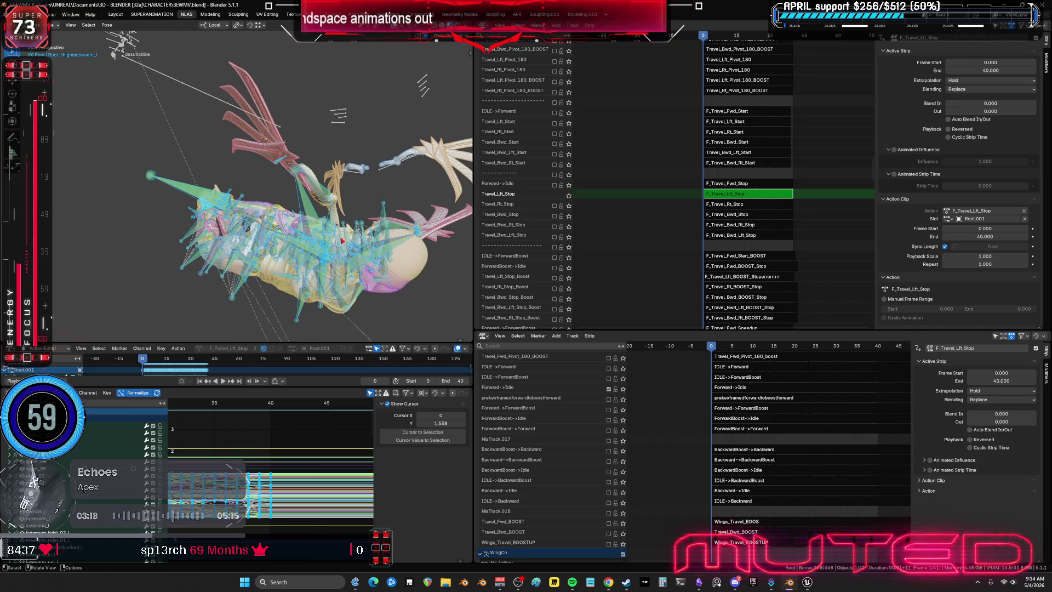
key("q")
left_click(342, 240)
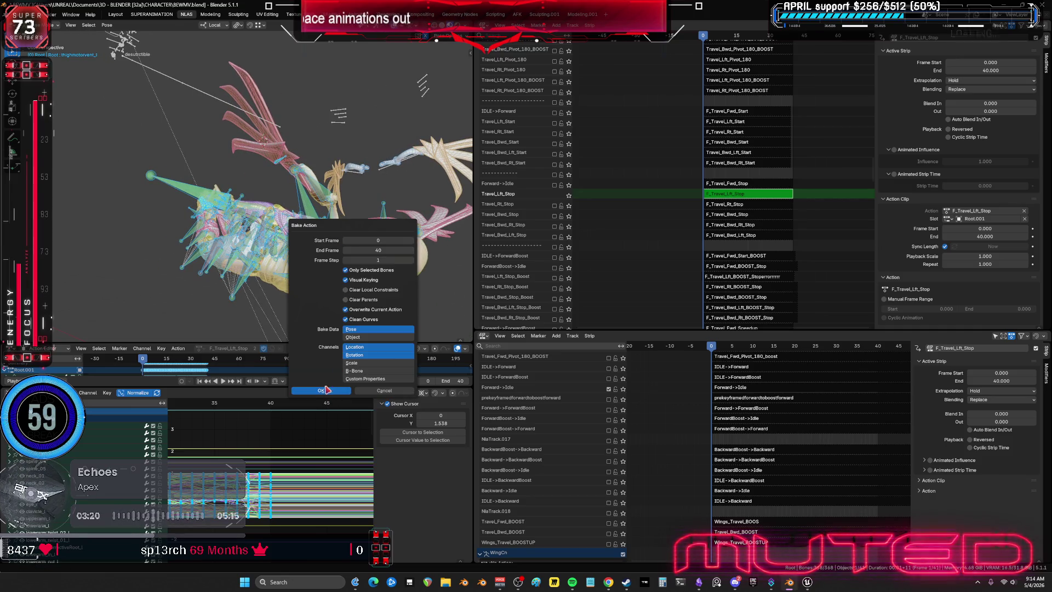
key("Return")
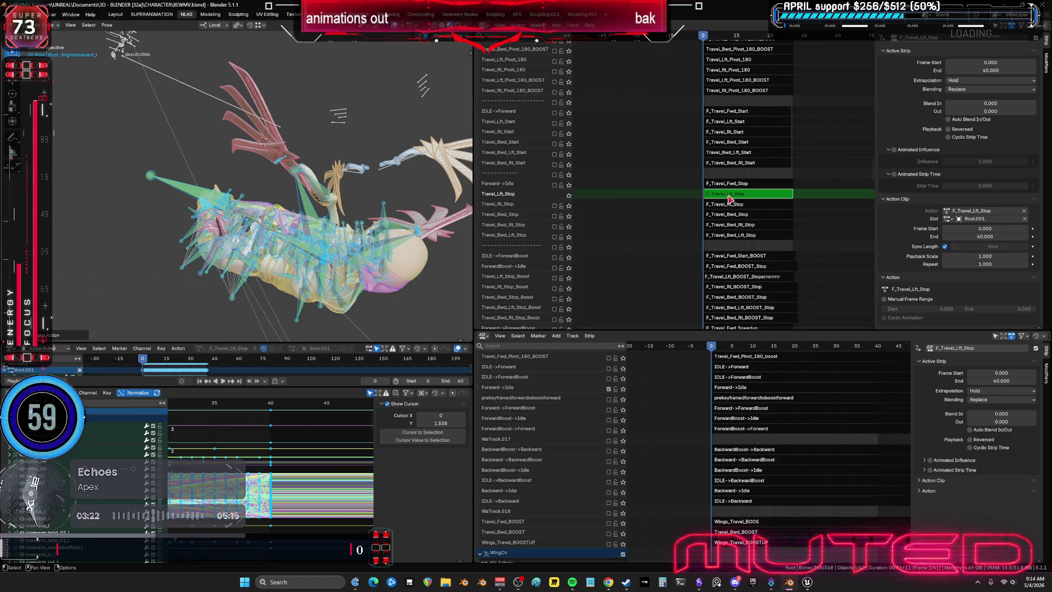
key("Tab")
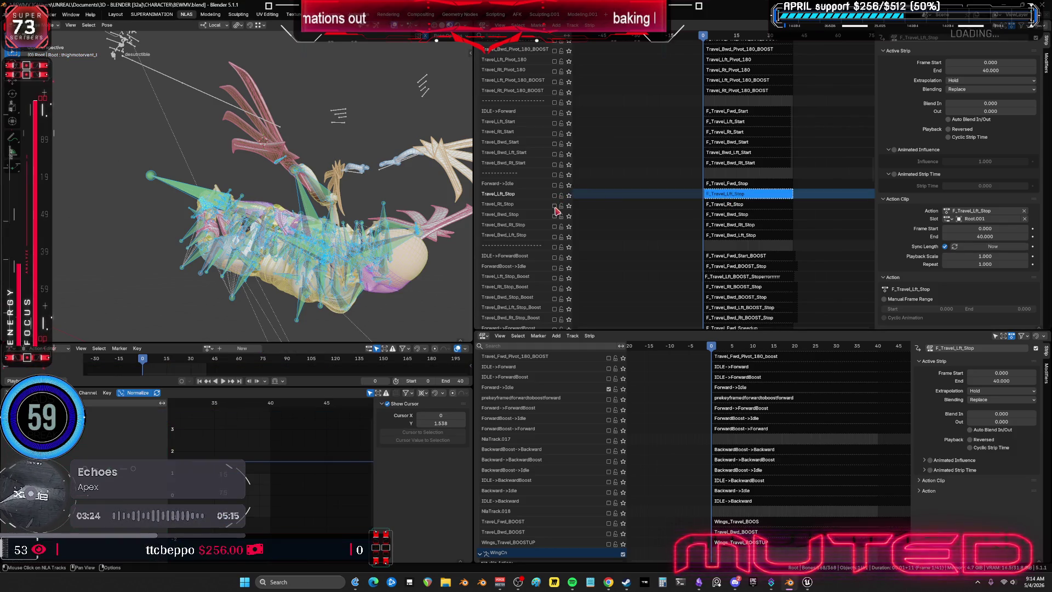
Bake F_Travel_Rt_Stop into its own keyed action, then enable the Travel_Bwd_Stop track
left_click(554, 203)
left_click(745, 206)
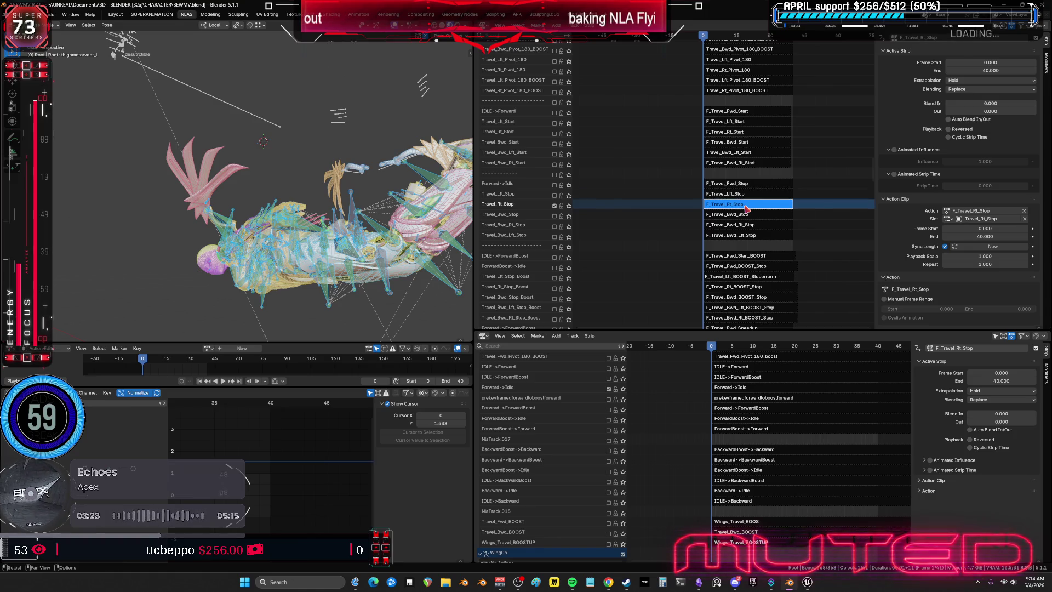
key("Tab")
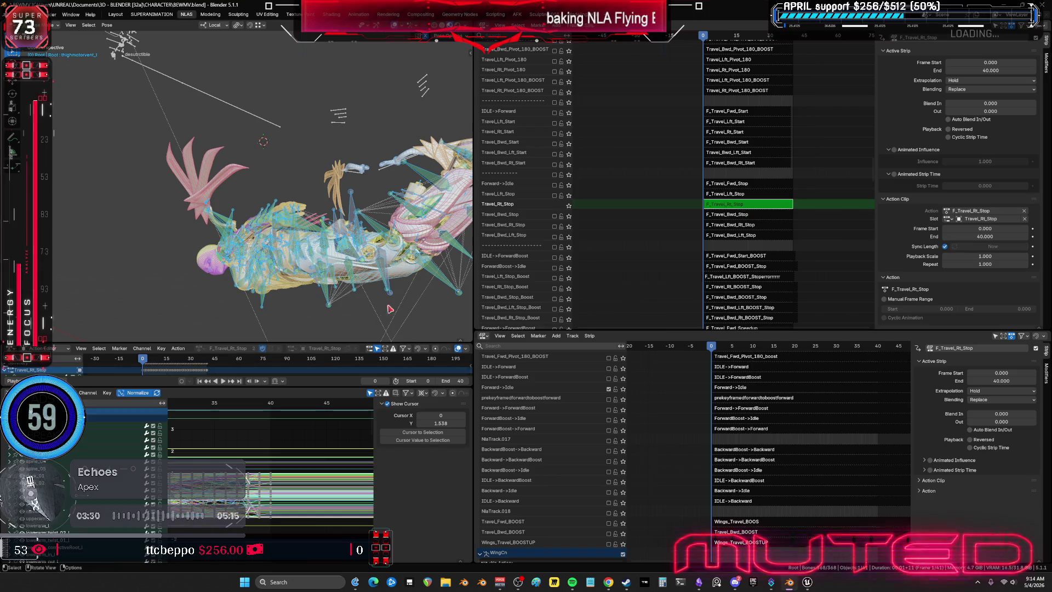
key("a")
key("Home")
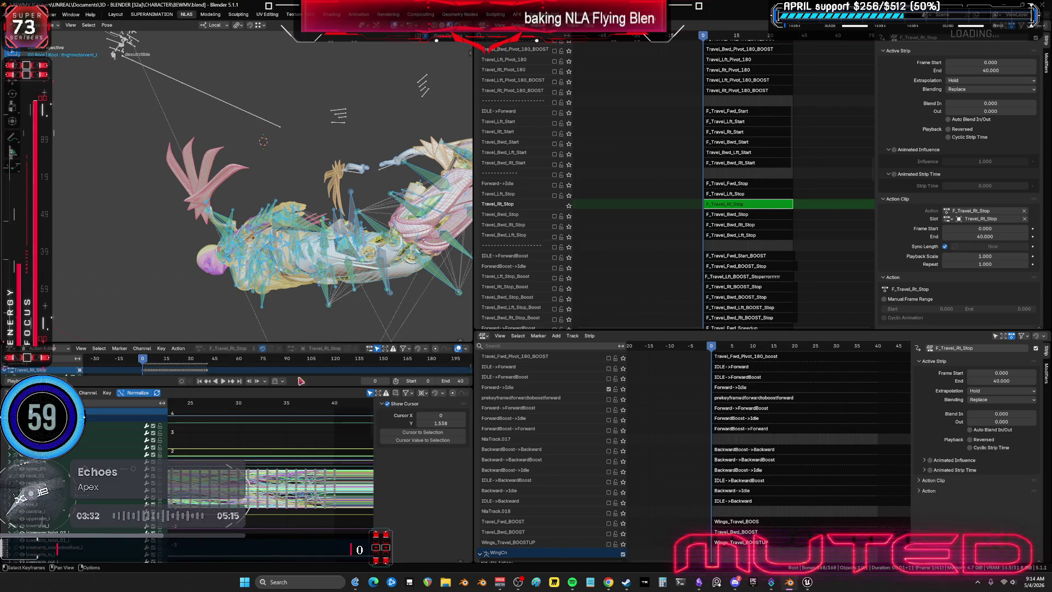
key("F3")
key("Return")
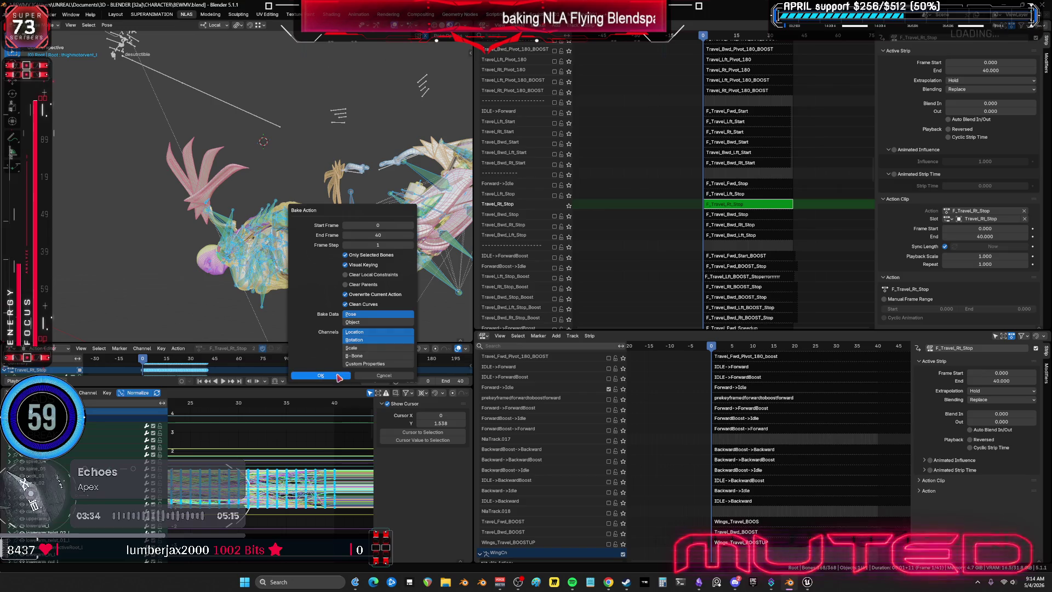
key("Return")
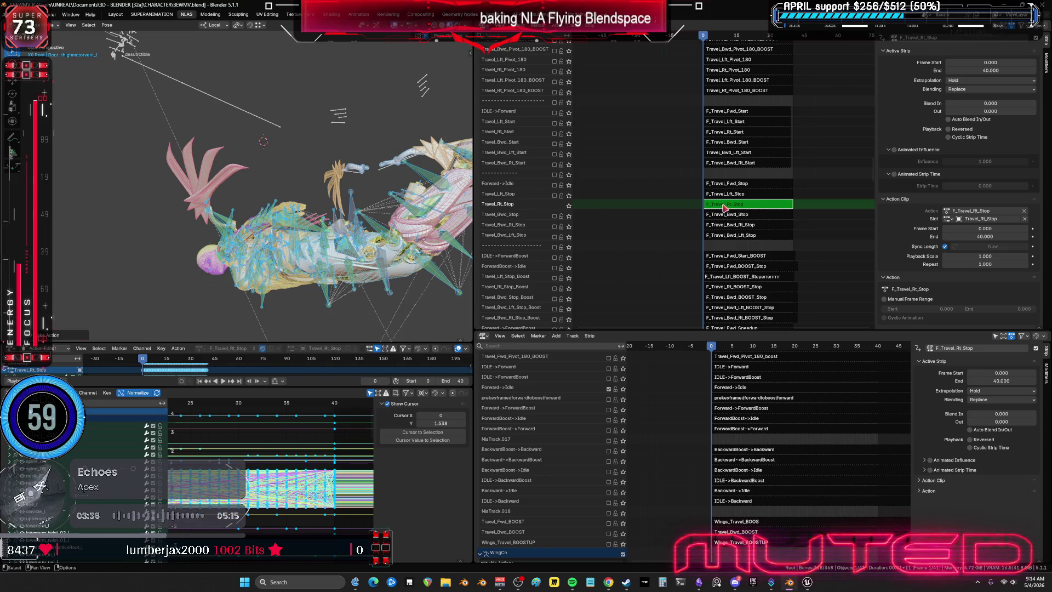
key("Tab")
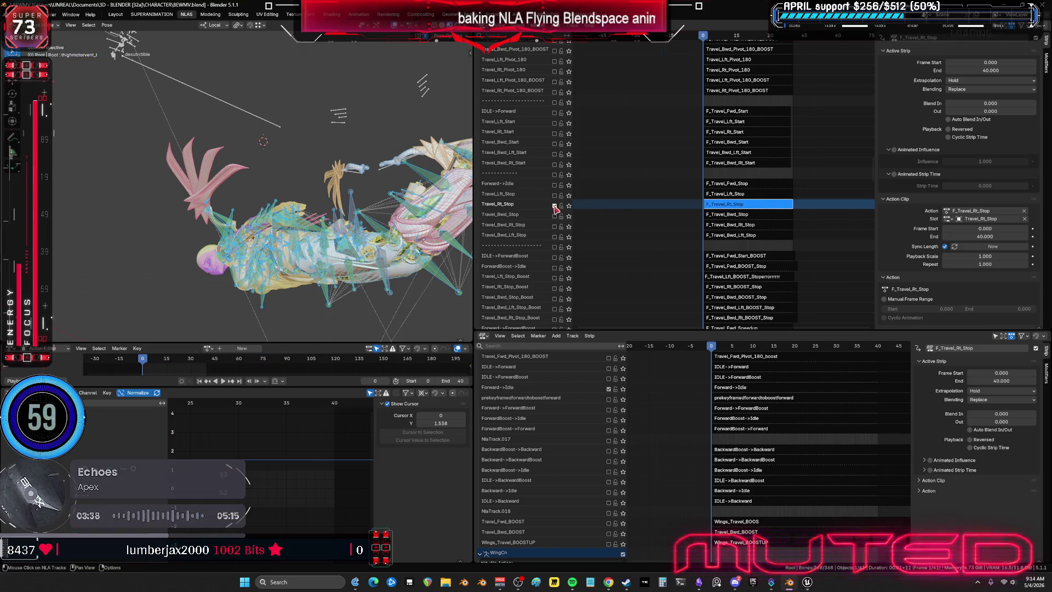
left_click(554, 216)
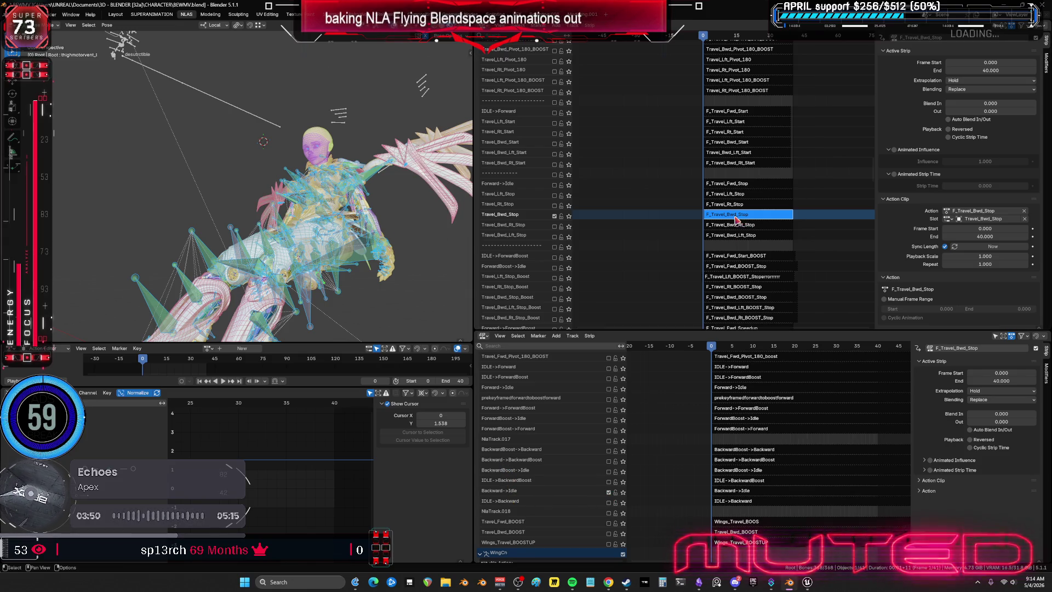
Bake F_Travel_Bwd_Stop into pose keys over frames 0–40 and leave tweak mode
key("Tab")
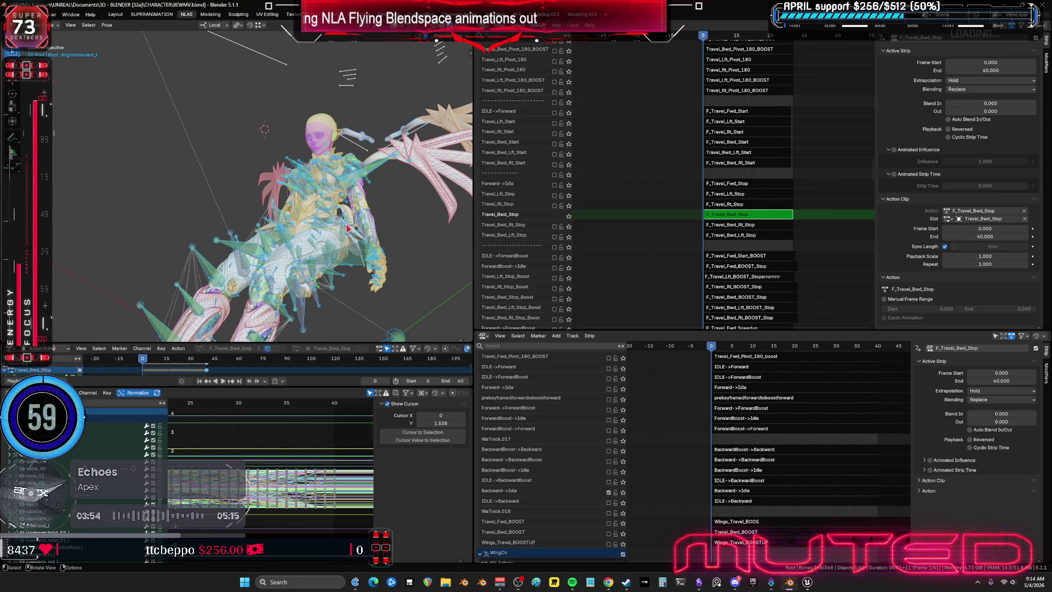
key("F3")
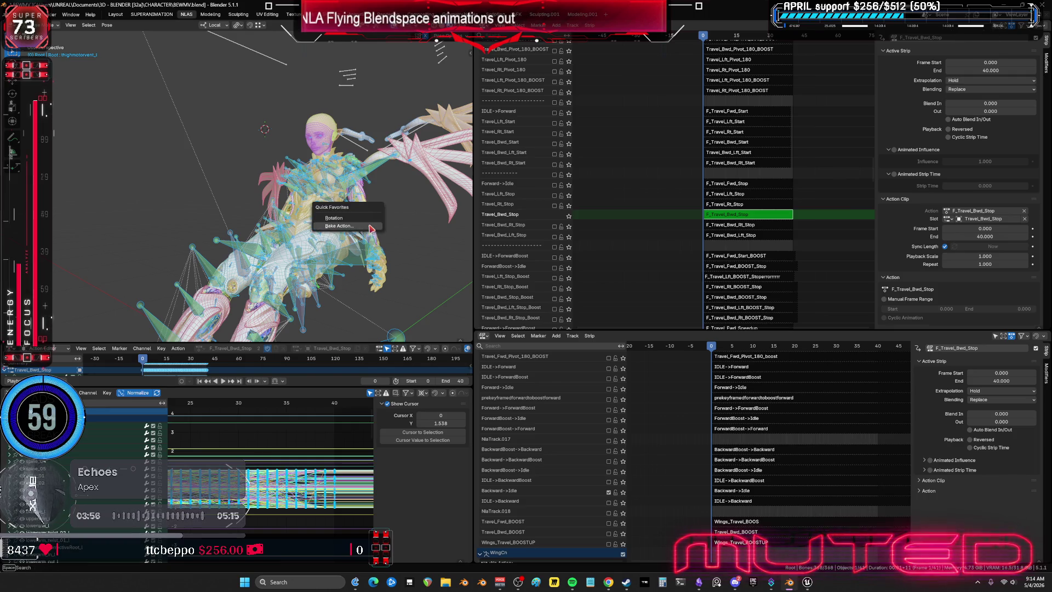
key("Return")
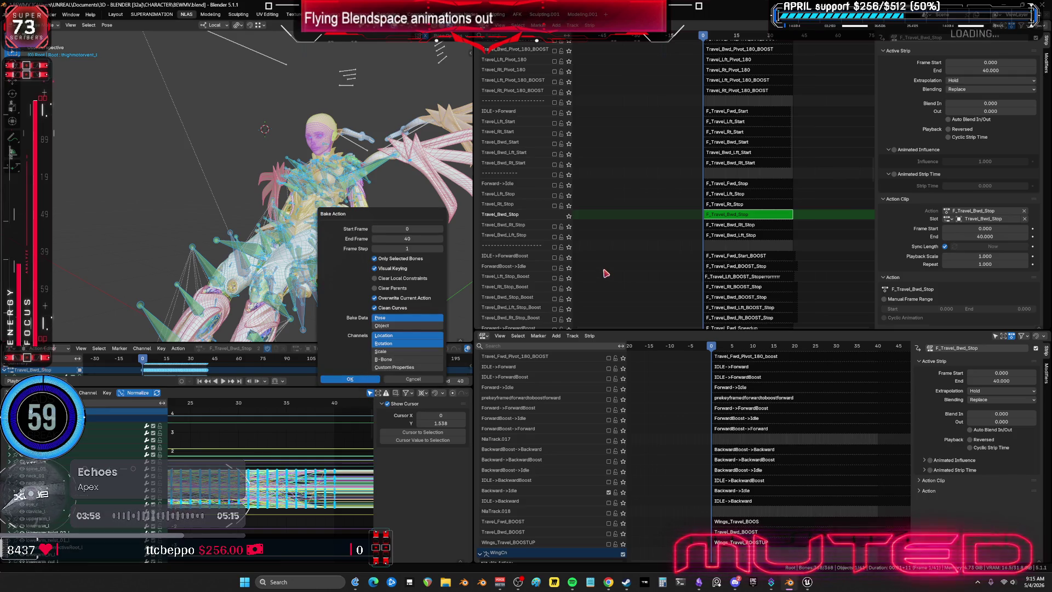
key("Return")
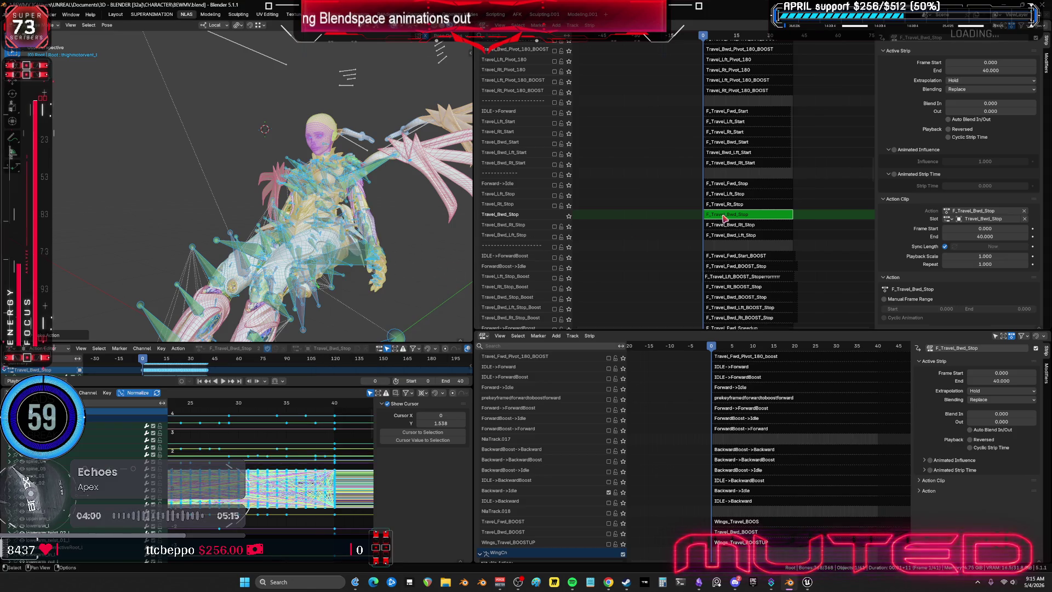
key("Tab")
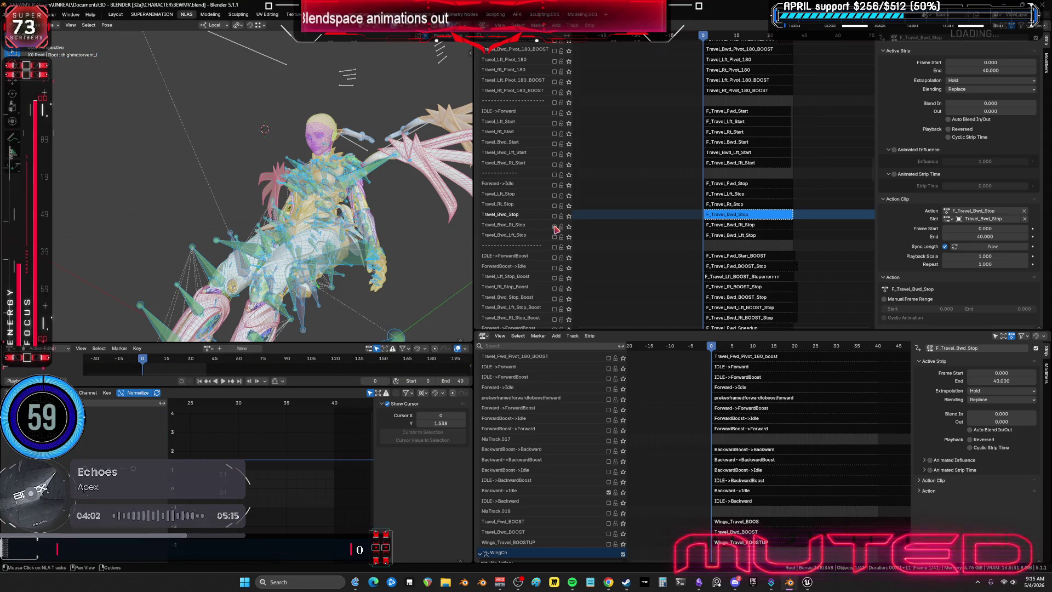
Bake F_Travel_Bwd_Rt_Stop into pose keys over frames 0–40 and leave tweak mode
left_click(756, 227)
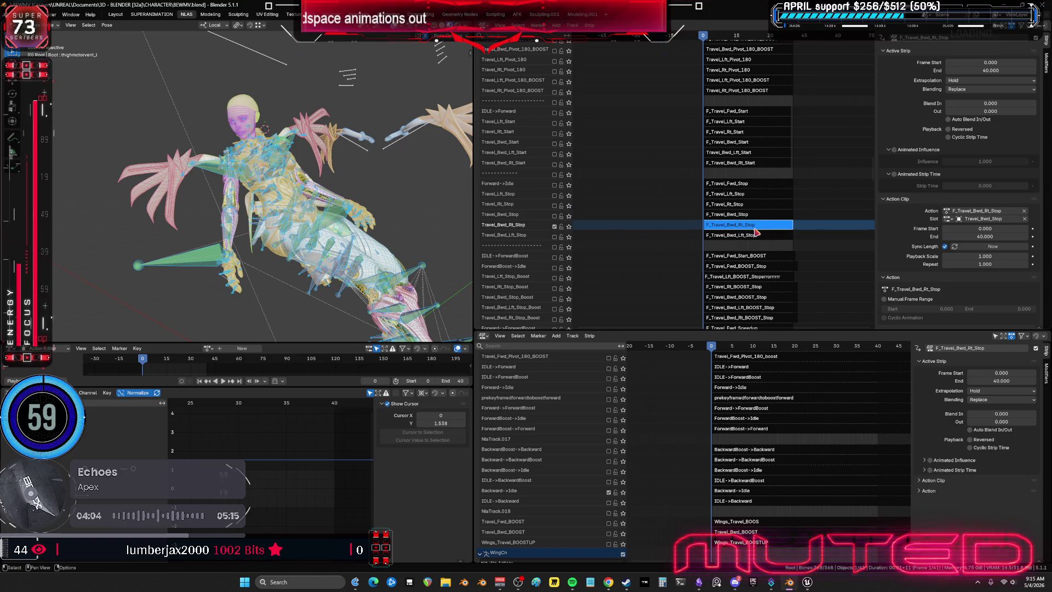
key("Tab")
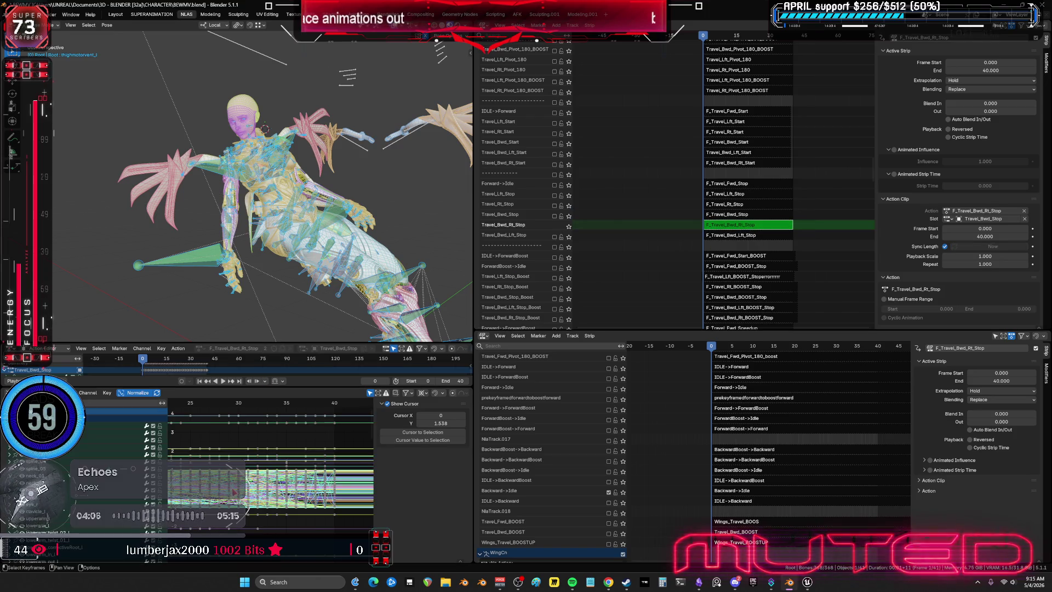
key("F3")
left_click(328, 266)
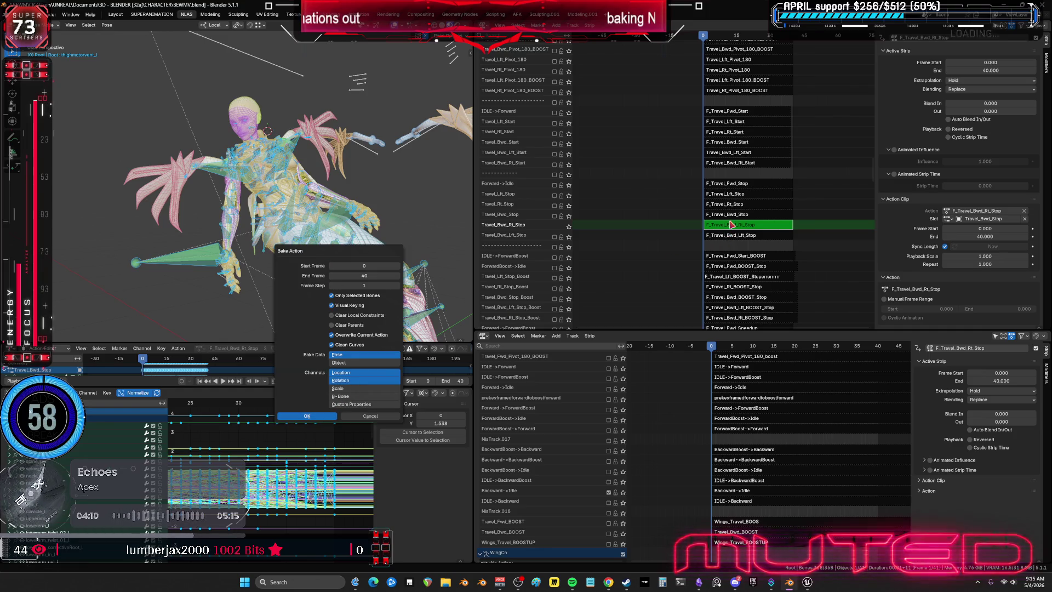
key("Return")
key("Tab")
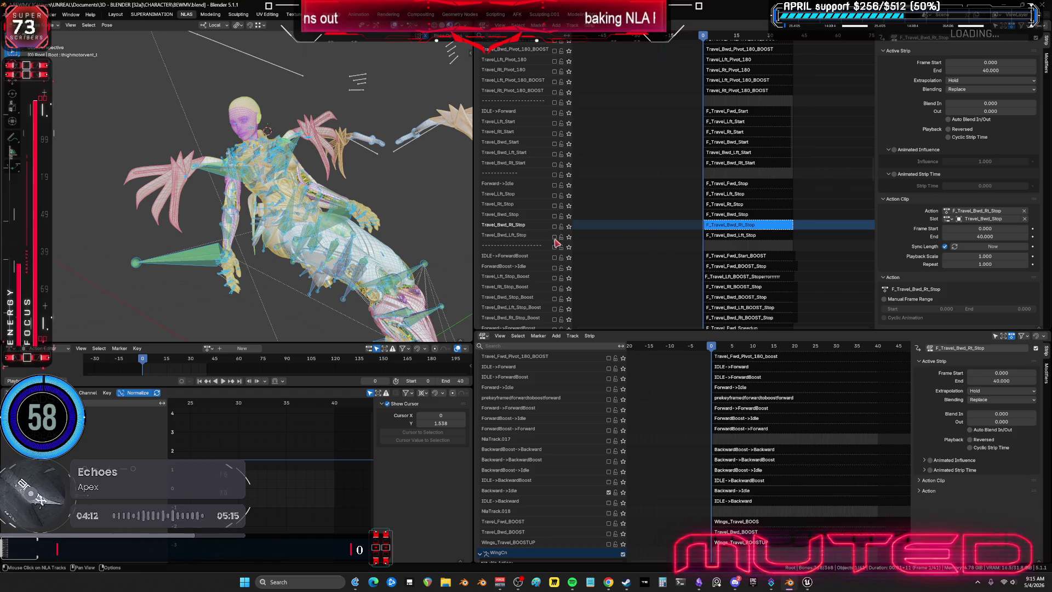
Bake F_Travel_Bwd_Lft_Stop into a standalone action over frames 0–40 with Pose and Visual Keying
left_click(741, 239)
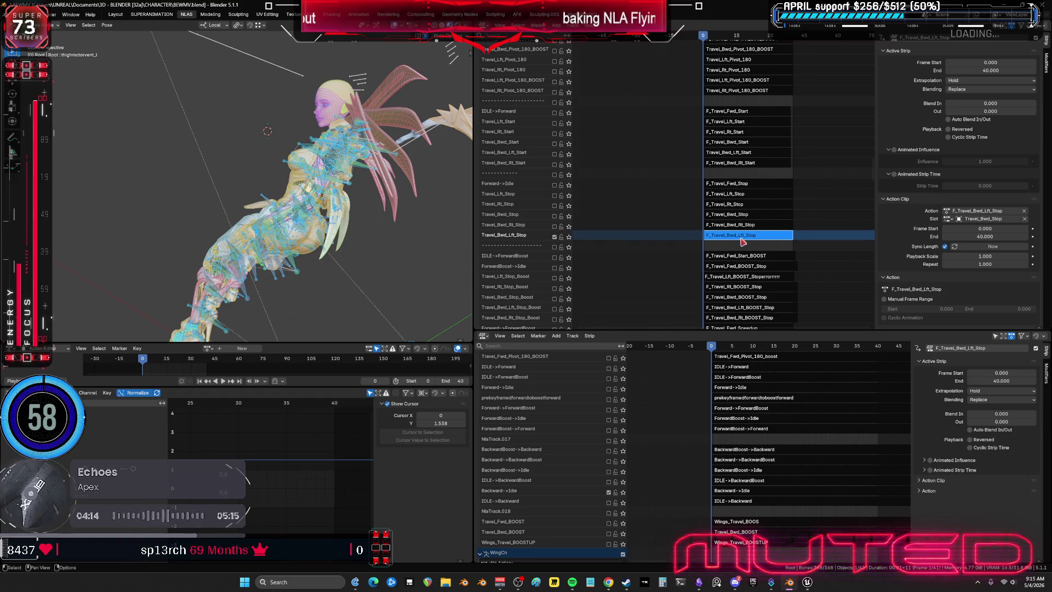
key("Tab")
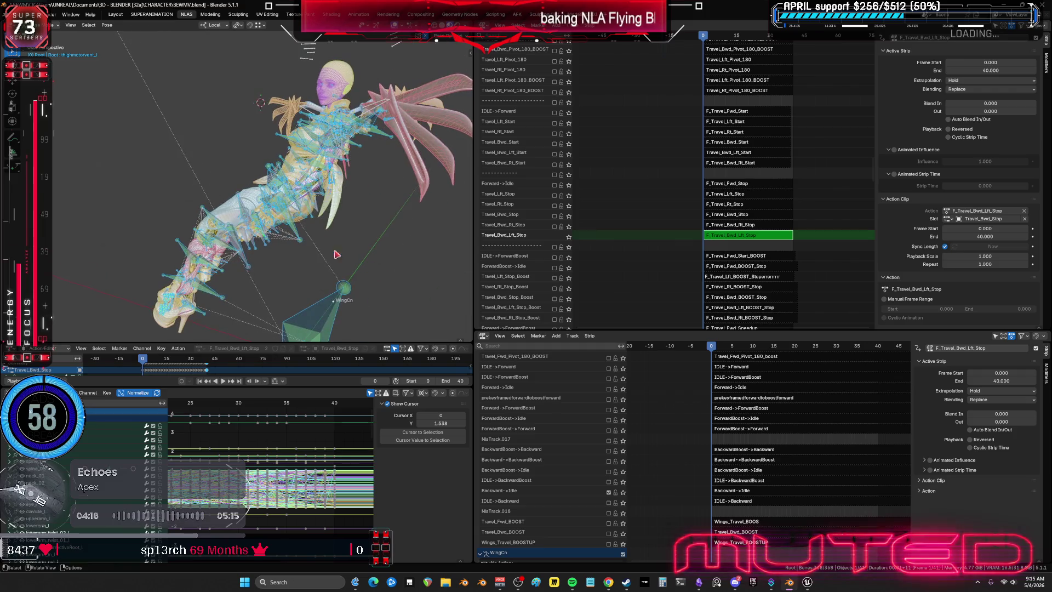
middle_click_drag(356, 206, 338, 209)
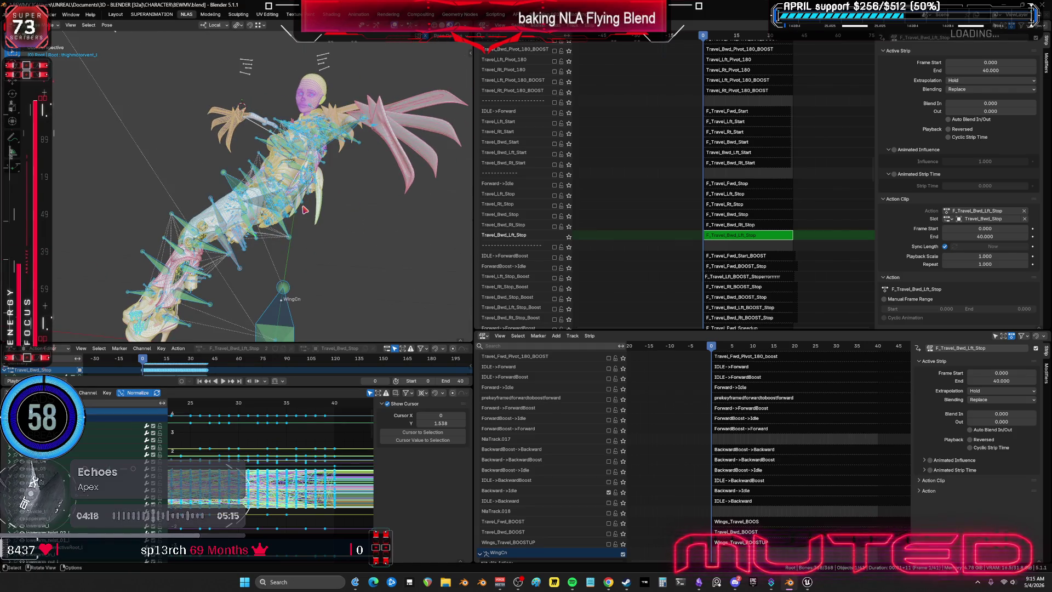
key("F3")
key("Return")
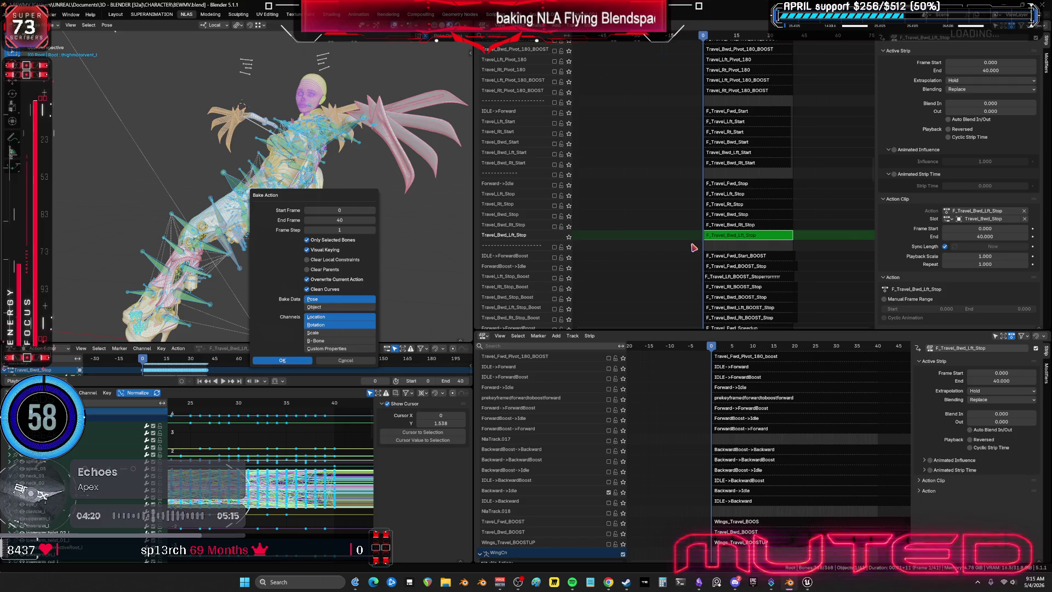
key("Return")
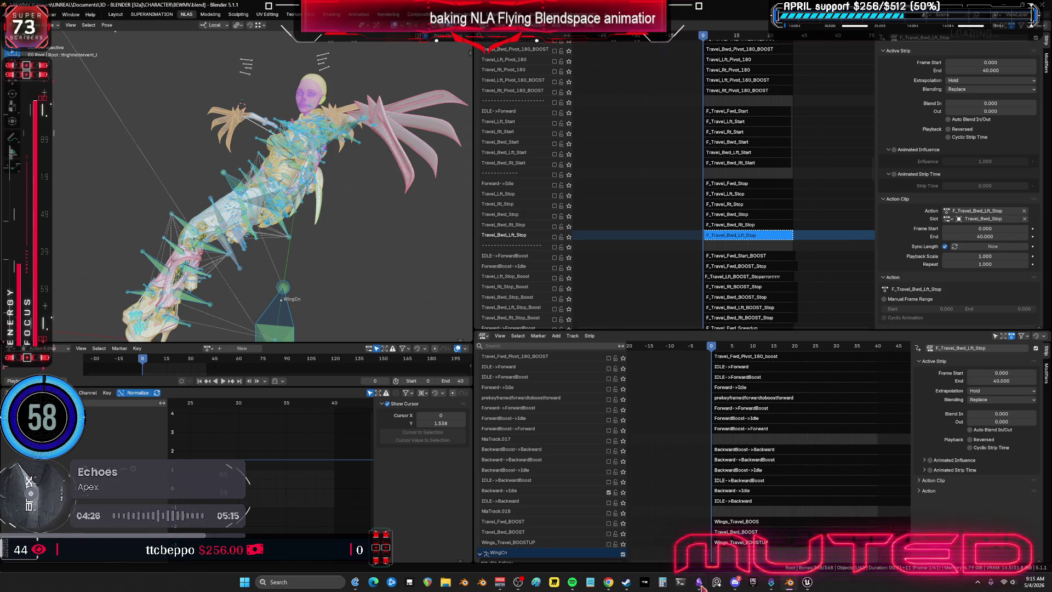
Select the StopForward and StopBackward groups on the Obsidian state chart, glancing back at Blender
key("alt+Tab")
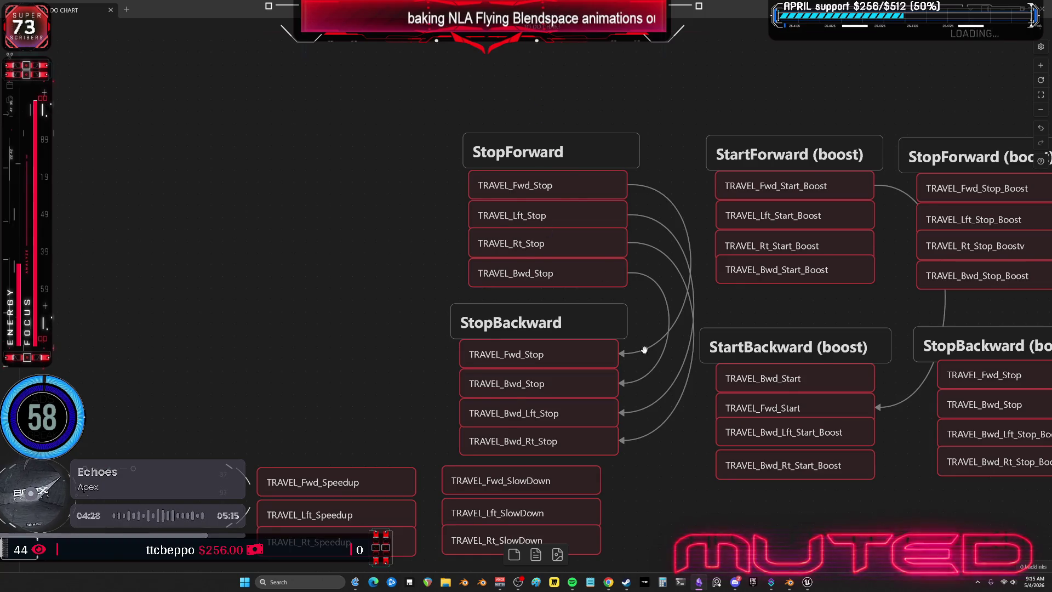
middle_click_drag(637, 339, 559, 329)
mouse_move(352, 74)
left_mouse_down()
mouse_move(380, 247)
mouse_move(449, 168)
left_mouse_up()
key("alt+Tab")
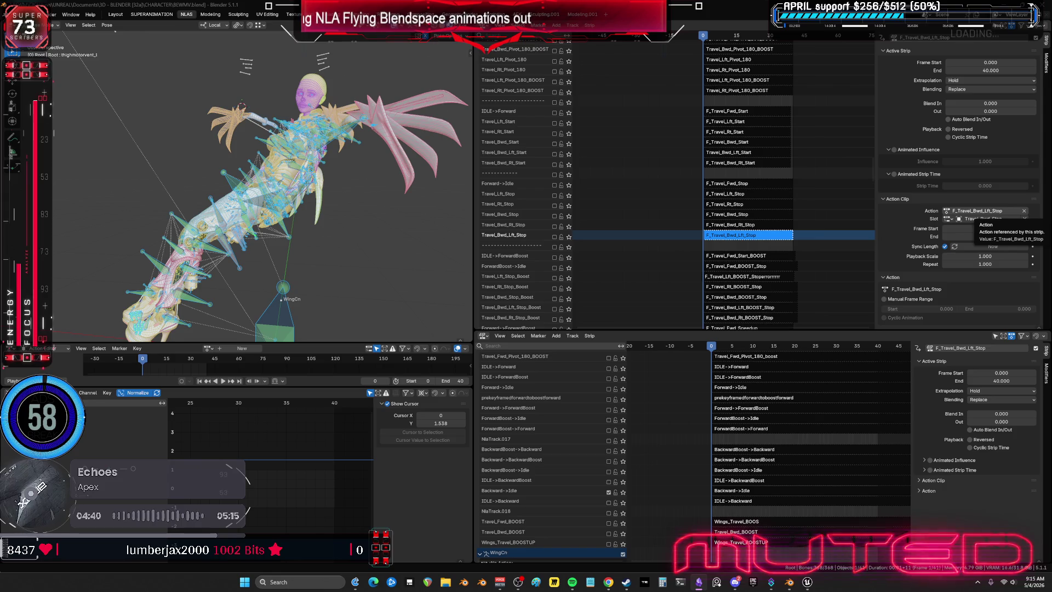
key("alt+Tab")
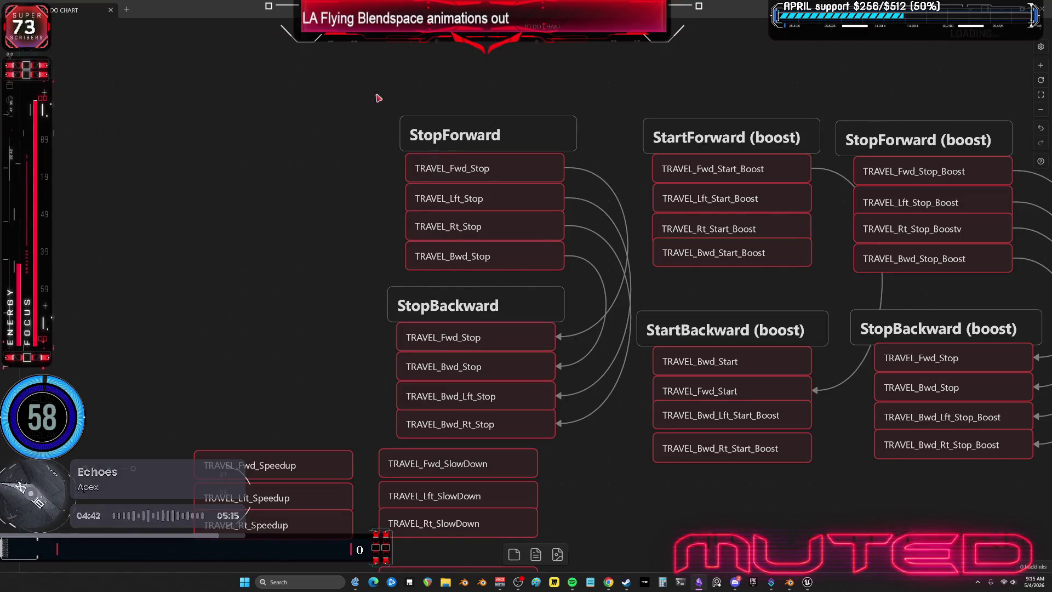
Remove the StopForward and StopBackward groups from the travel chart and return to Blender
key("Delete")
scroll(501, 329, "right", 3)
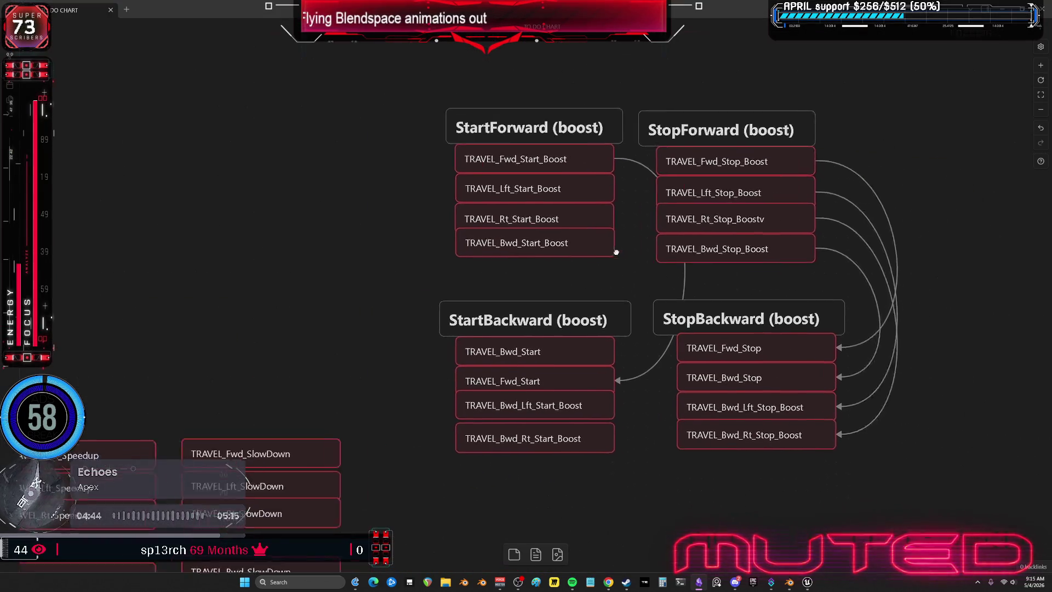
scroll(498, 249, "right", 3)
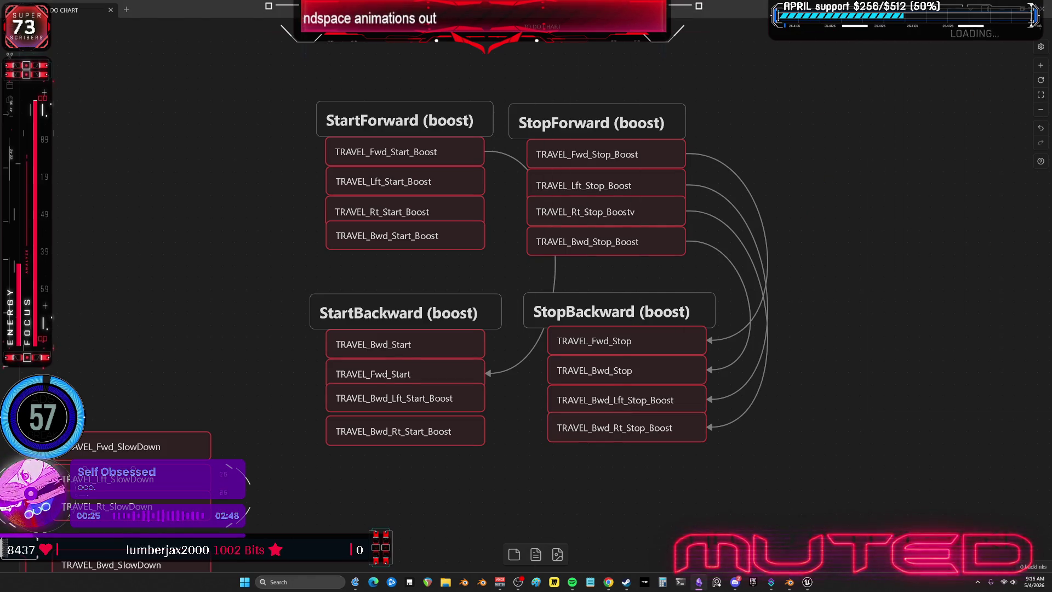
key("alt+Tab")
mouse_move(572, 582)
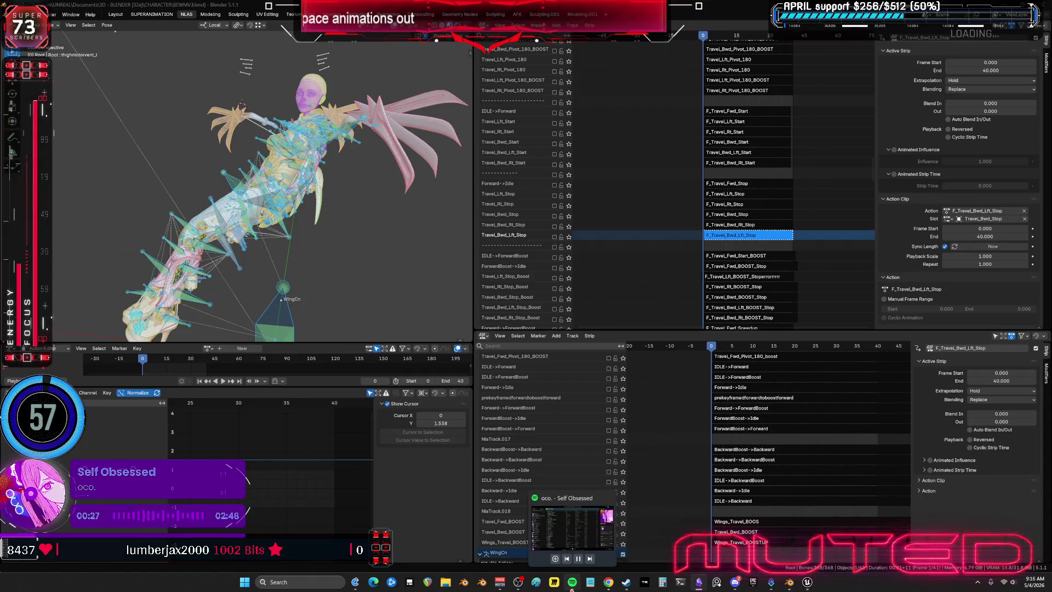
mouse_move(572, 528)
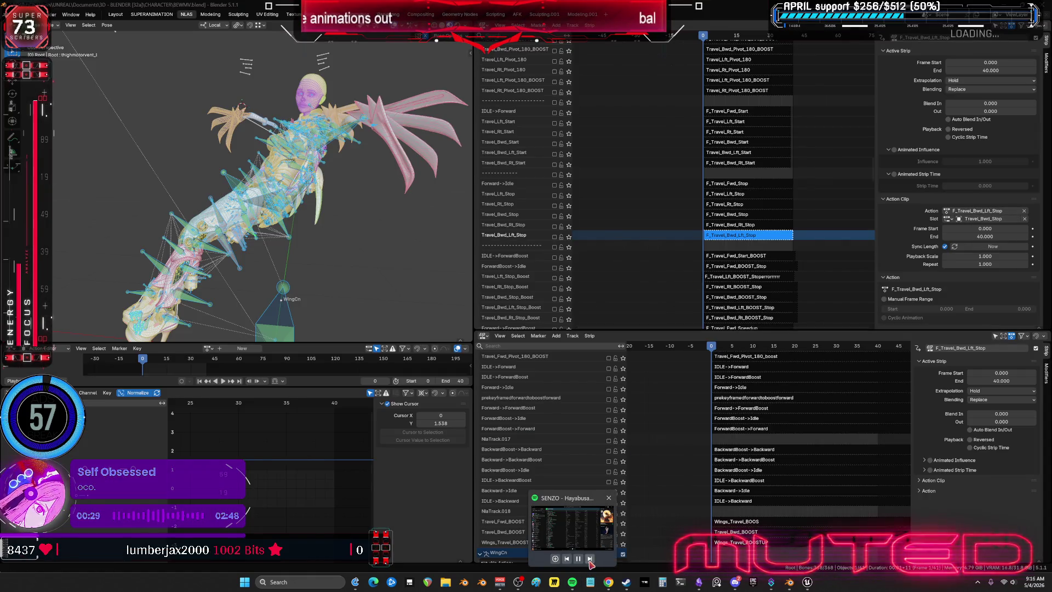
mouse_move(325, 204)
middle_mouse_down()
mouse_move(379, 221)
mouse_move(349, 228)
middle_mouse_up()
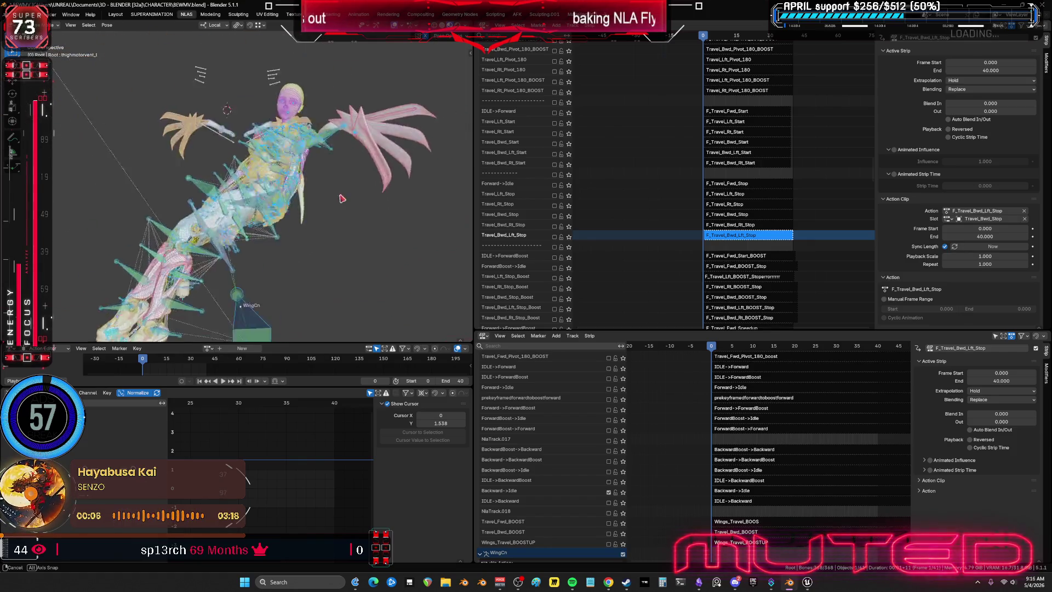
mouse_move(348, 229)
middle_mouse_down()
mouse_move(377, 220)
mouse_move(361, 237)
mouse_move(373, 248)
mouse_move(54, 193)
mouse_move(239, 98)
mouse_move(171, 90)
mouse_move(441, 211)
mouse_move(400, 233)
middle_mouse_up()
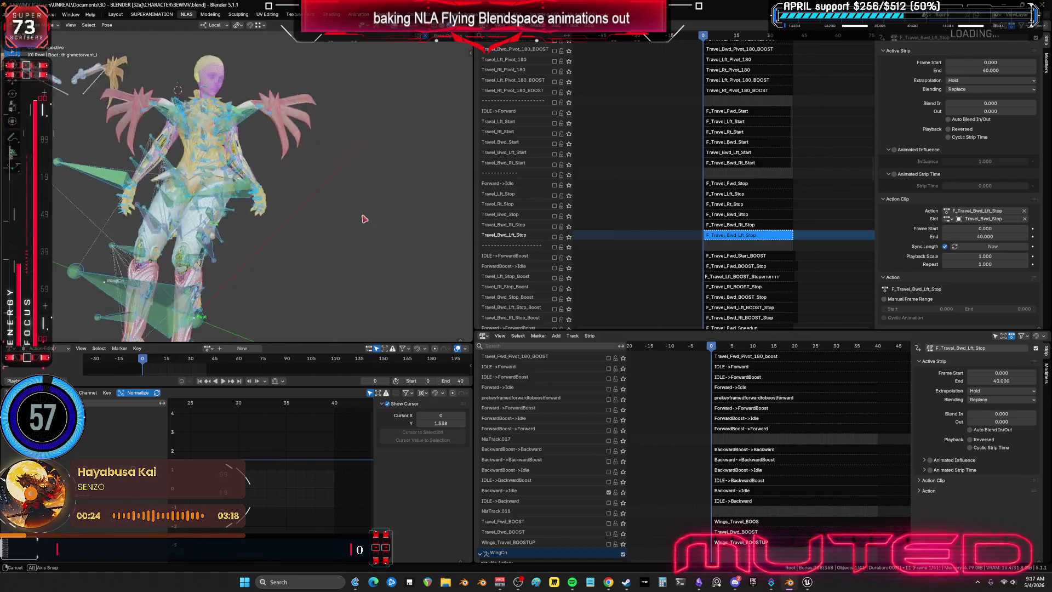
mouse_move(400, 233)
middle_mouse_down()
mouse_move(414, 116)
mouse_move(369, 170)
mouse_move(168, 78)
mouse_move(340, 338)
mouse_move(248, 146)
mouse_move(515, 257)
mouse_move(377, 150)
mouse_move(63, 230)
mouse_move(238, 164)
mouse_move(77, 306)
mouse_move(137, 342)
mouse_move(471, 109)
mouse_move(405, 58)
mouse_move(55, 99)
mouse_move(95, 92)
mouse_move(98, 76)
mouse_move(76, 64)
mouse_move(455, 79)
mouse_move(309, 328)
mouse_move(192, 50)
mouse_move(182, 97)
mouse_move(311, 75)
mouse_move(184, 131)
middle_mouse_up()
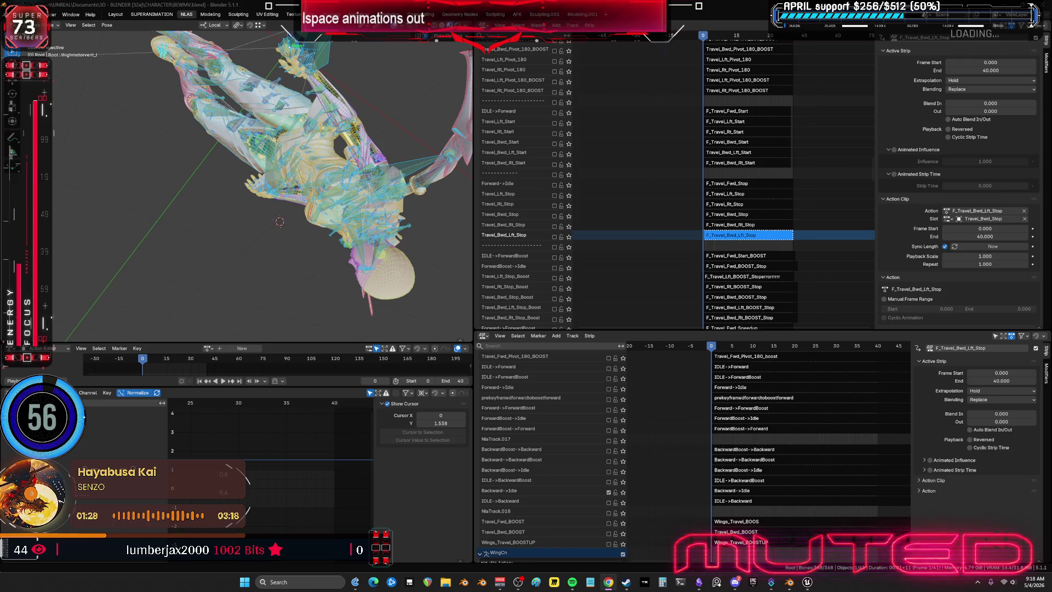
mouse_move(405, 248)
middle_mouse_down()
mouse_move(239, 121)
mouse_move(268, 66)
middle_mouse_up()
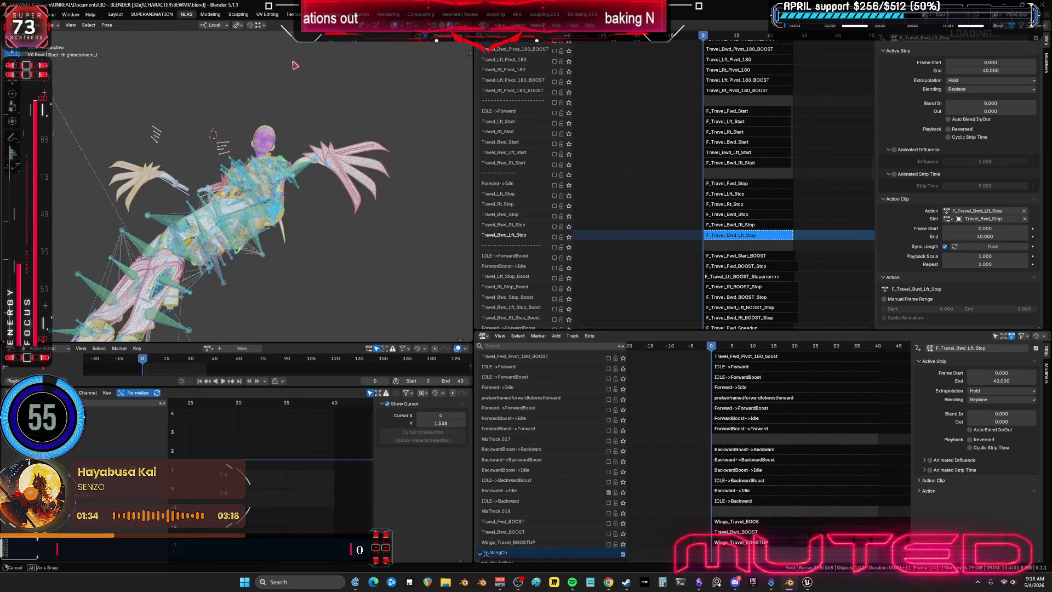
mouse_move(268, 66)
middle_mouse_down()
mouse_move(308, 98)
mouse_move(288, 107)
mouse_move(299, 107)
mouse_move(295, 120)
mouse_move(220, 102)
middle_mouse_up()
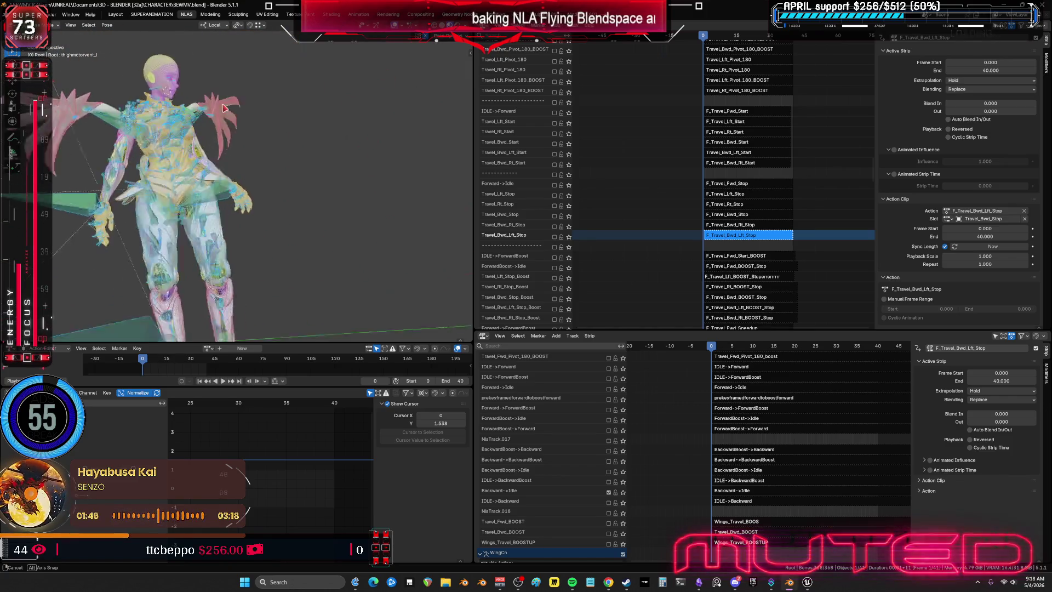
mouse_move(280, 117)
middle_mouse_down()
mouse_move(299, 109)
mouse_move(226, 109)
middle_mouse_up()
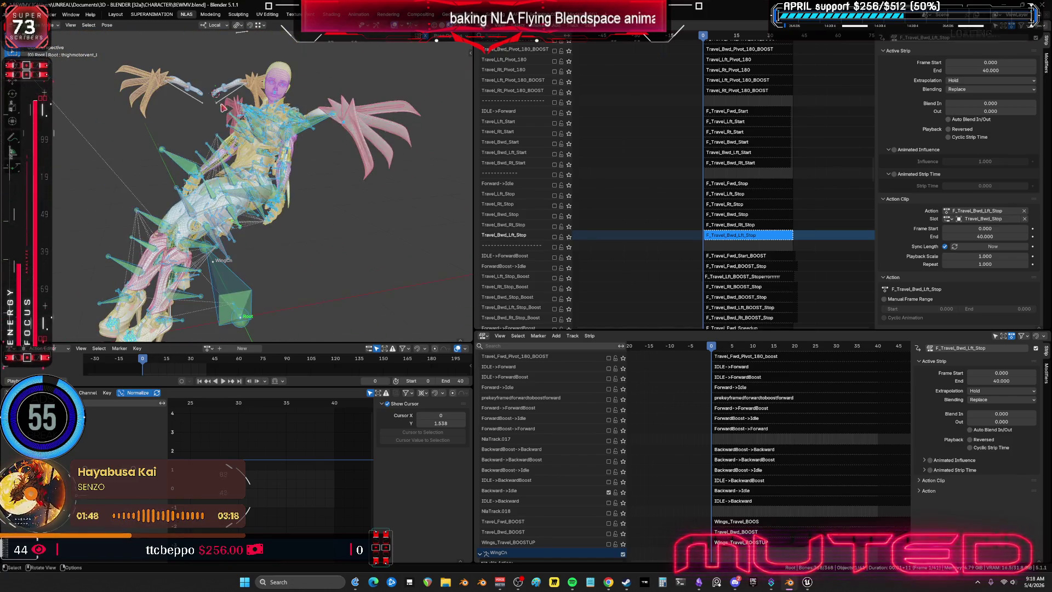
middle_click_drag(255, 163, 343, 143)
middle_click_drag(301, 208, 335, 168)
mouse_move(294, 205)
middle_mouse_down()
mouse_move(326, 204)
mouse_move(281, 198)
mouse_move(294, 242)
mouse_move(284, 181)
mouse_move(403, 192)
mouse_move(83, 254)
mouse_move(354, 244)
mouse_move(642, 74)
mouse_move(284, 156)
middle_mouse_up()
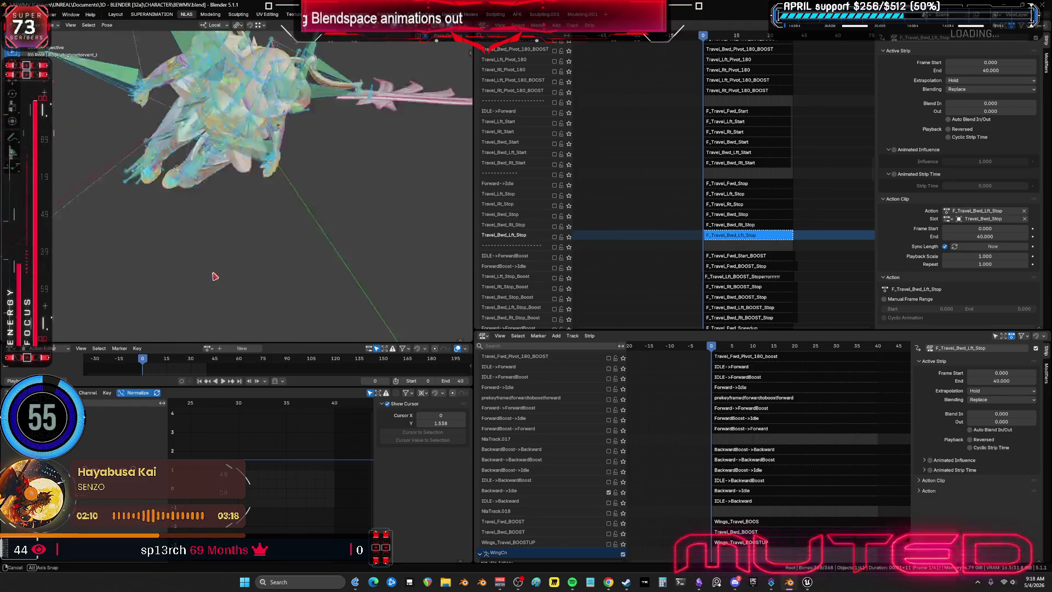
mouse_move(285, 156)
middle_mouse_down()
mouse_move(330, 165)
mouse_move(249, 210)
mouse_move(318, 133)
middle_mouse_up()
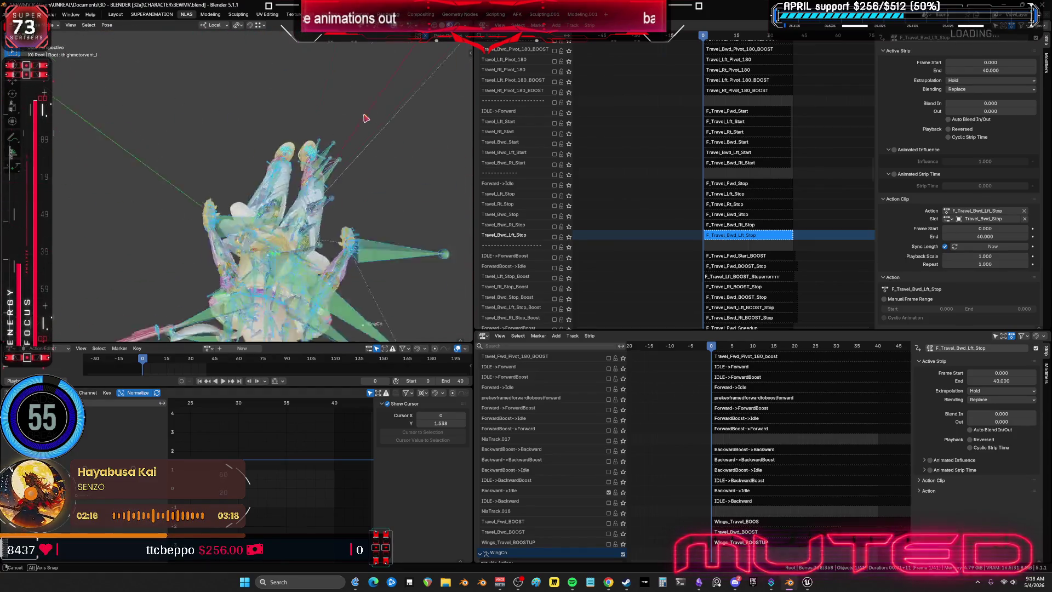
mouse_move(317, 133)
middle_mouse_down()
mouse_move(268, 73)
mouse_move(233, 85)
middle_mouse_up()
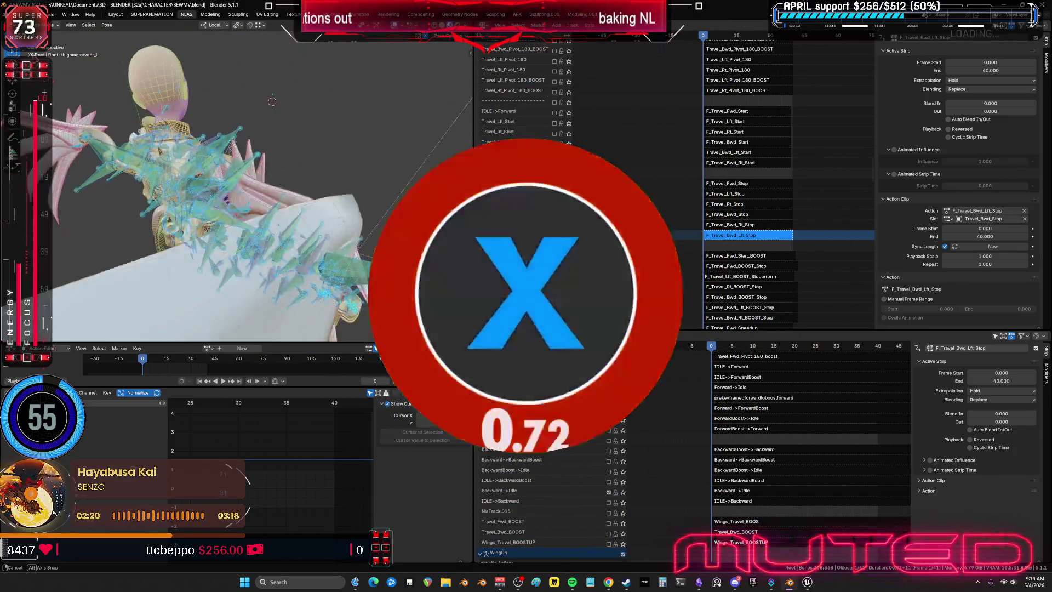
mouse_move(232, 85)
middle_mouse_down()
mouse_move(324, 115)
mouse_move(291, 167)
mouse_move(308, 333)
mouse_move(159, 191)
mouse_move(149, 308)
mouse_move(374, 188)
mouse_move(444, 188)
middle_mouse_up()
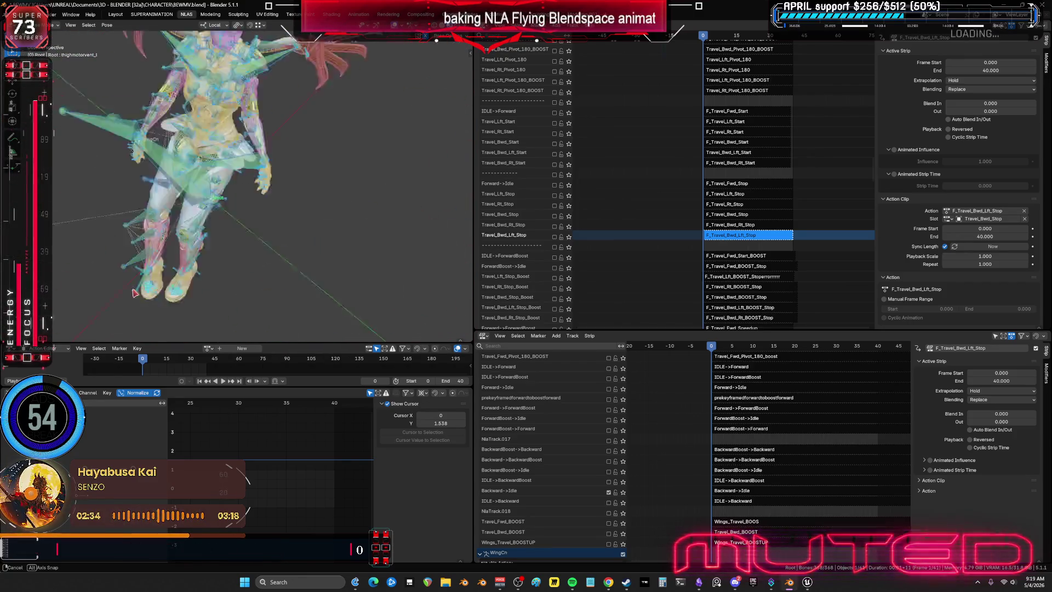
mouse_move(443, 188)
middle_mouse_down()
mouse_move(337, 151)
mouse_move(444, 335)
mouse_move(176, 217)
mouse_move(247, 206)
mouse_move(108, 300)
middle_mouse_up()
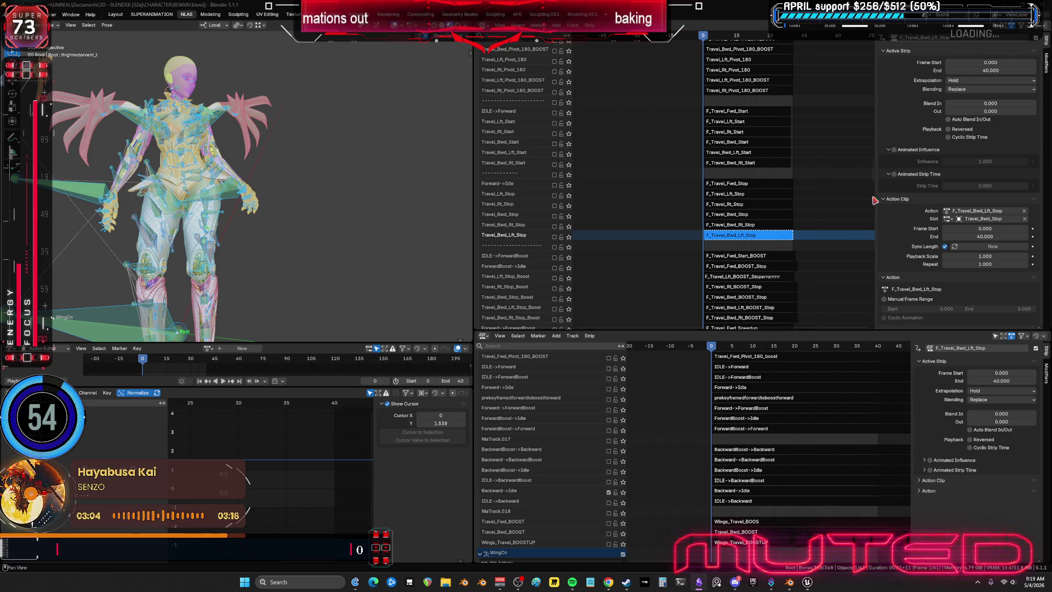
mouse_move(670, 240)
middle_mouse_down()
mouse_move(614, 182)
mouse_move(623, 97)
middle_mouse_up()
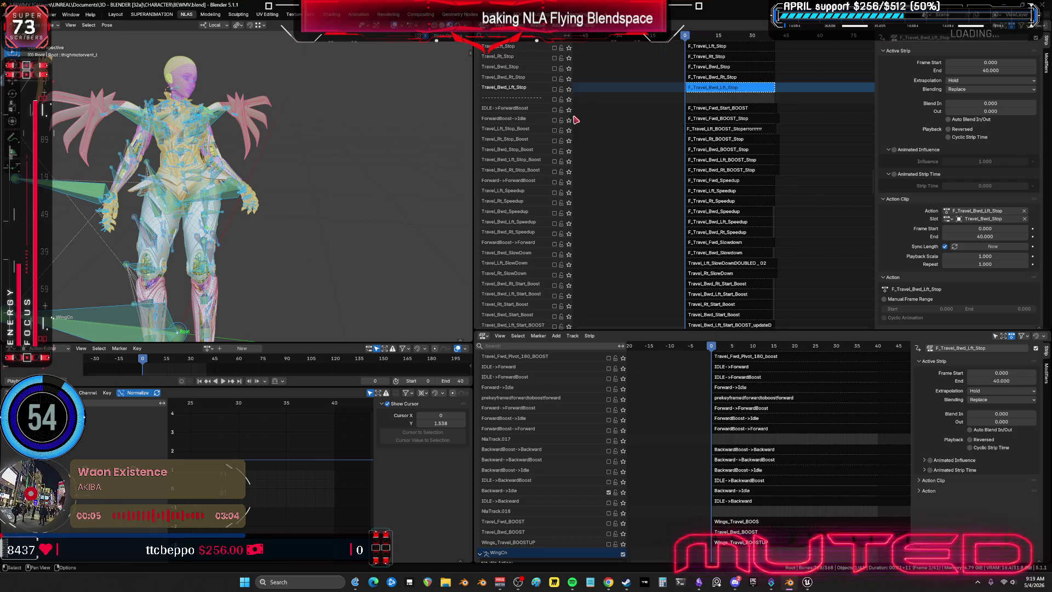
Enable IDLE->ForwardBoost, play to frame 39, then make F_Travel_Fwd_Start_BOOST the active strip
left_click(555, 110)
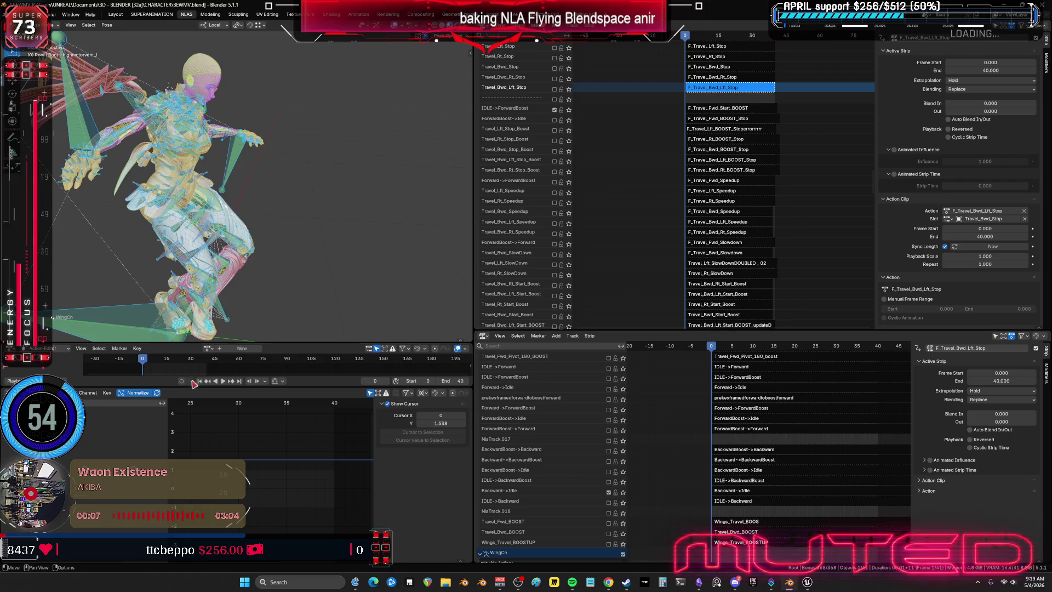
key("space")
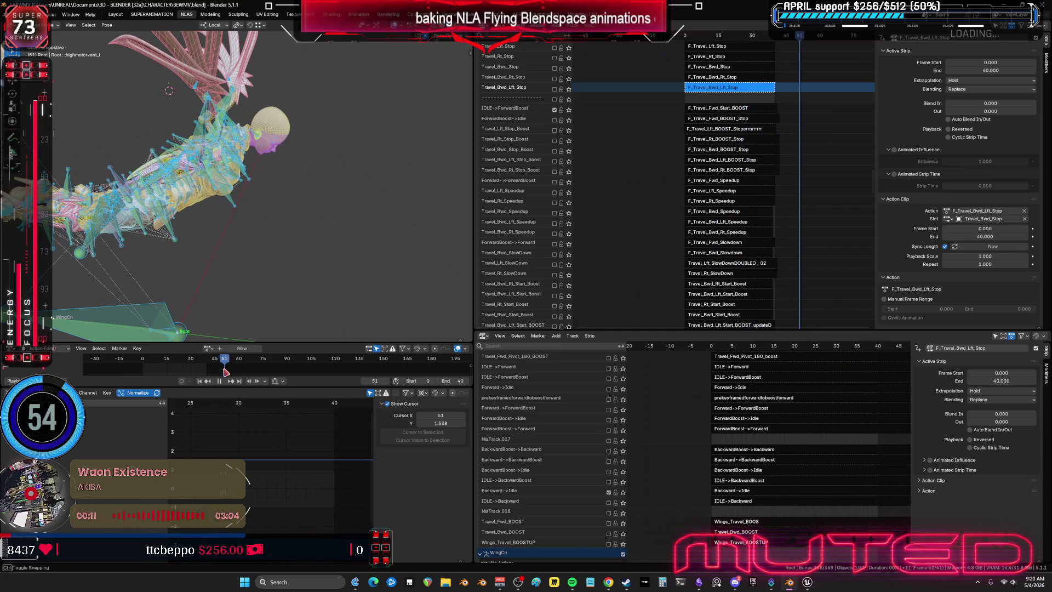
left_click(208, 379)
key("space")
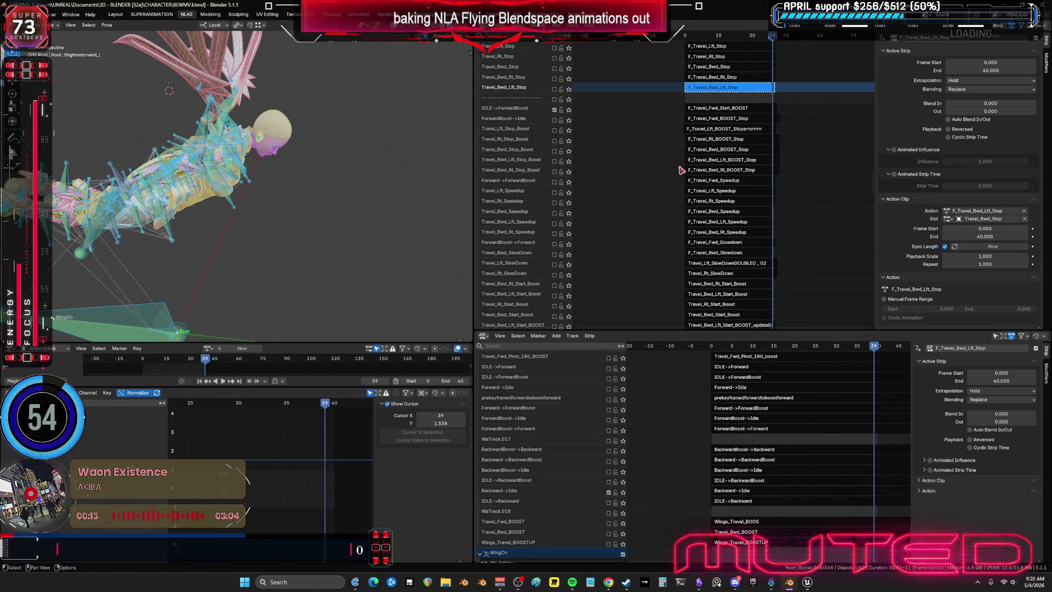
left_click(716, 107)
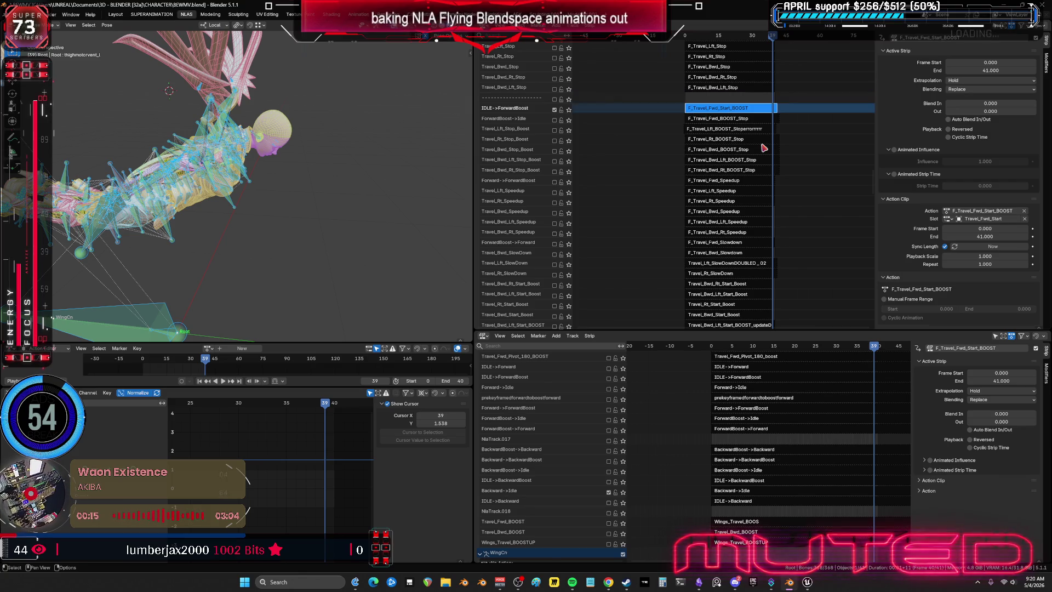
middle_click_drag(589, 449, 580, 387)
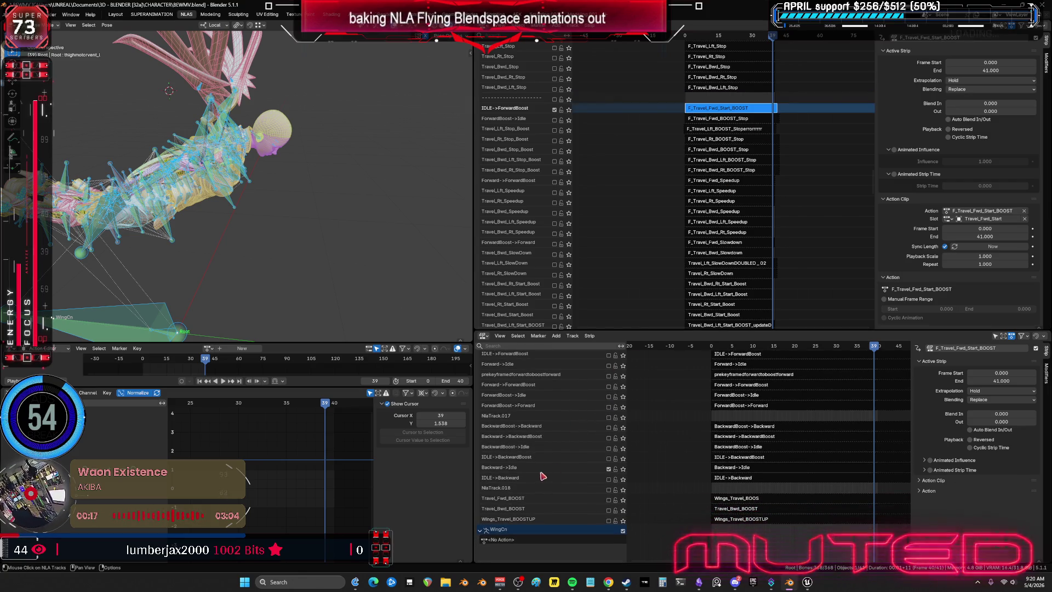